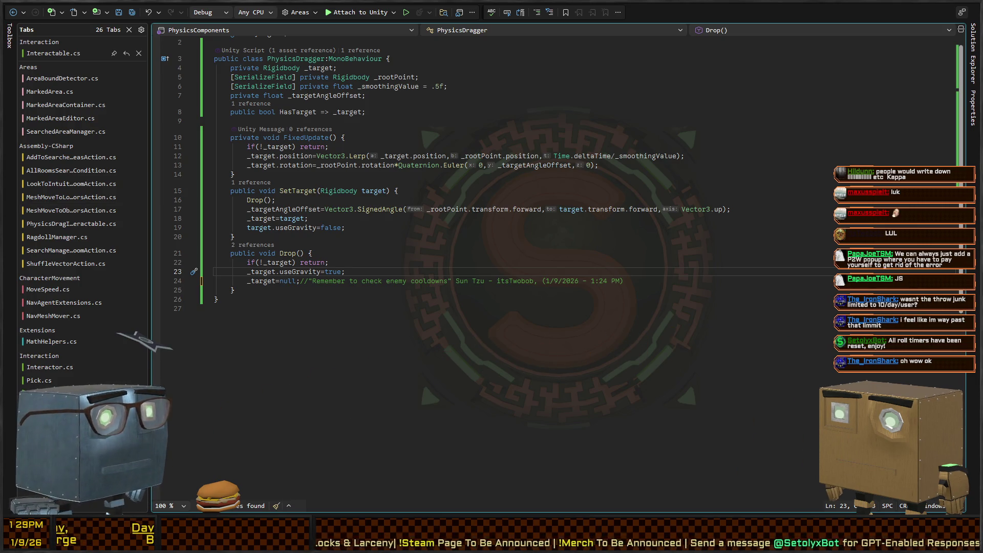
# Step: Place the cursor at the _target null check inside Drop() in PhysicsDragger.cs
pyautogui.click(292, 262)
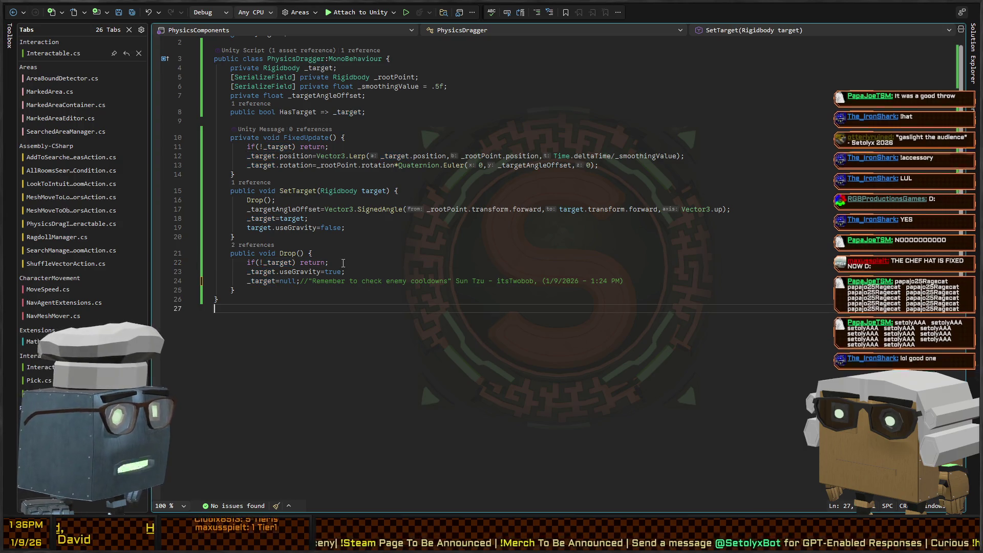
# Step: End the _target = null line in Drop() with a semicolon and put its comment on its own line
pyautogui.click(297, 281)
pyautogui.write(';')
pyautogui.press('Return')
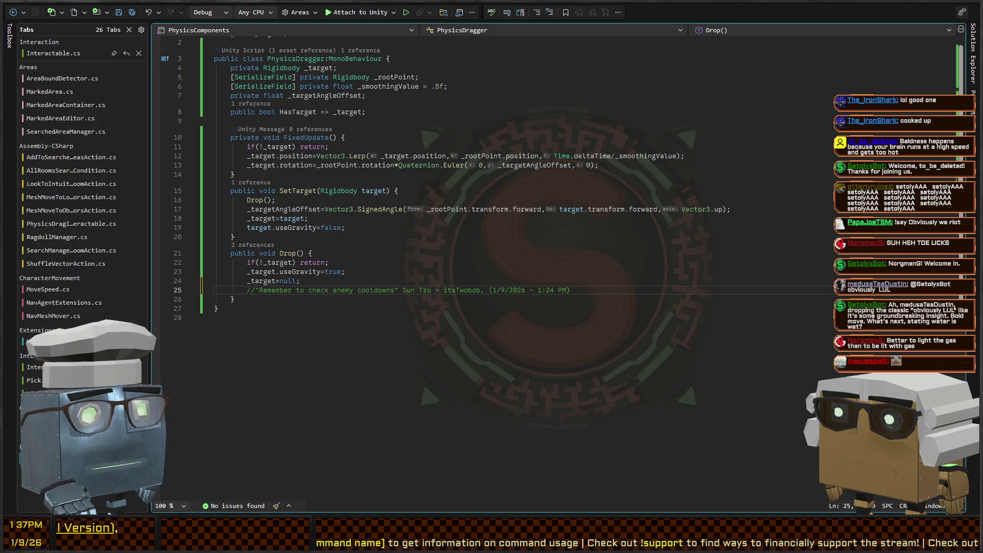
# Step: Review the SetTarget and Drop code, then return to the Unity editor
pyautogui.click(474, 224)
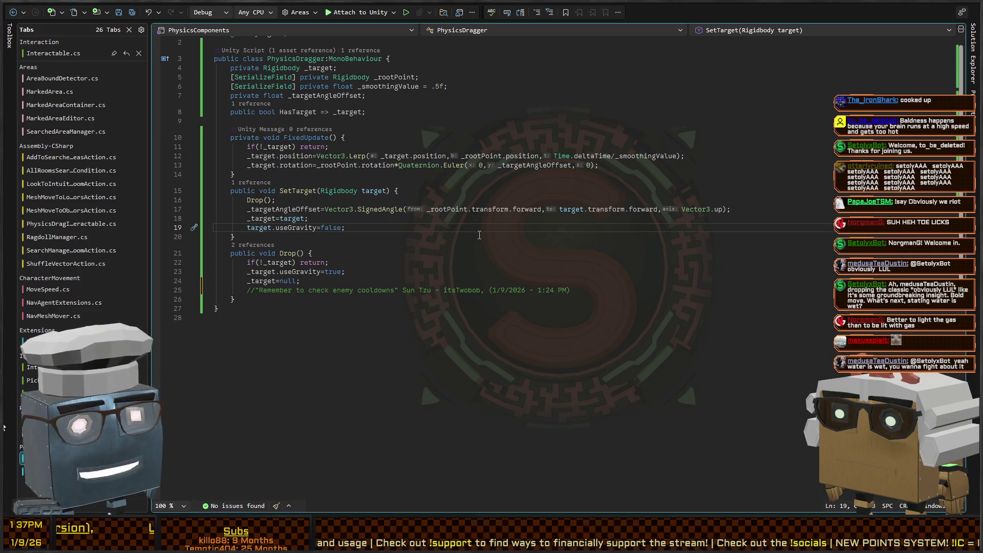
pyautogui.press('Down')
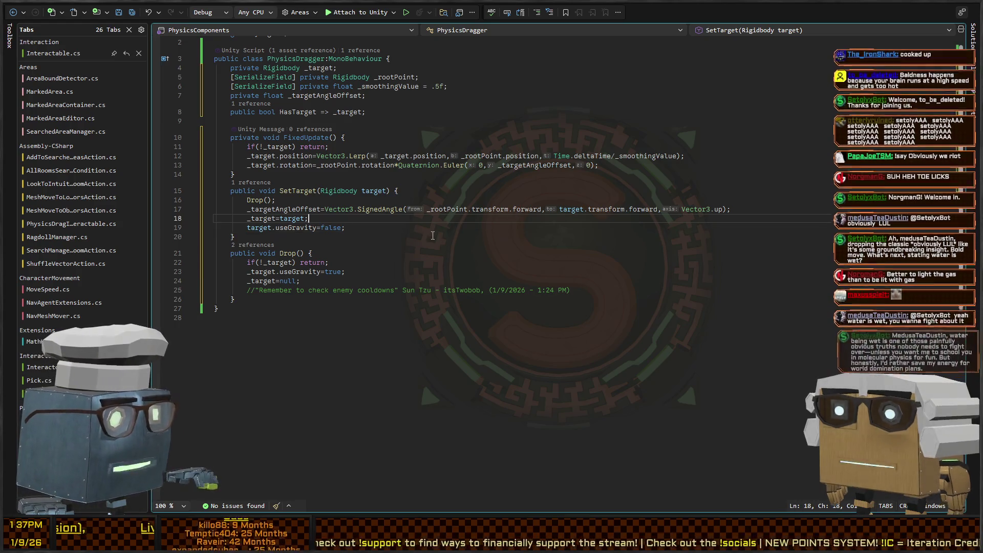
pyautogui.click(398, 281)
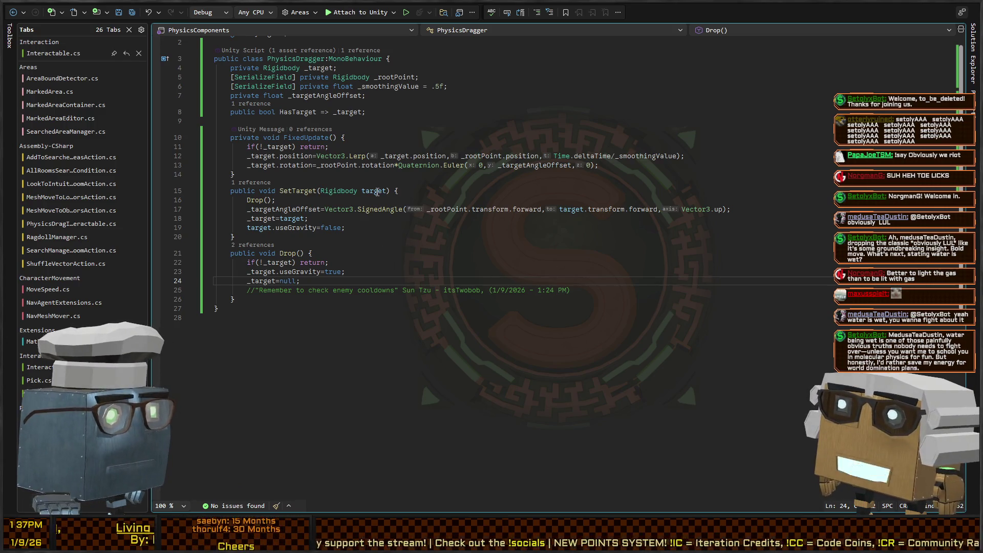
pyautogui.click(434, 259)
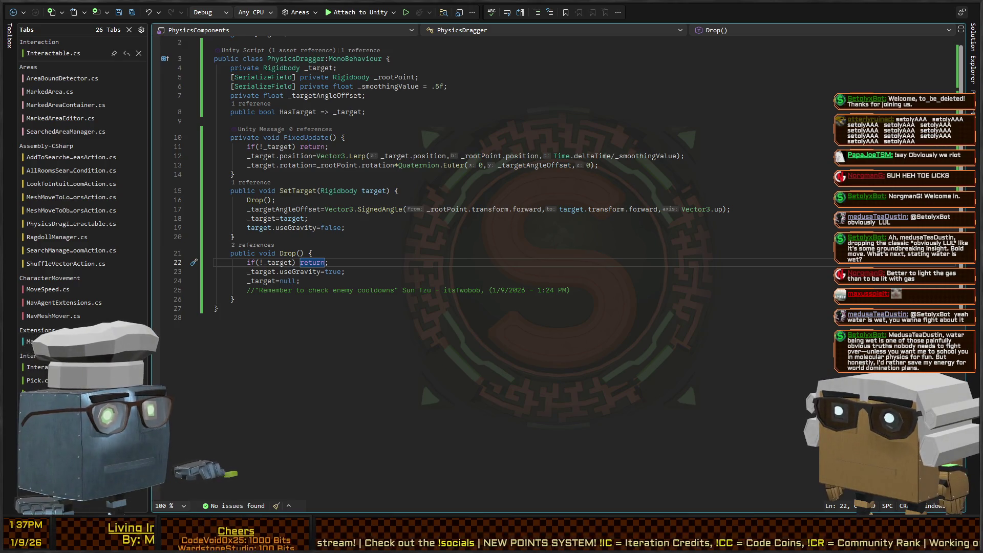
pyautogui.hotkey('alt', 'Tab')
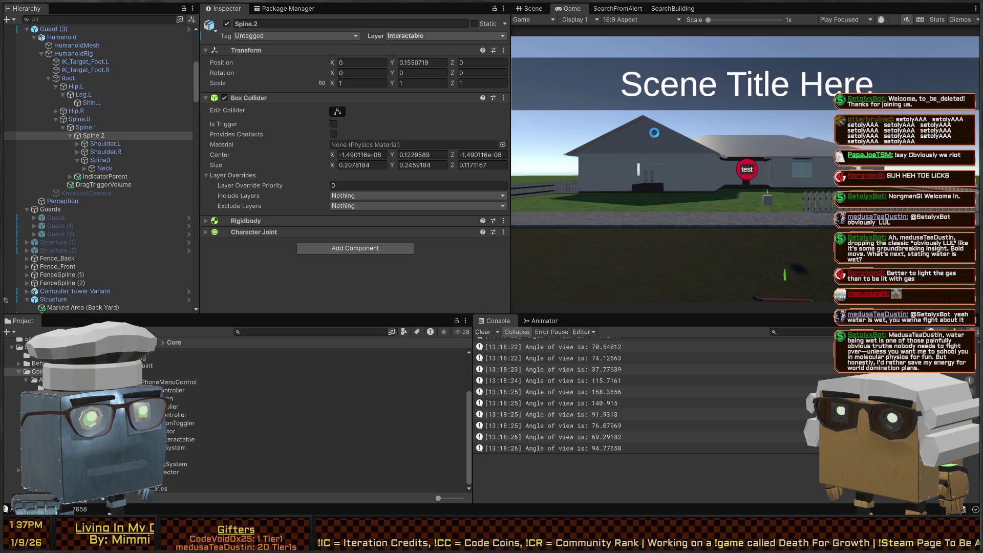
# Step: Maximize the Game view, pick up and drop the box, then grab the guard's body and fling it
pyautogui.press('Escape')
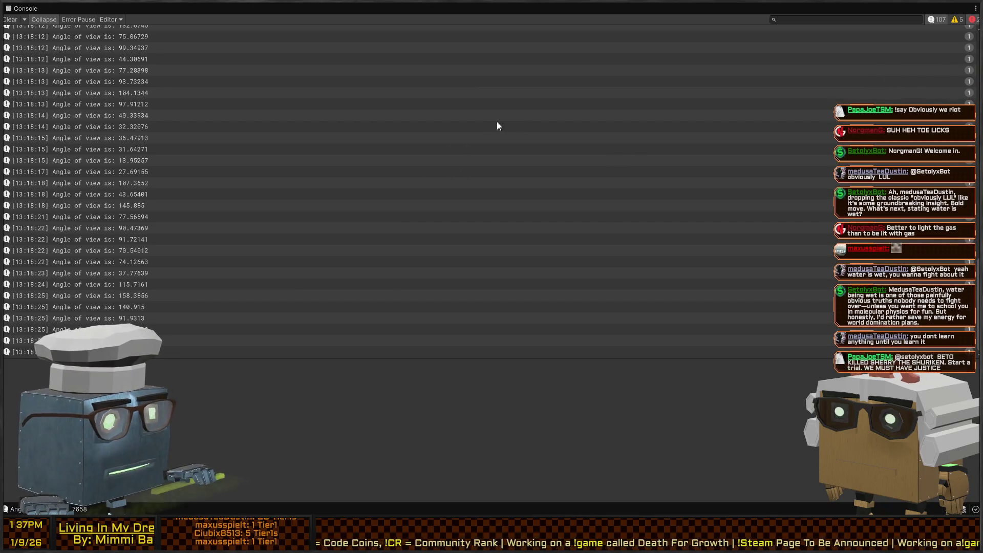
pyautogui.hotkey('shift', 'space')
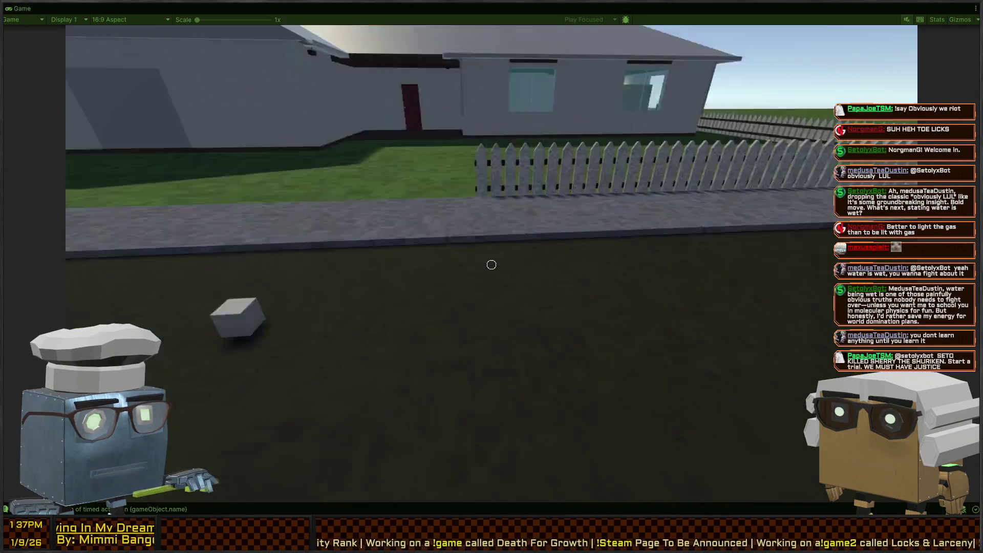
pyautogui.press('f')
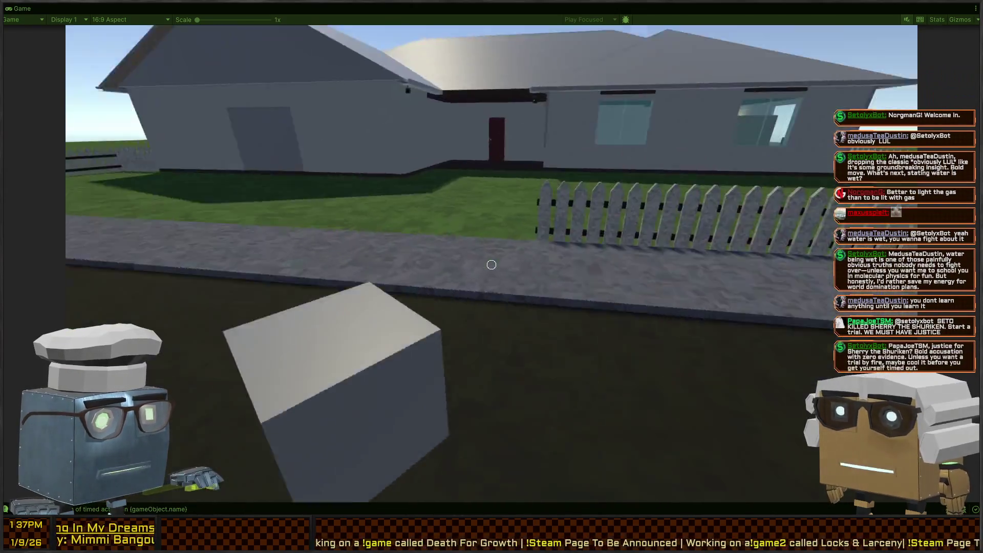
pyautogui.press('f')
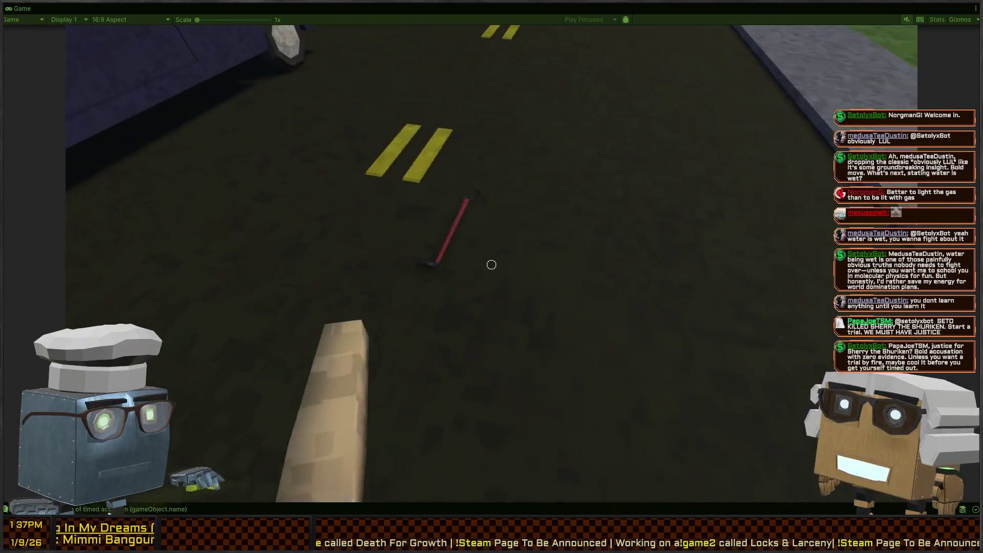
pyautogui.press('w')
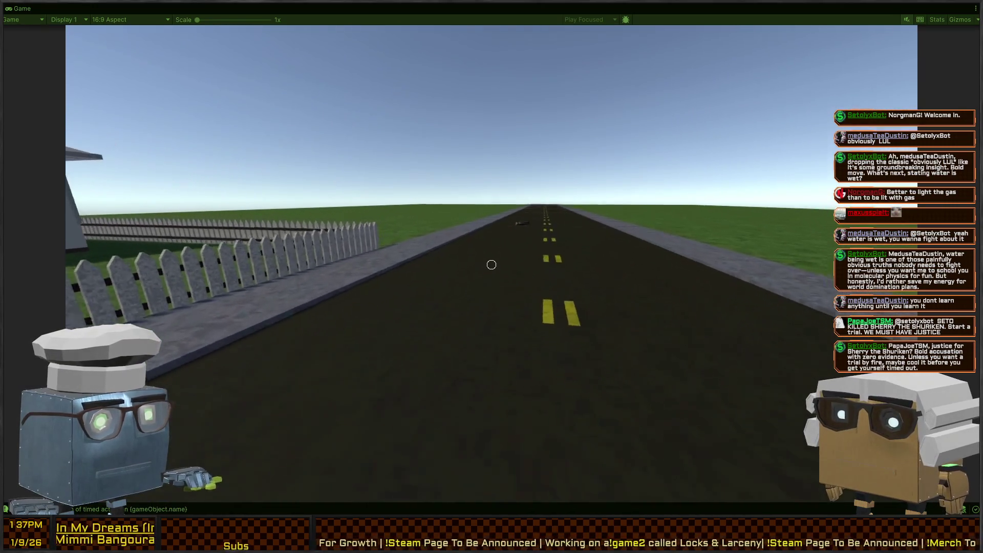
pyautogui.press('w')
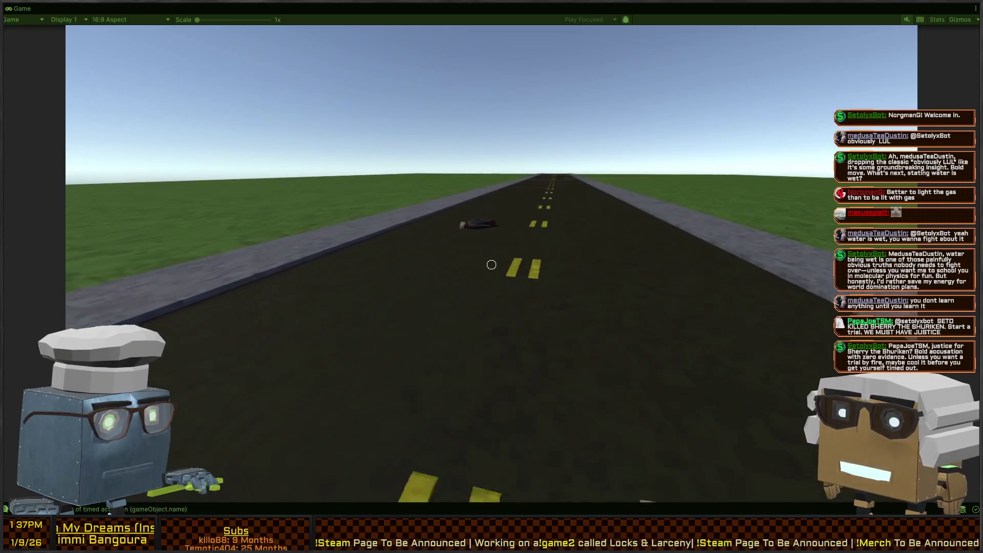
pyautogui.press('f')
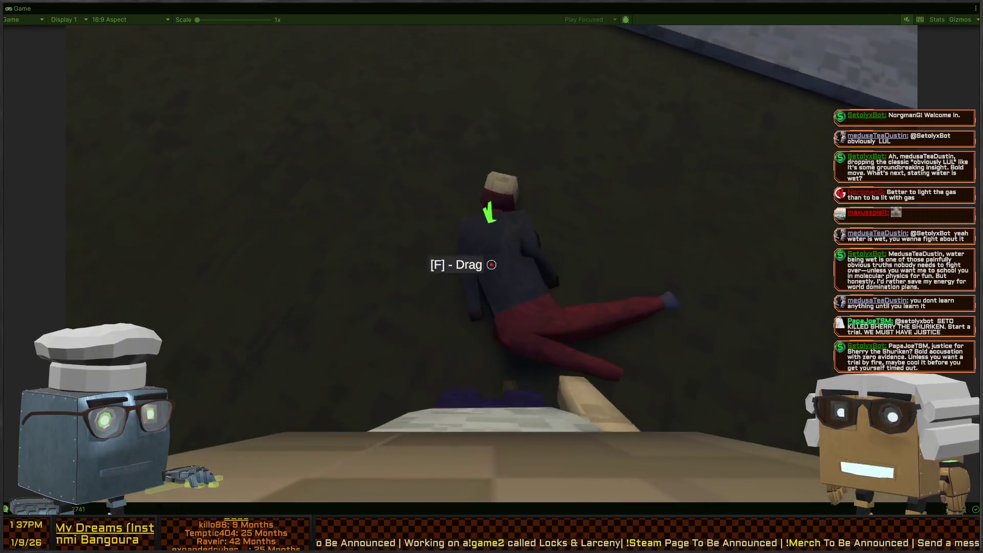
pyautogui.click(491, 264)
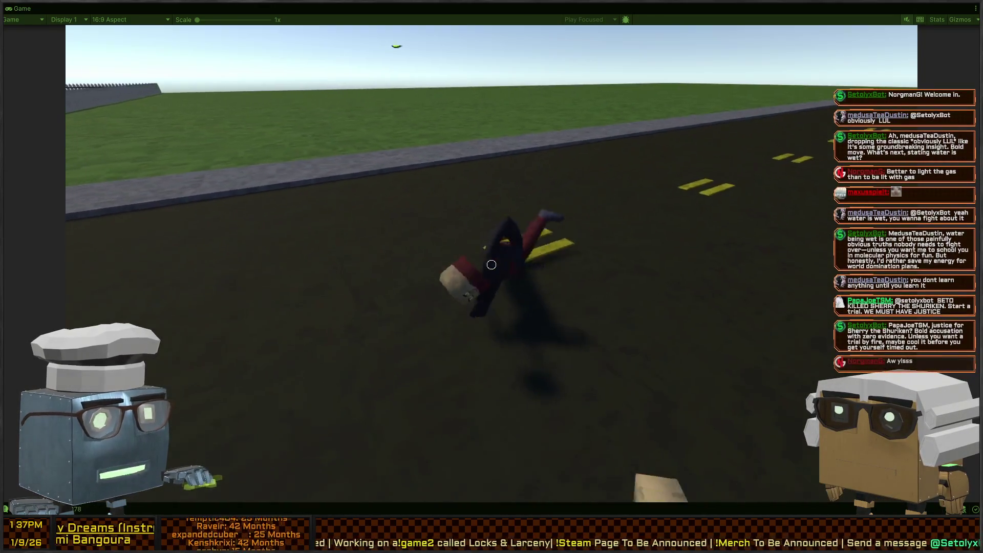
# Step: Repeatedly carry the ragdoll and release or fling it onto the road
pyautogui.press('f')
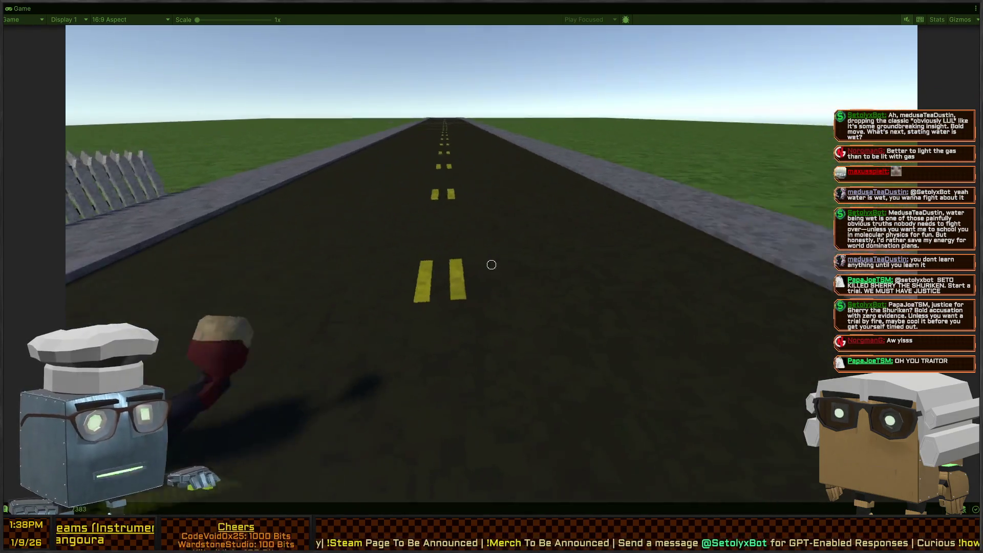
pyautogui.click(491, 265)
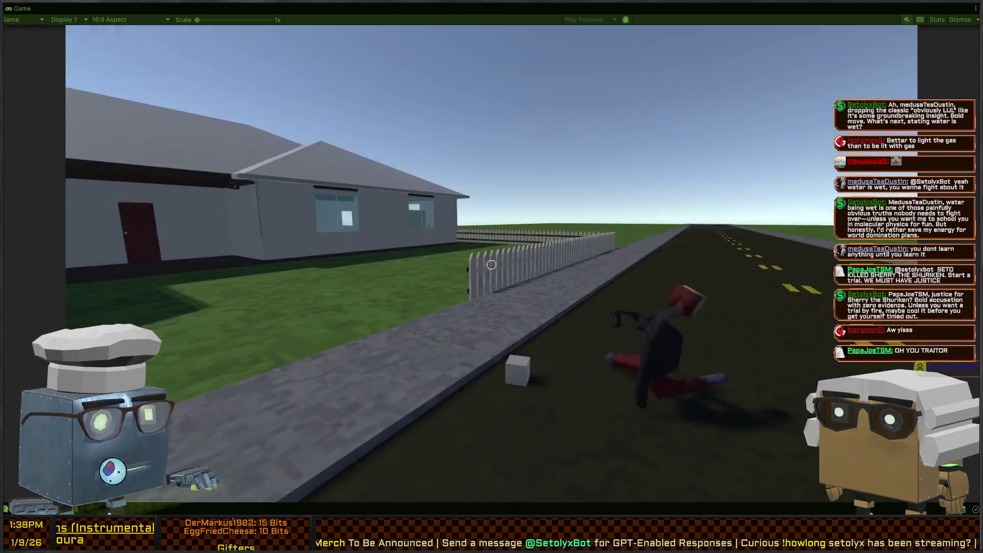
pyautogui.click(491, 265)
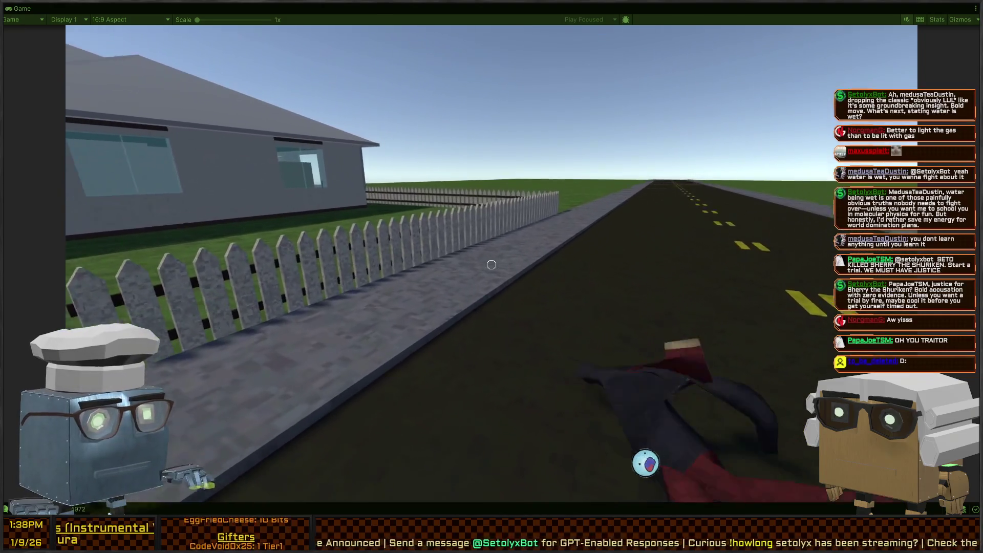
pyautogui.click(492, 265)
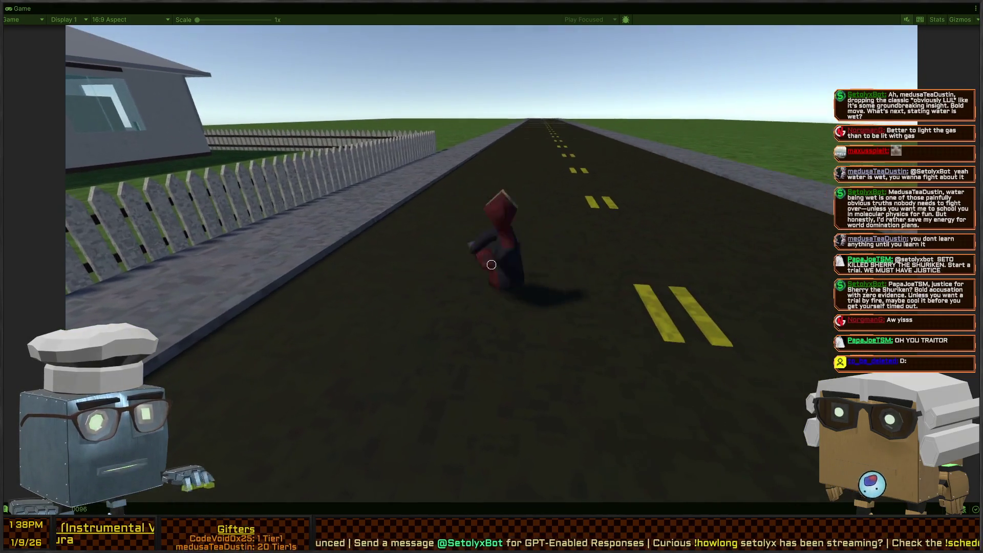
pyautogui.click(491, 265)
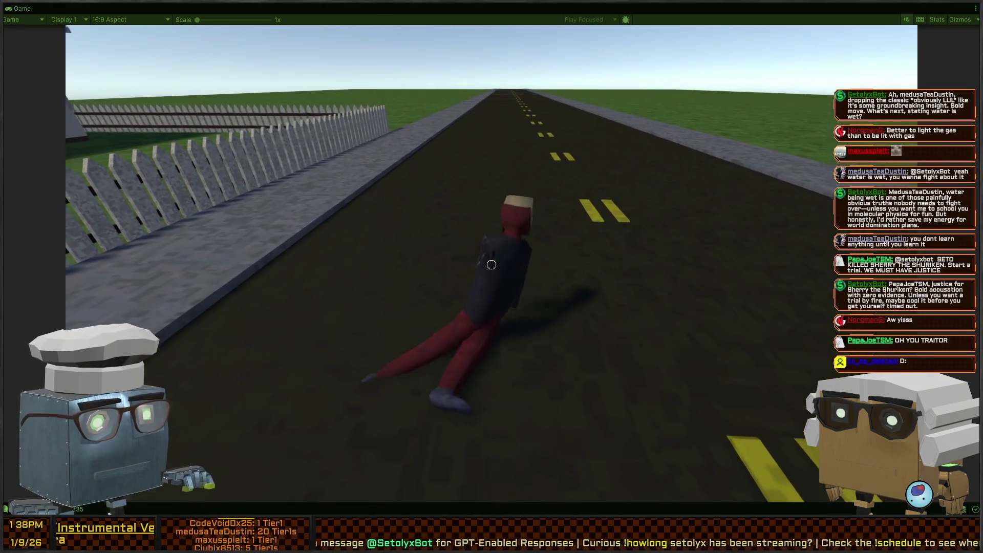
pyautogui.click(491, 264)
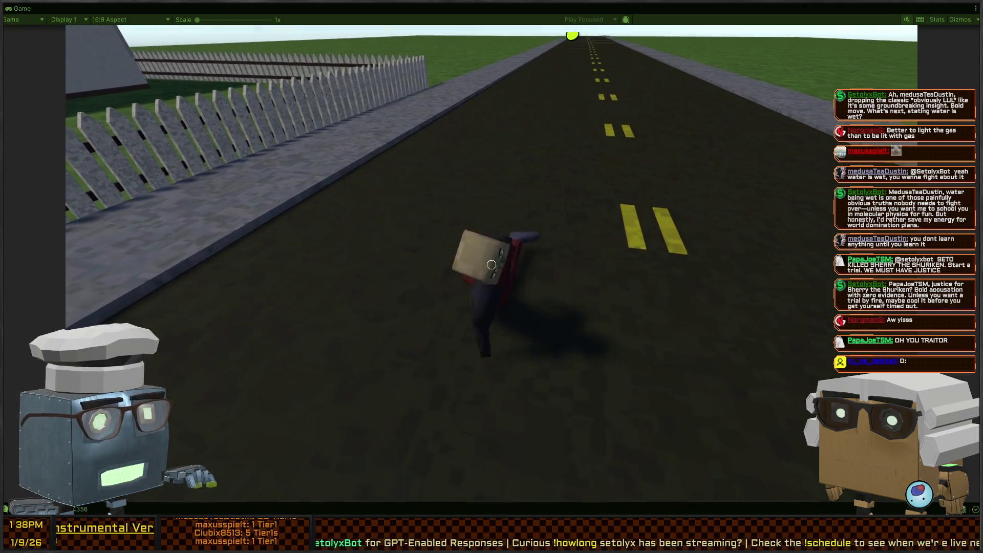
# Step: Walk around the fallen ragdoll, then lift, swing and drop it again
pyautogui.press('w')
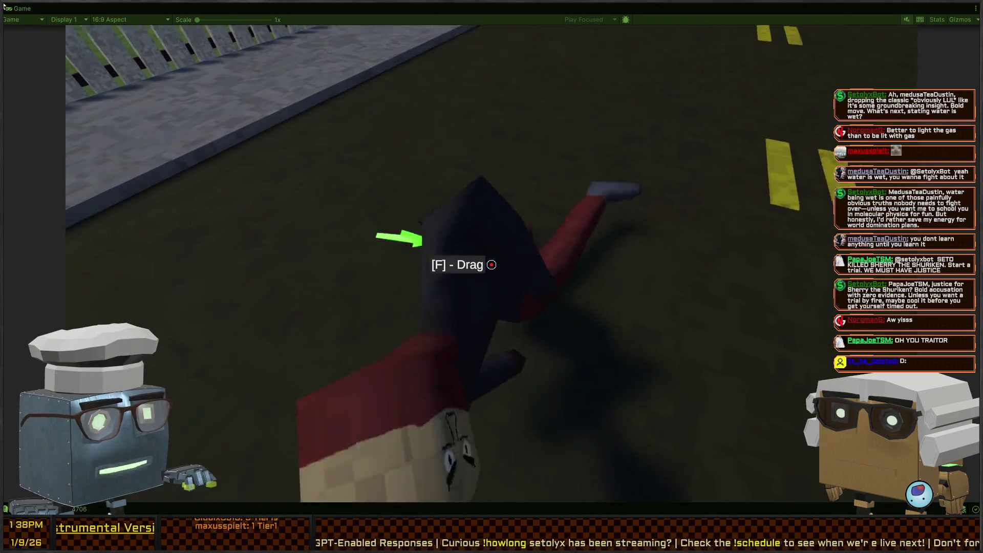
pyautogui.press('s')
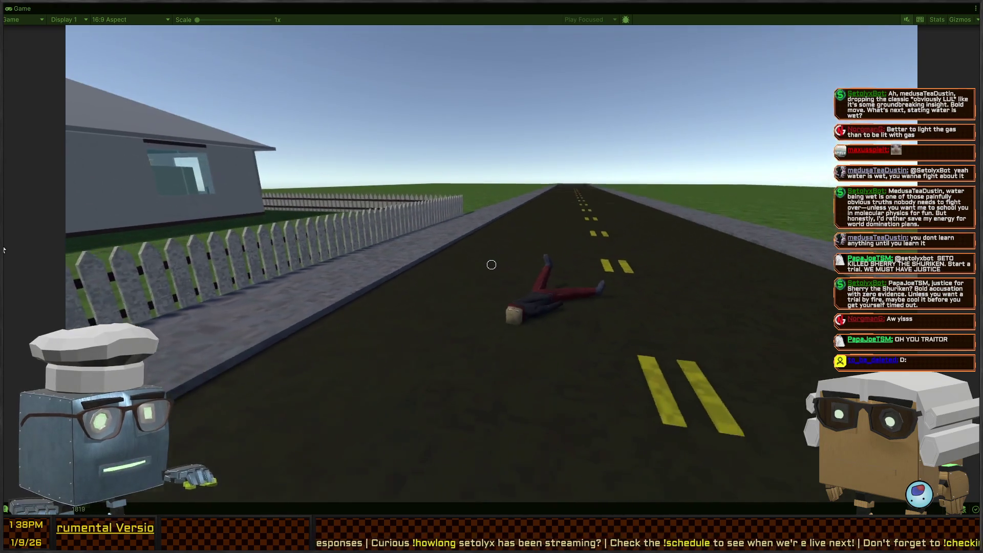
pyautogui.press('w')
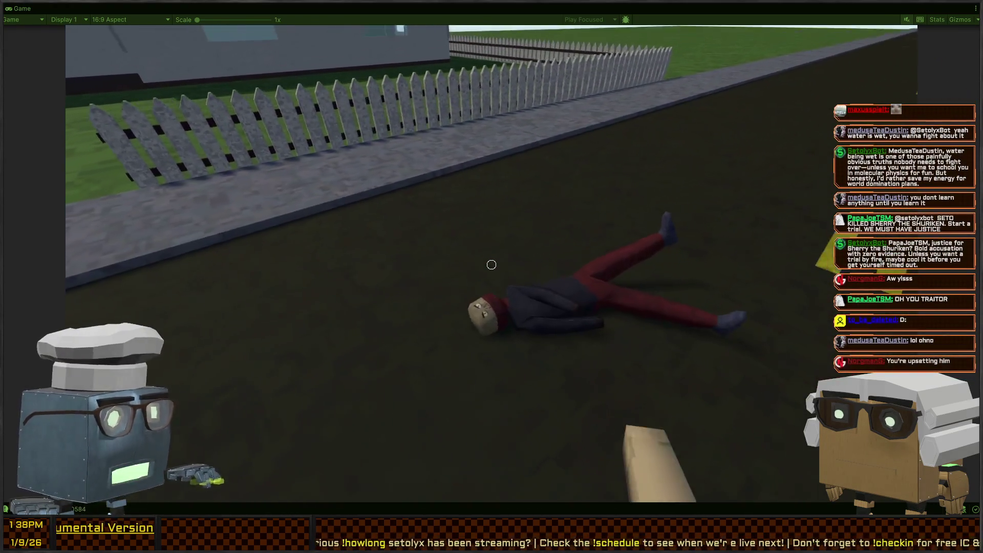
pyautogui.press('s')
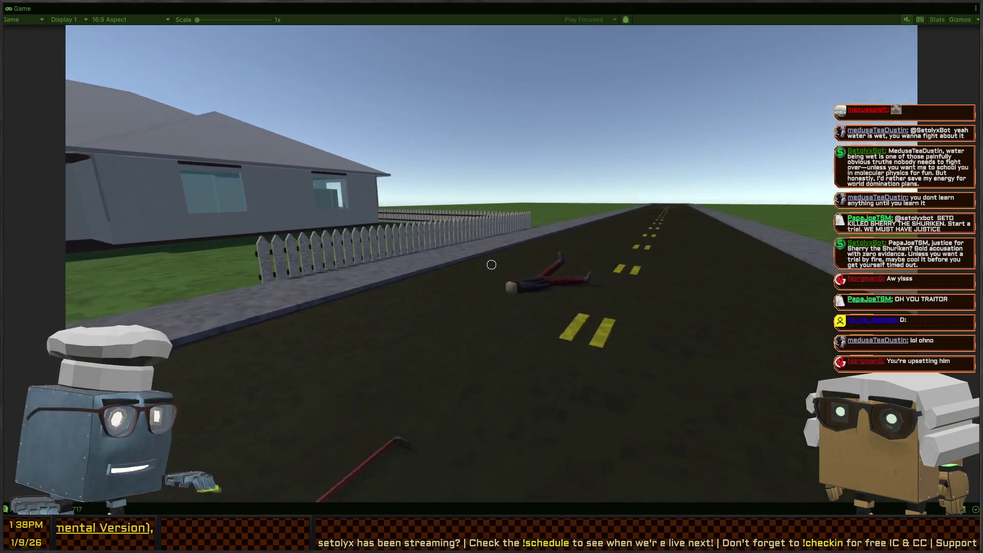
pyautogui.press('w')
pyautogui.press('w')
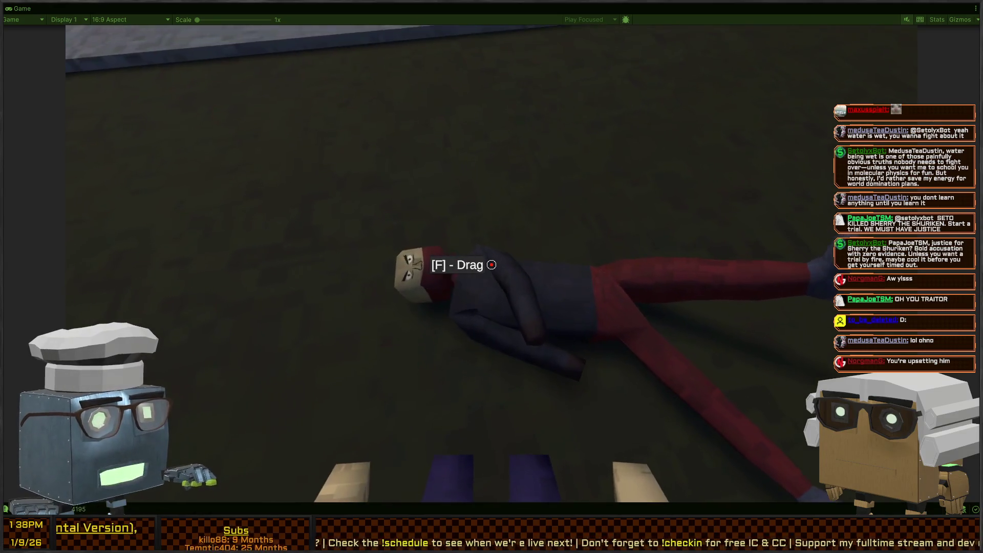
pyautogui.press('f')
pyautogui.press('w')
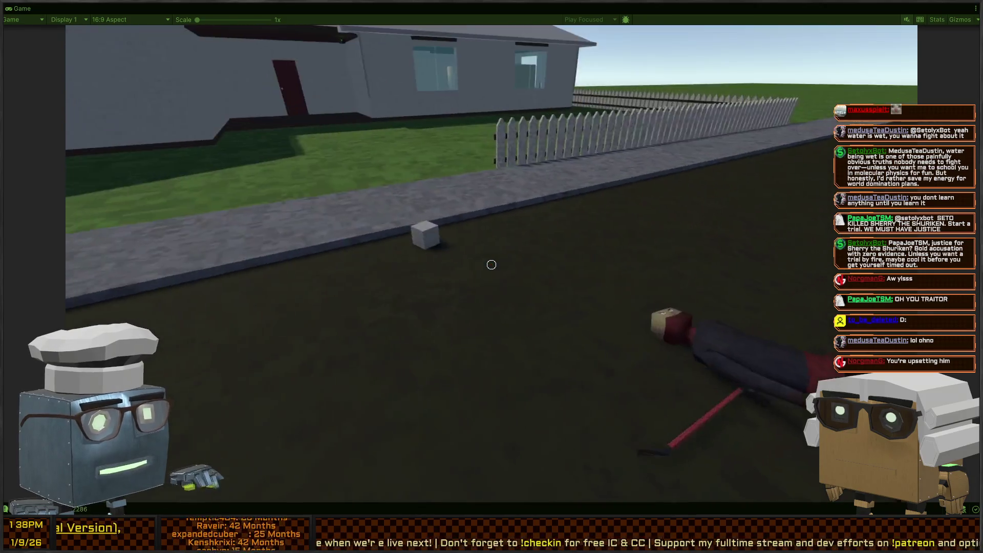
# Step: Walk into the house, opening the front door and the bedroom door
pyautogui.press('w')
pyautogui.press('w')
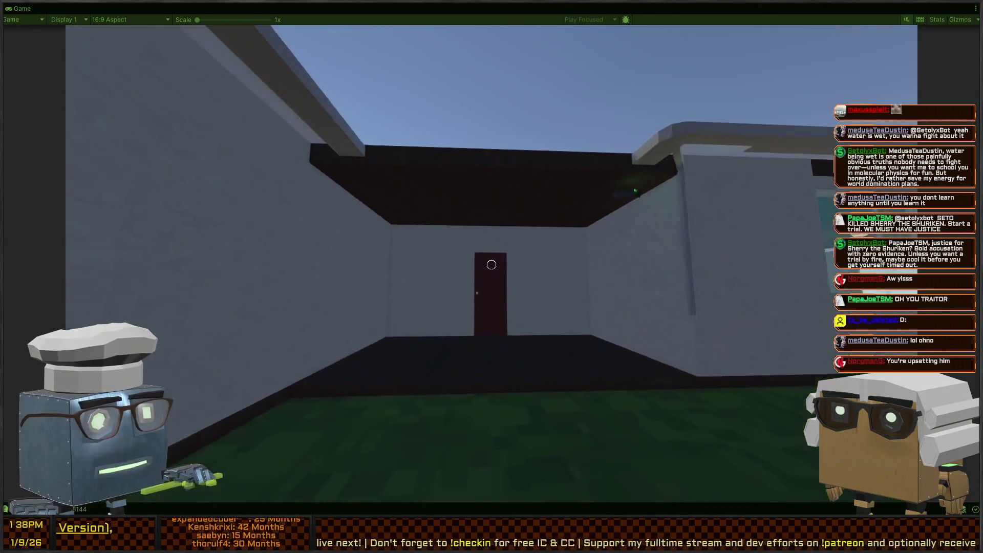
pyautogui.press('f')
pyautogui.press('s')
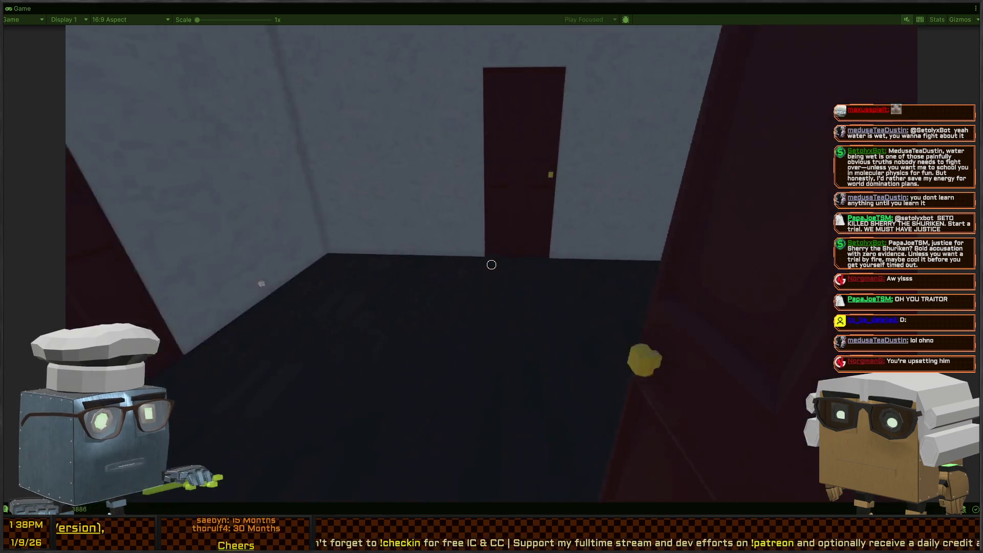
pyautogui.press('w')
pyautogui.press('f')
pyautogui.press('w')
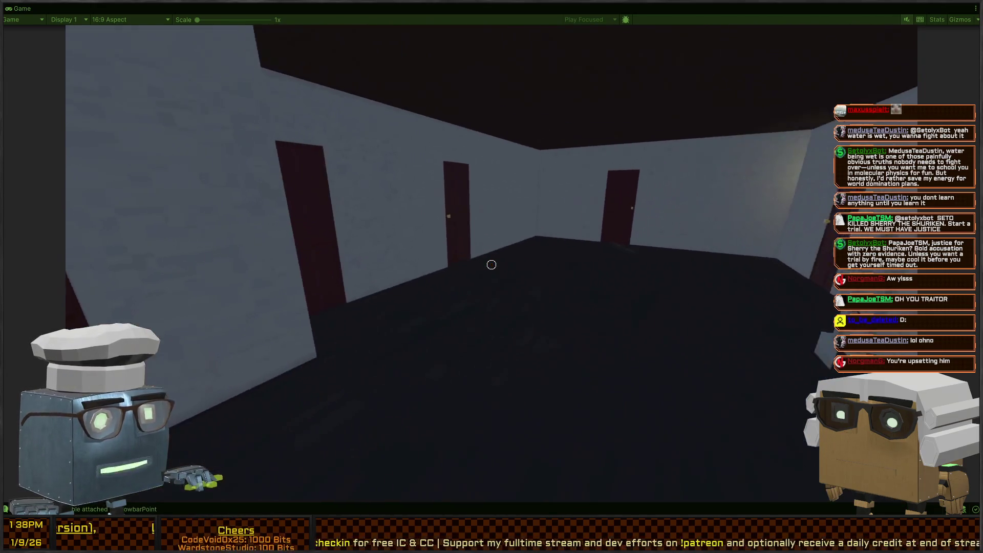
pyautogui.press('f')
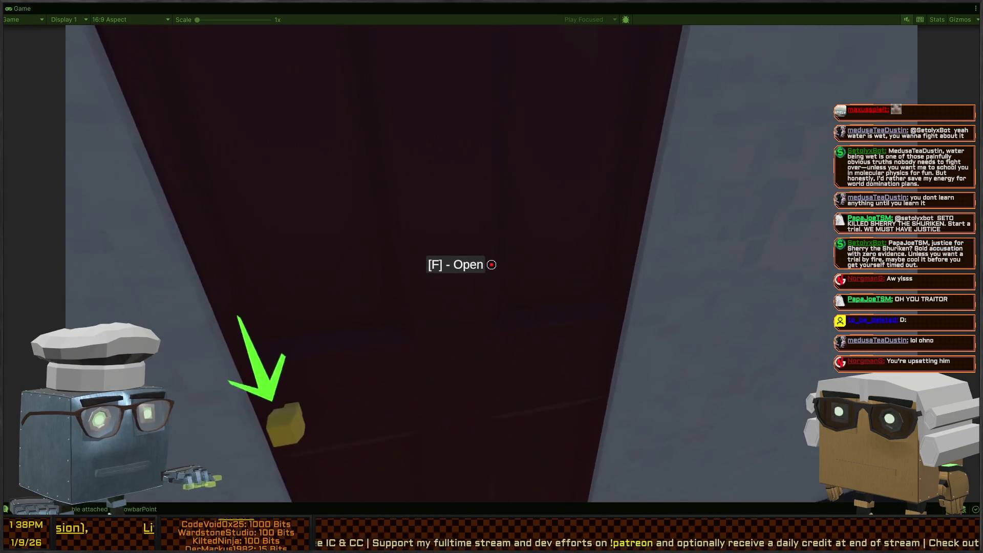
pyautogui.press('w')
pyautogui.press('w')
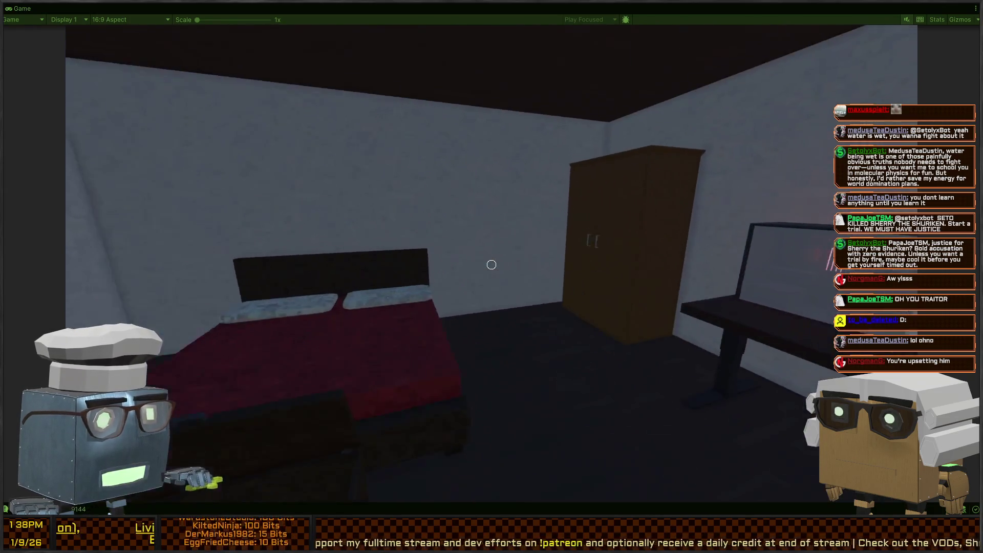
# Step: Hide in the bedroom wardrobe and come back out of it
pyautogui.press('s')
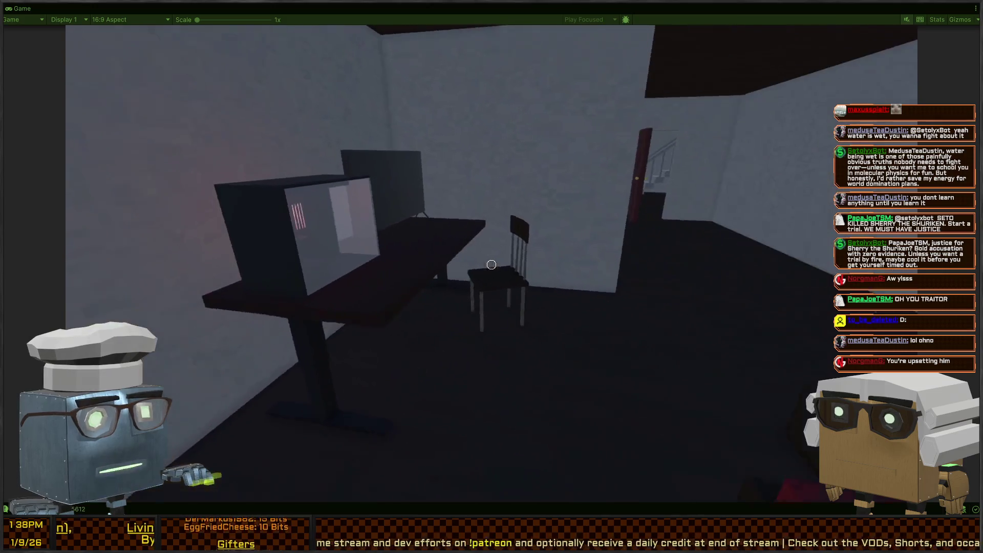
pyautogui.press('w')
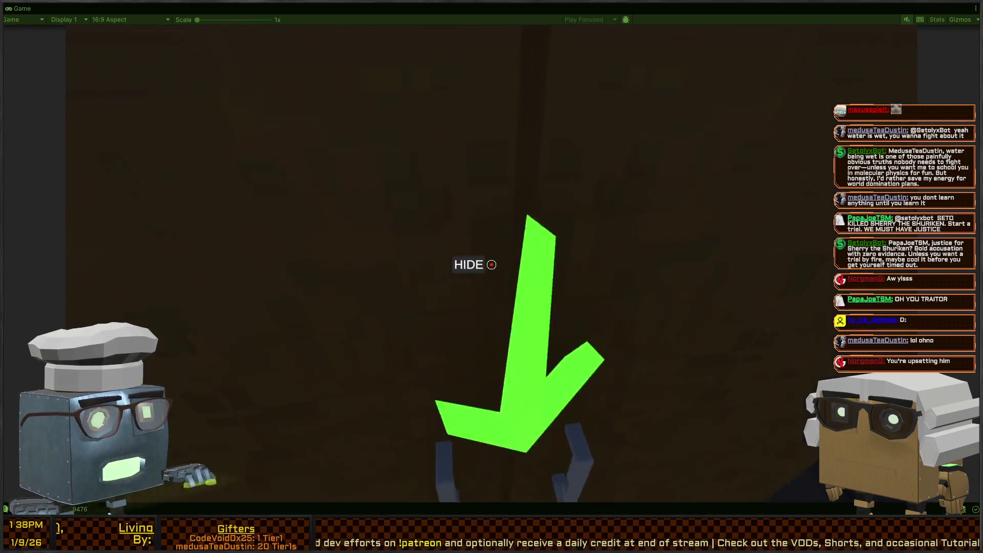
pyautogui.press('e')
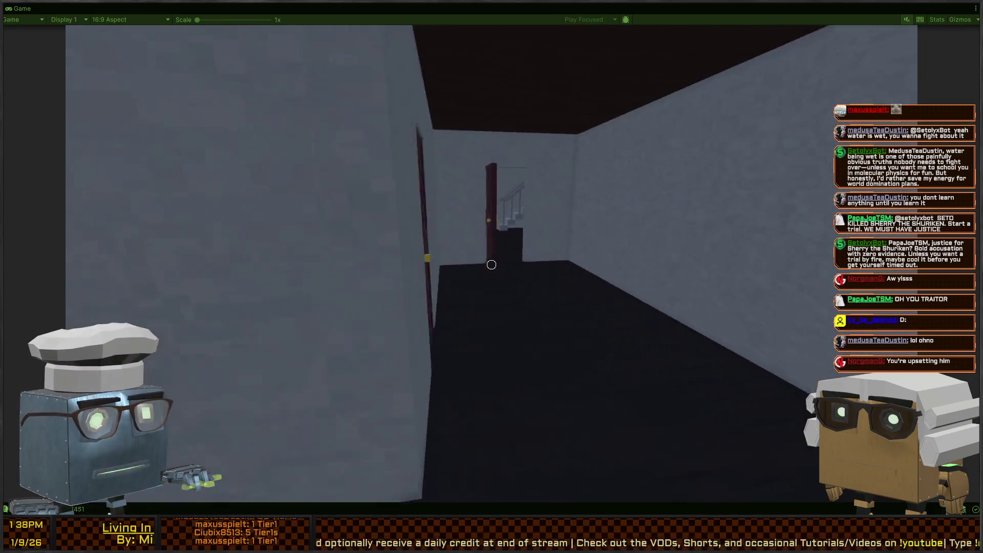
pyautogui.press('w')
pyautogui.press('s')
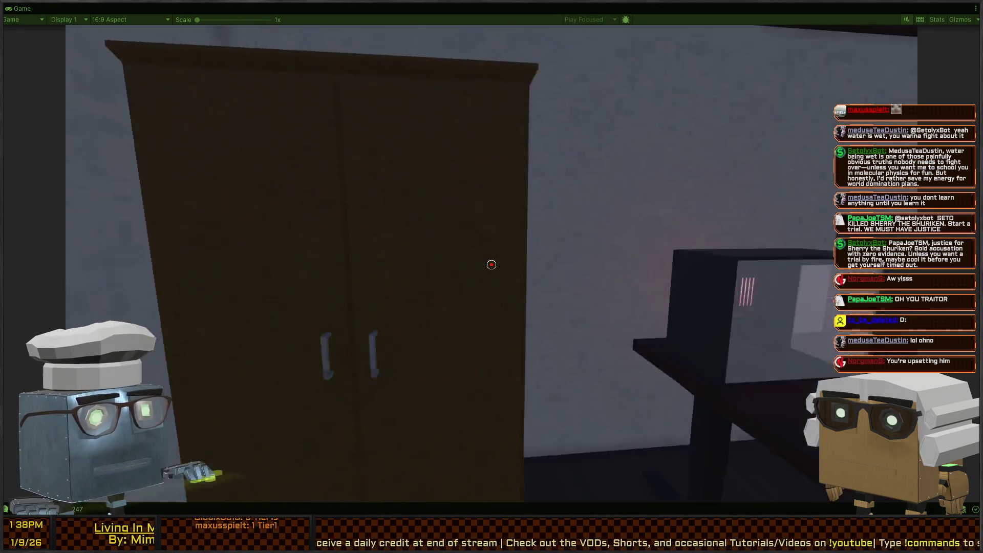
pyautogui.press('w')
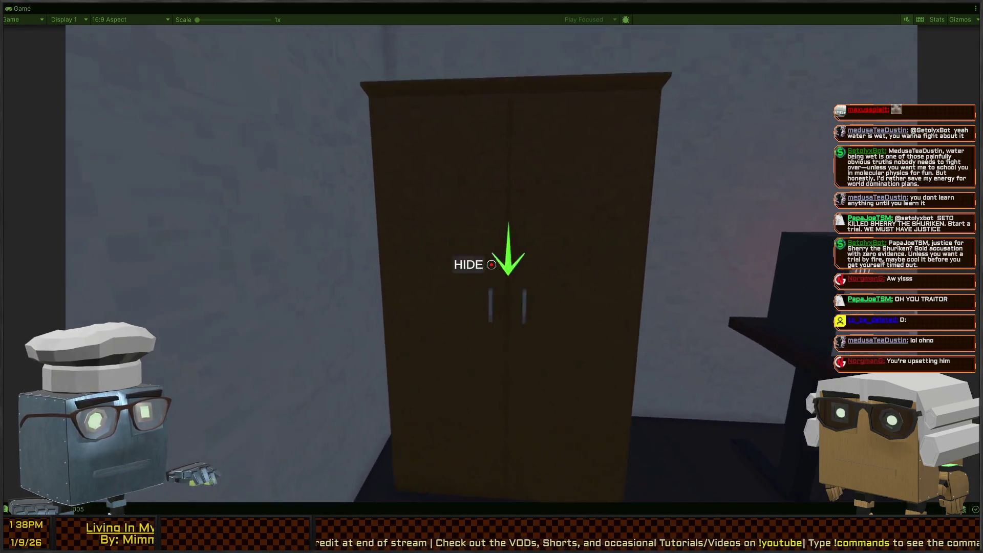
# Step: Walk out to the road, drag the ragdoll body along it, then stop Play mode
pyautogui.press('w')
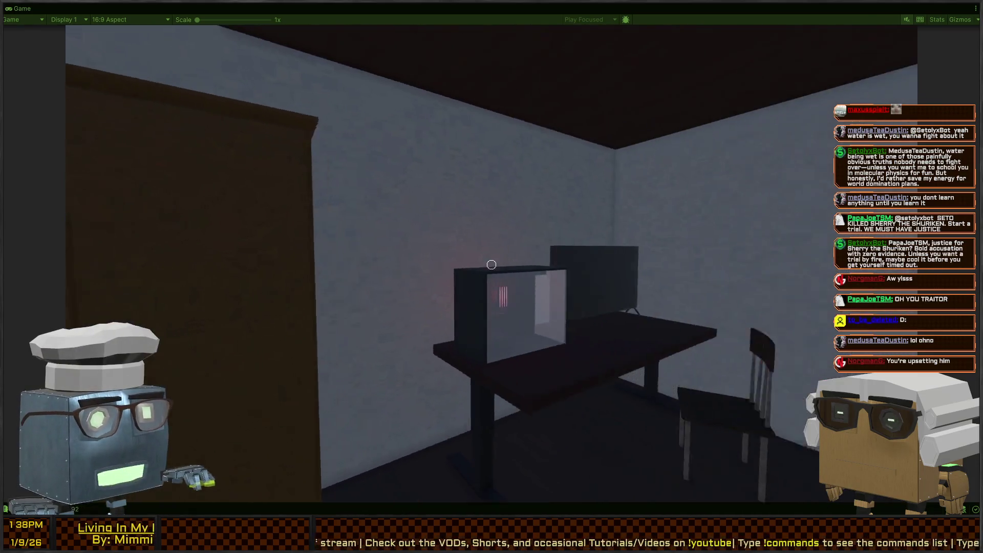
pyautogui.press('w')
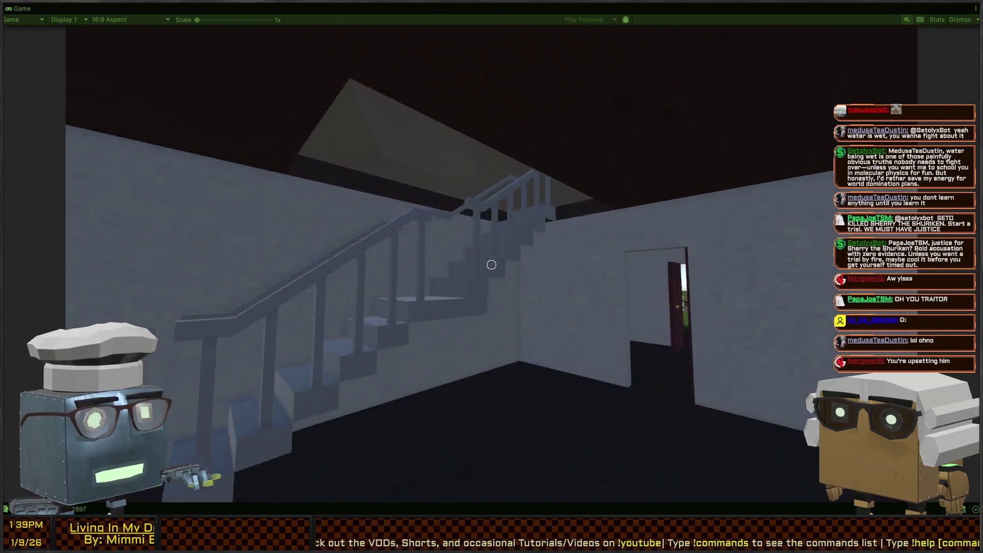
pyautogui.press('w')
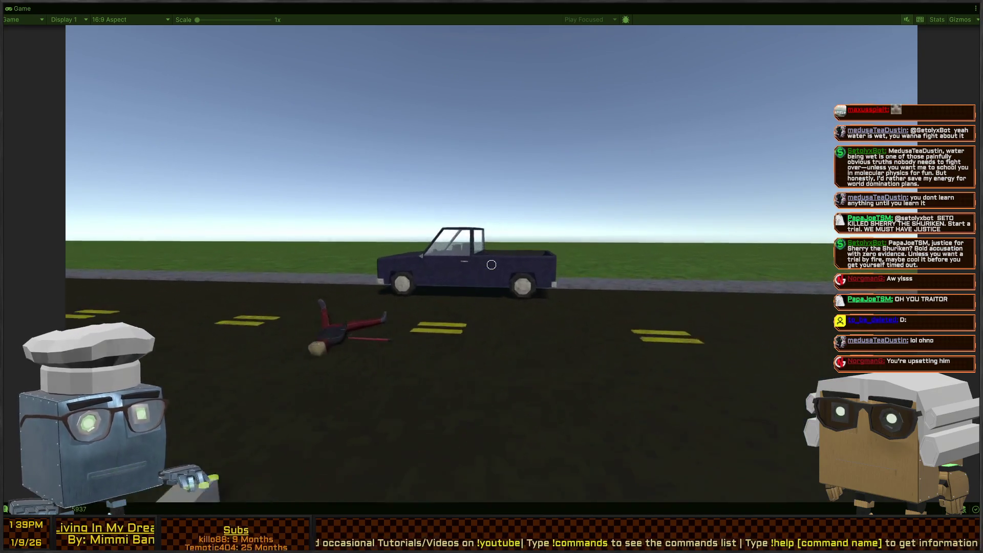
pyautogui.press('w')
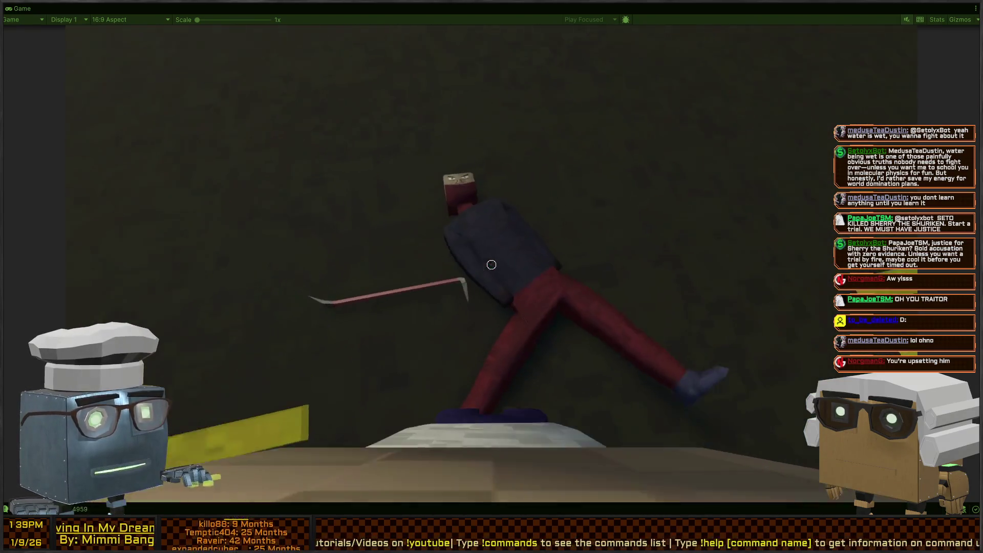
pyautogui.press('f')
pyautogui.press('w')
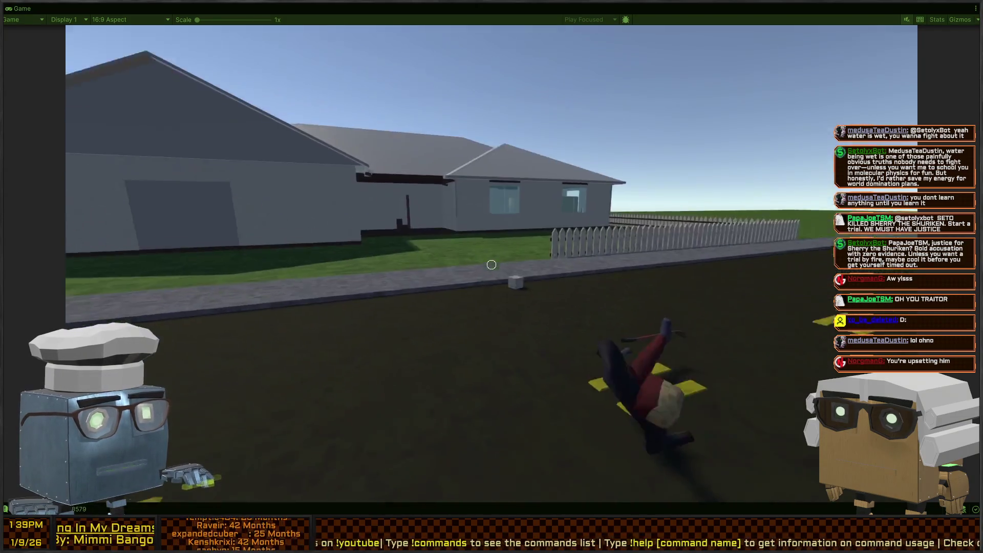
pyautogui.press('s')
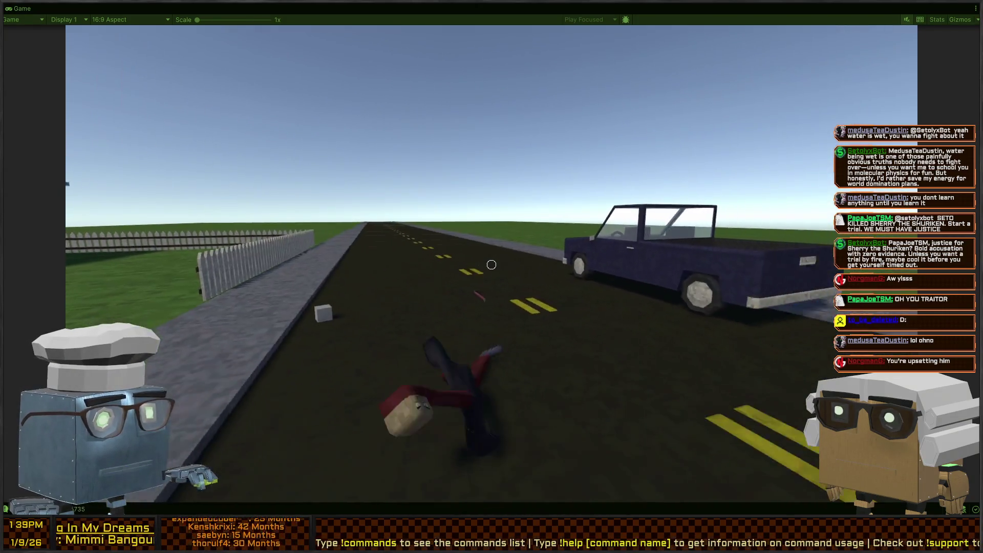
pyautogui.press('s')
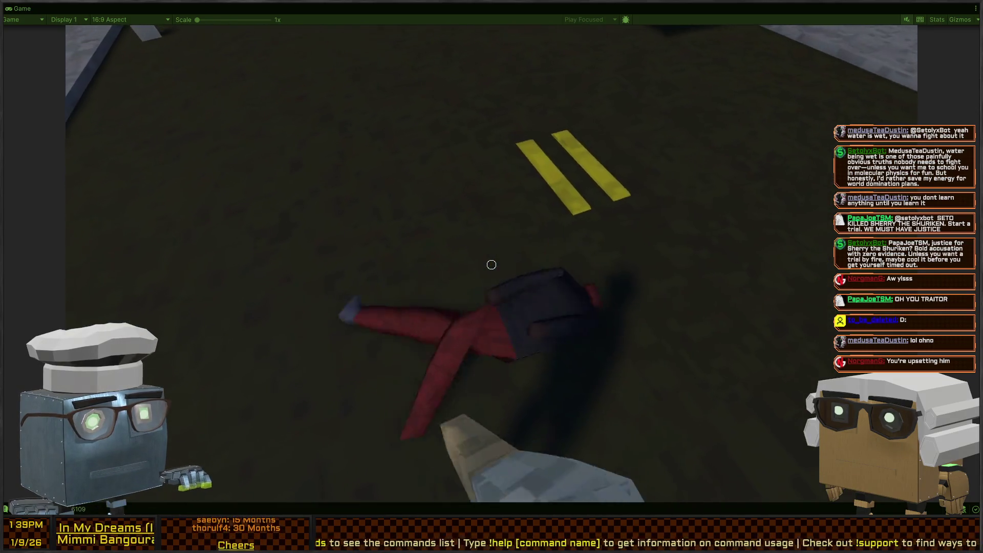
pyautogui.press('Escape')
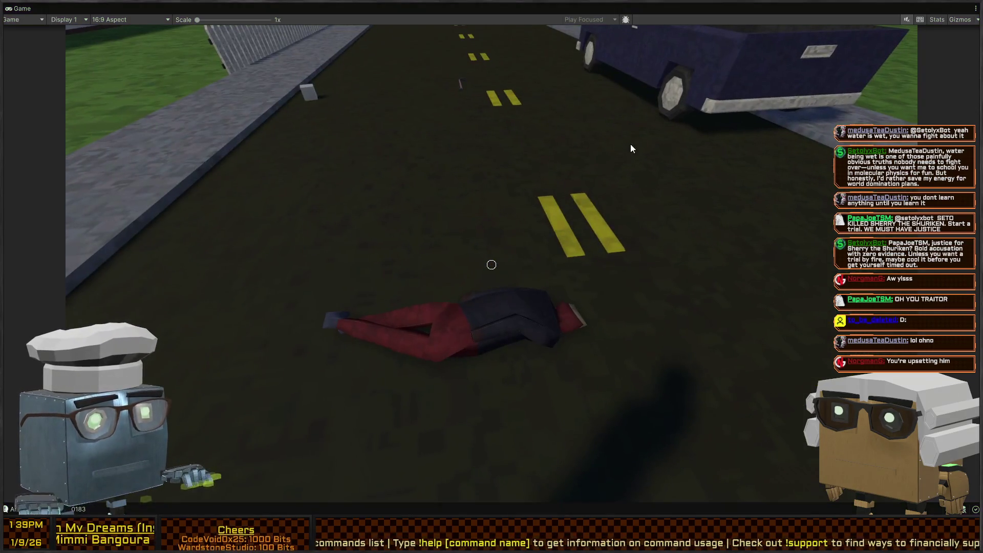
pyautogui.hotkey('ctrl', 'p')
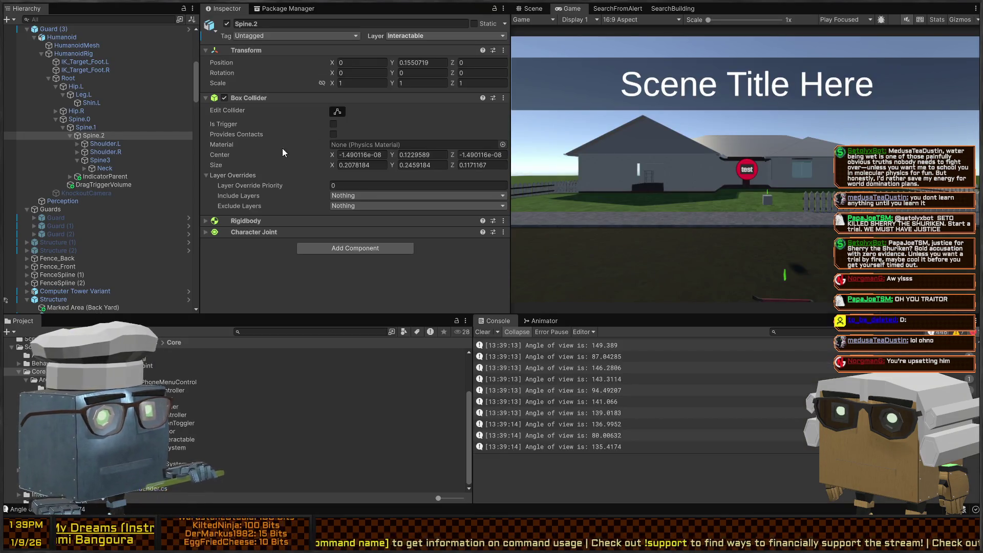
# Step: Inspect the Shoulder.L and Spine.1 bones, then open the Guard prefab in Prefab Mode
pyautogui.click(99, 145)
pyautogui.click(87, 126)
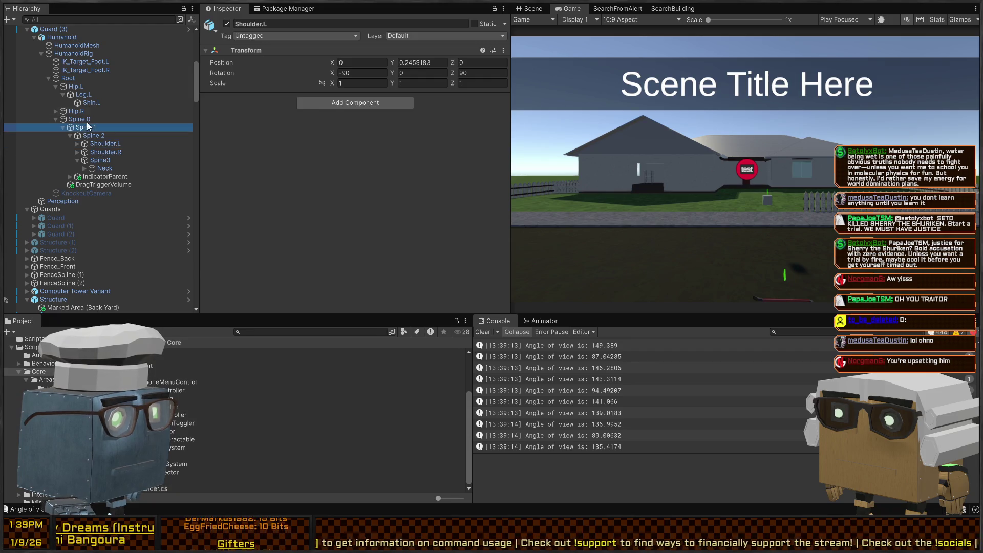
pyautogui.scroll(3, 118, 108)
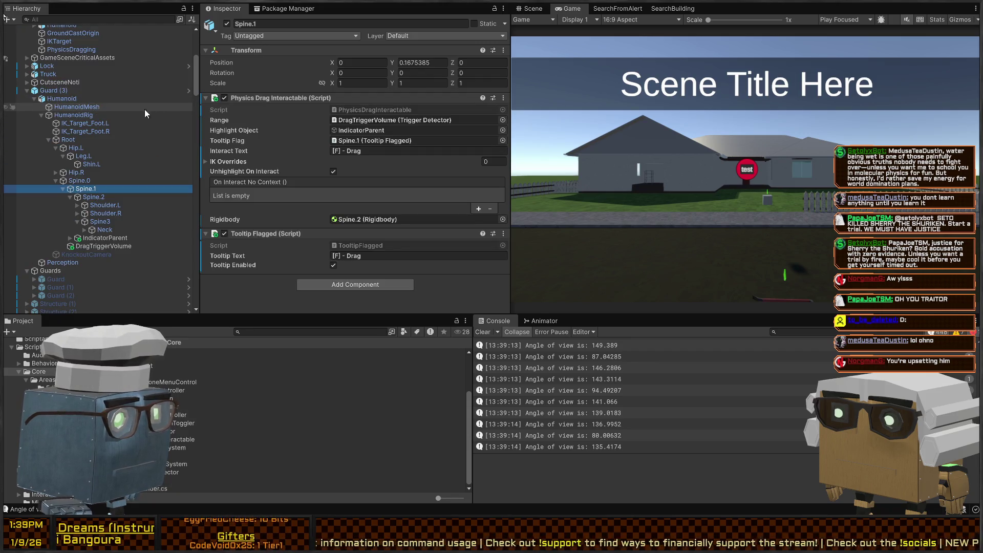
pyautogui.click(188, 90)
pyautogui.click(85, 75)
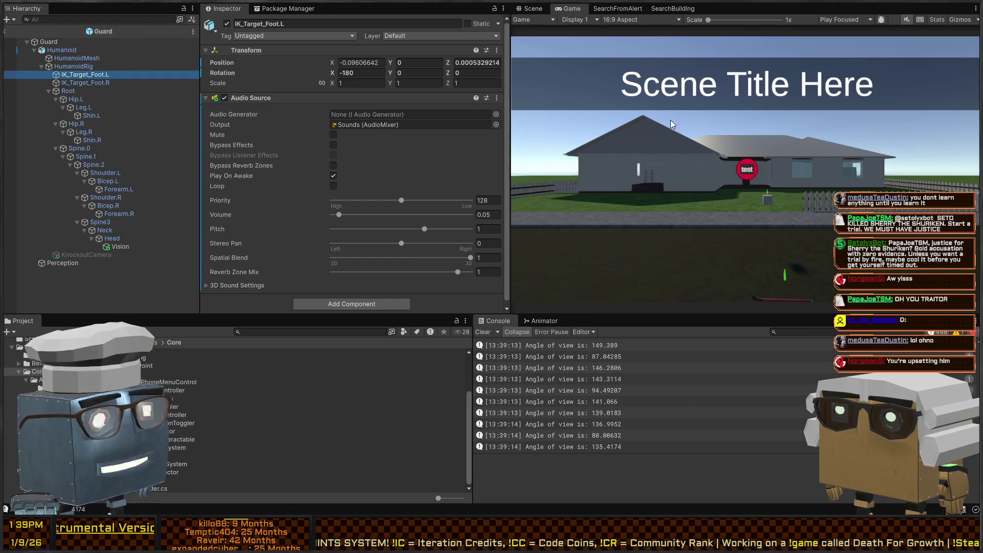
# Step: Fly the Scene camera up to the Guard, then select IK_Target_Foot.R and the Root bone
pyautogui.click(702, 159)
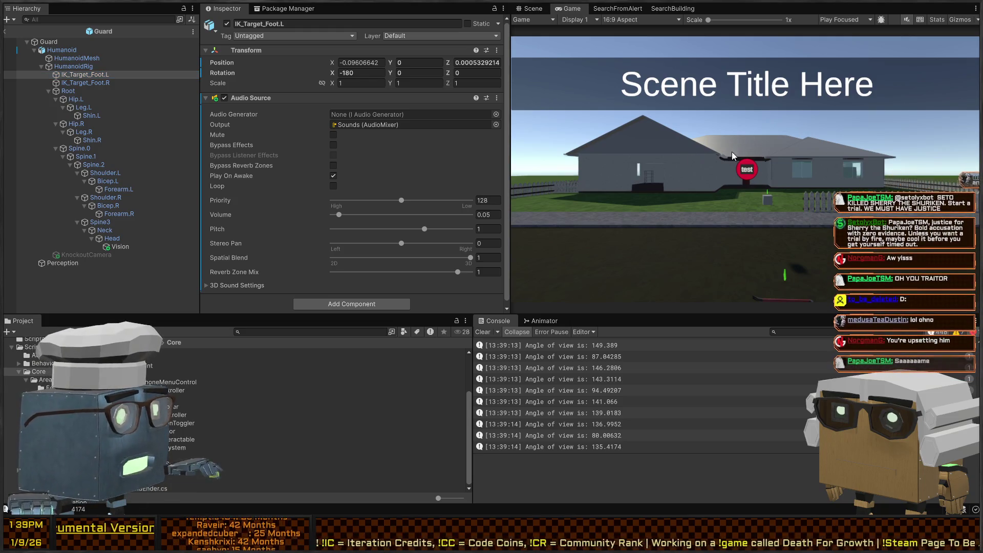
pyautogui.click(531, 9)
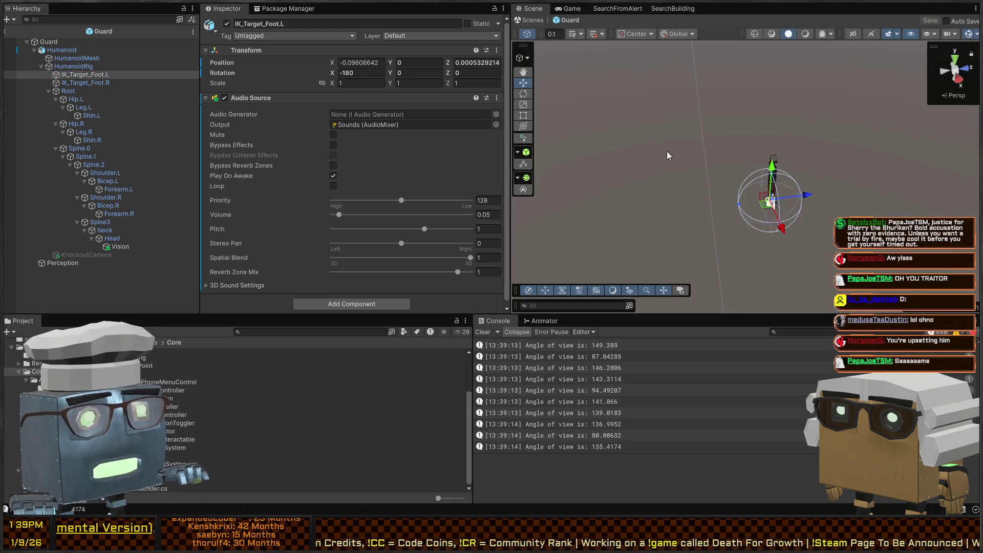
pyautogui.press('w')
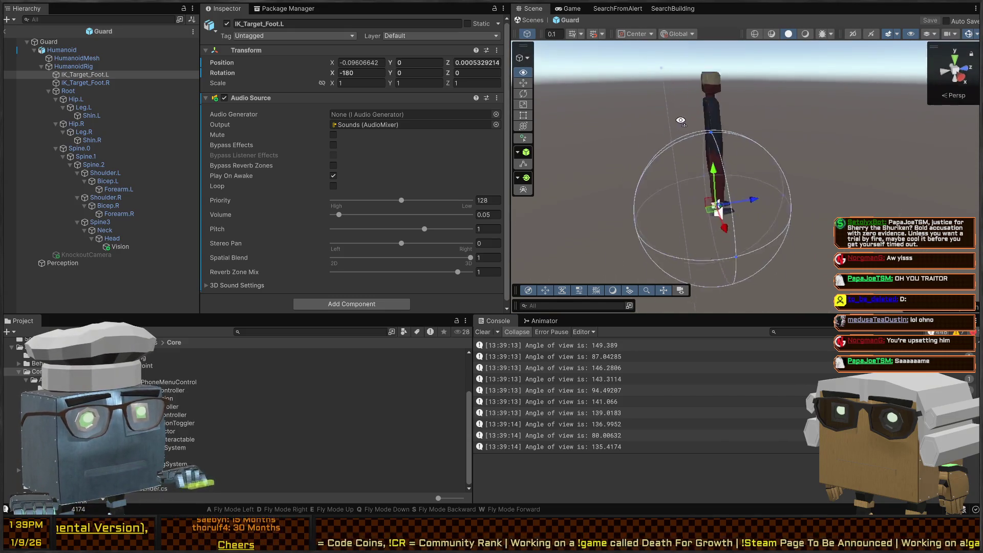
pyautogui.rightClick(725, 137)
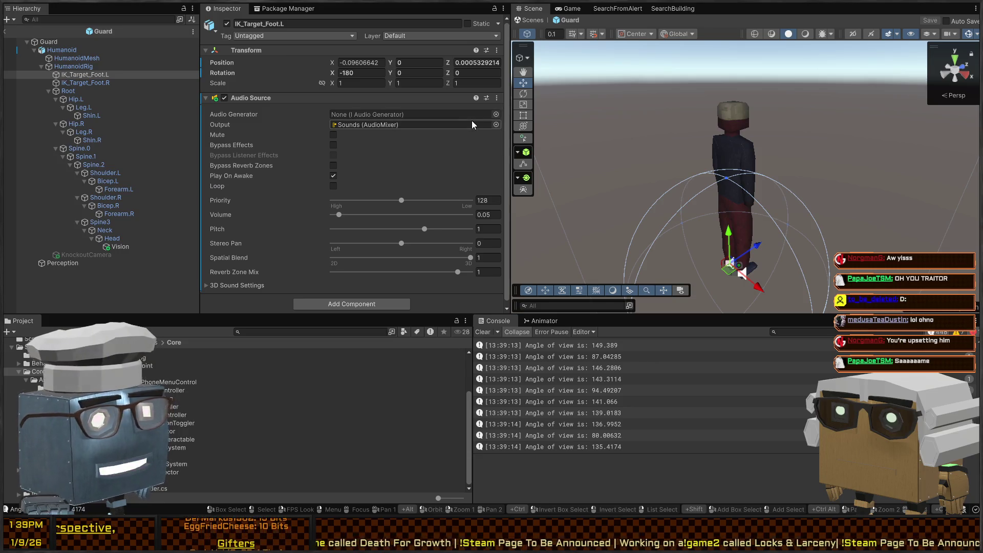
pyautogui.rightClick(533, 154)
pyautogui.press('w')
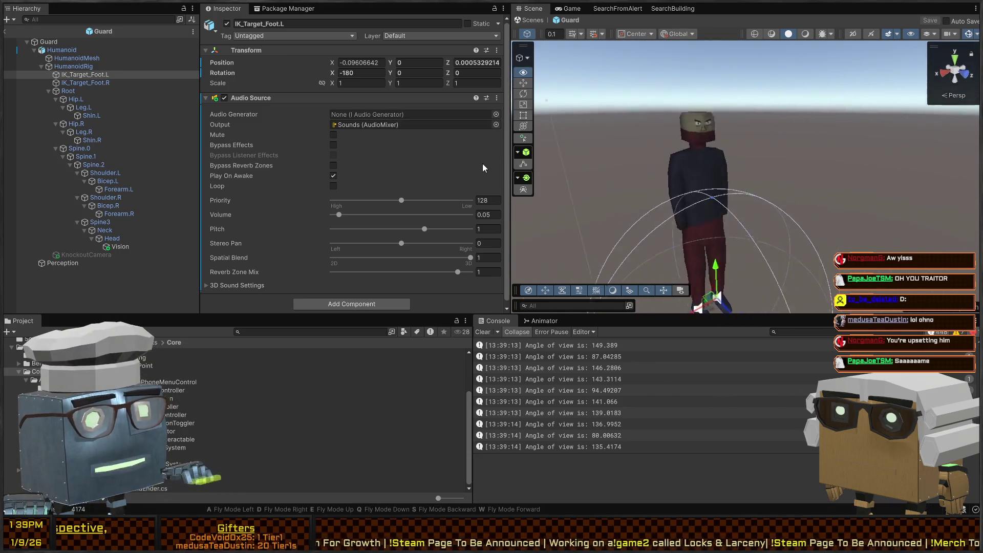
pyautogui.press('s')
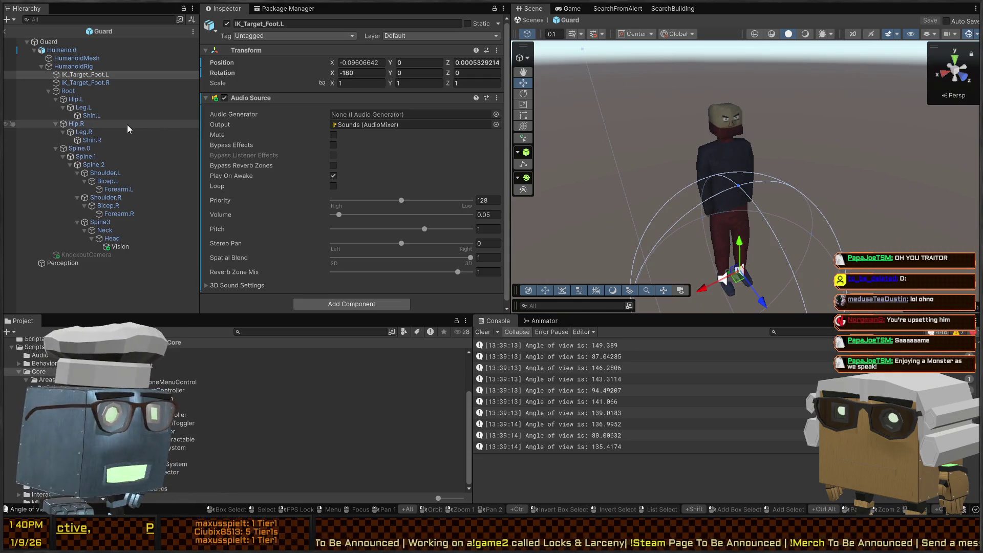
pyautogui.click(76, 83)
pyautogui.click(70, 92)
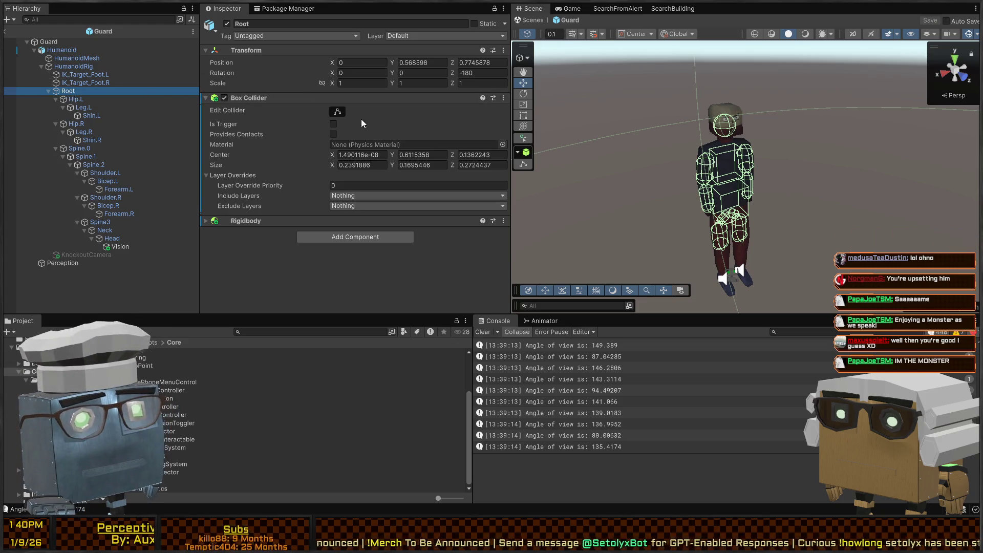
# Step: Check the Leg.L collider and fly the Scene camera around the Guard
pyautogui.click(85, 107)
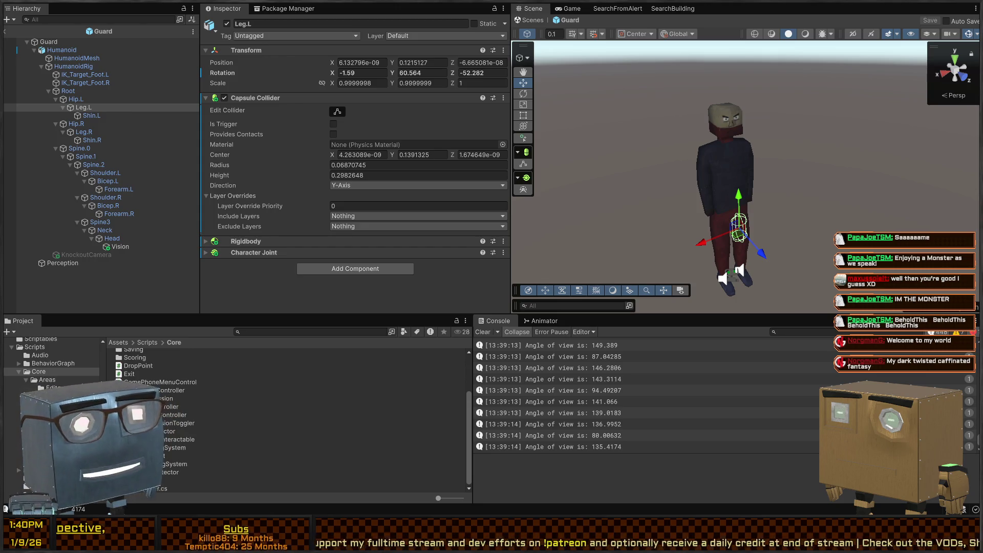
pyautogui.rightClick(698, 108)
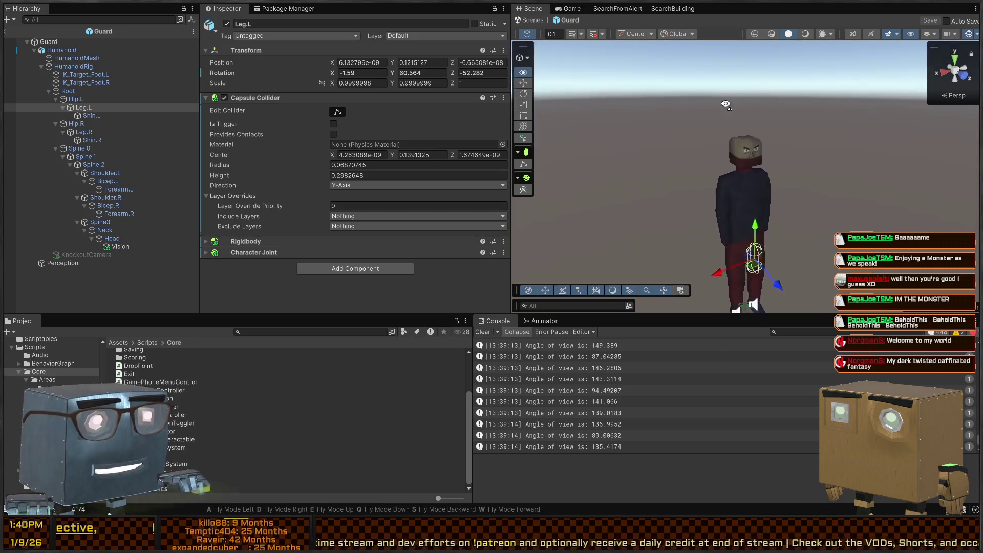
pyautogui.press('s')
pyautogui.press('w')
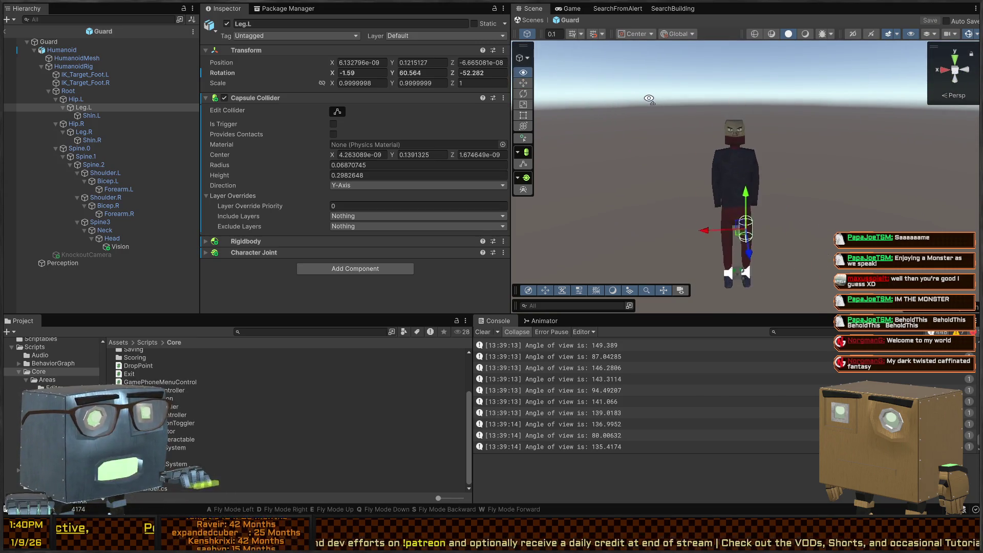
pyautogui.press('w')
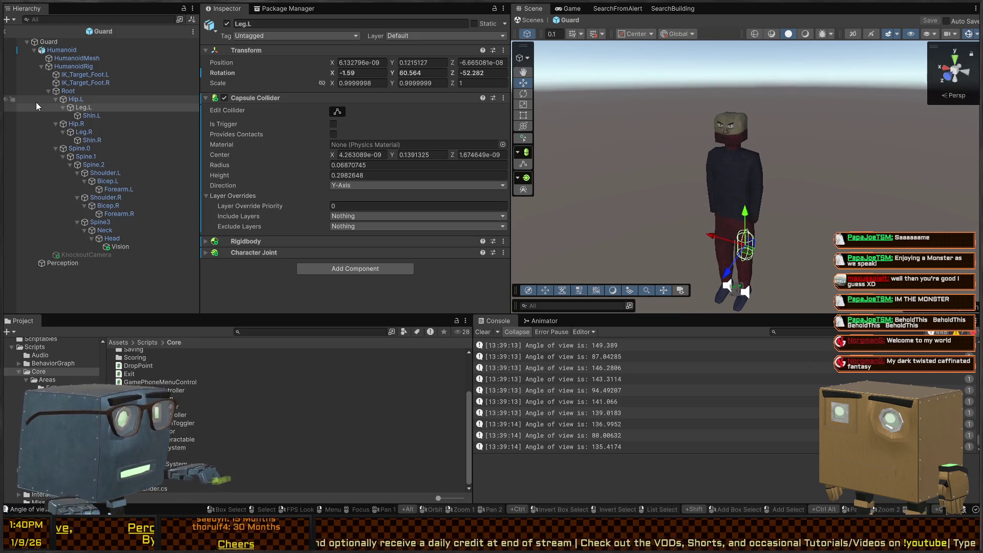
pyautogui.click(48, 43)
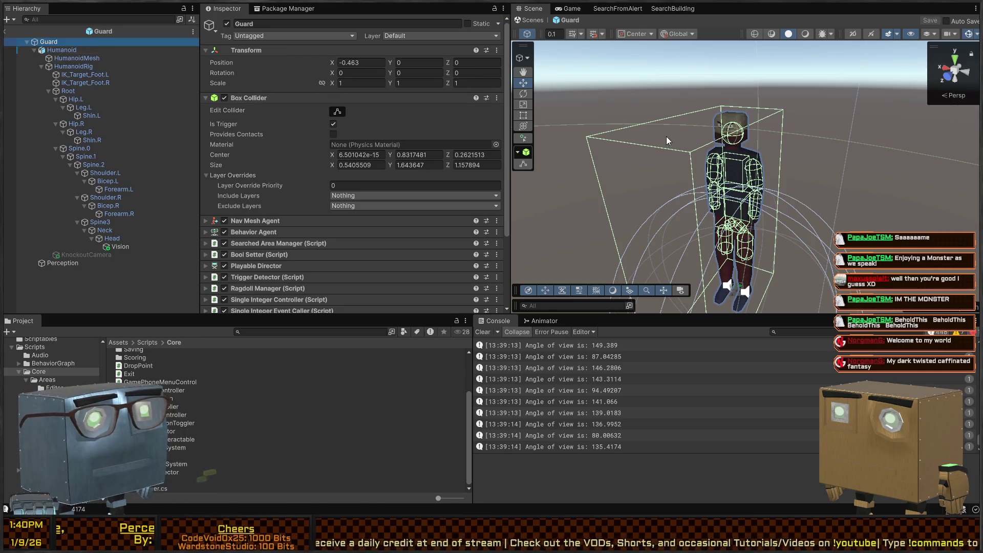
pyautogui.rightClick(574, 134)
pyautogui.press('w')
pyautogui.press('s')
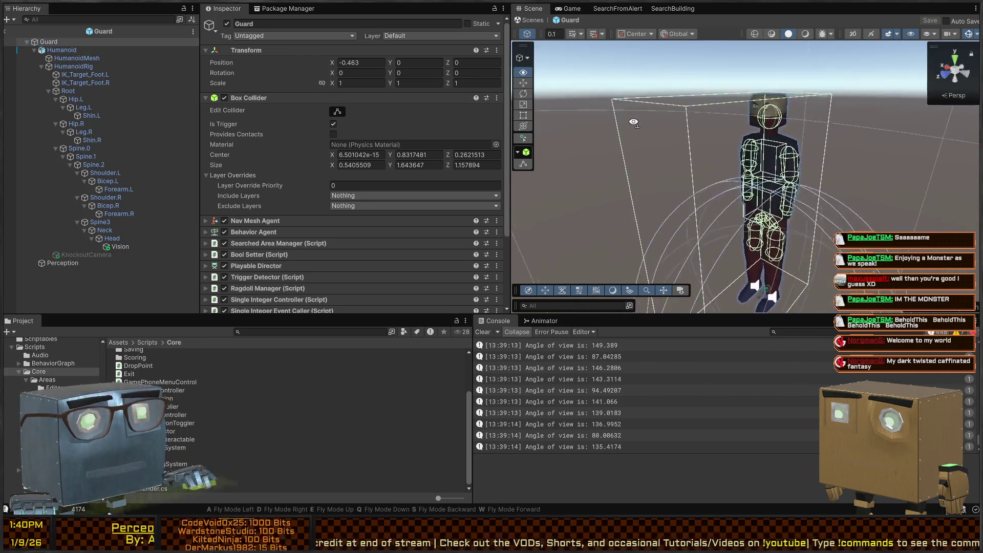
# Step: Step through the upper-body bones and expand Spine.2's Rigidbody showing mass 3.125
pyautogui.click(107, 182)
pyautogui.click(98, 197)
pyautogui.click(108, 175)
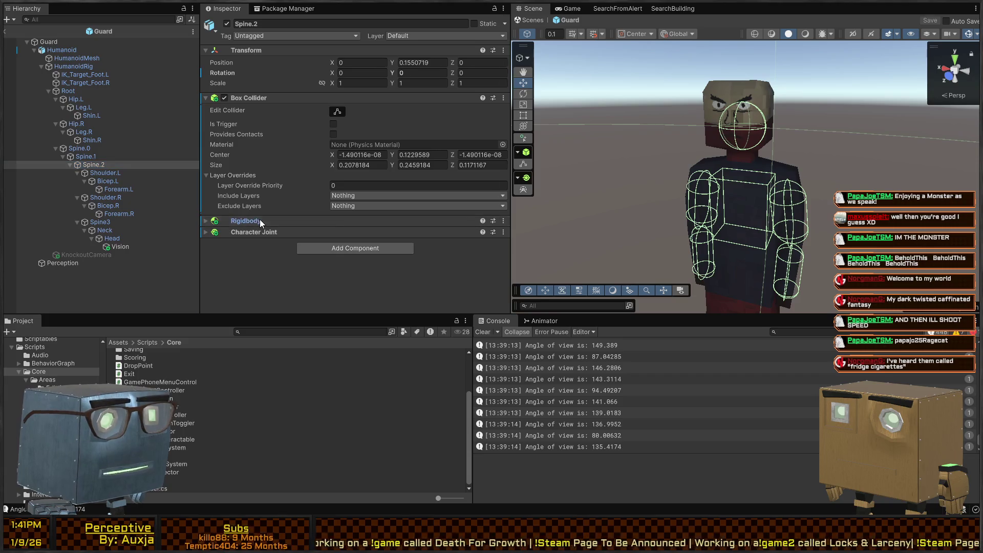
pyautogui.click(259, 219)
pyautogui.scroll(-2, 306, 205)
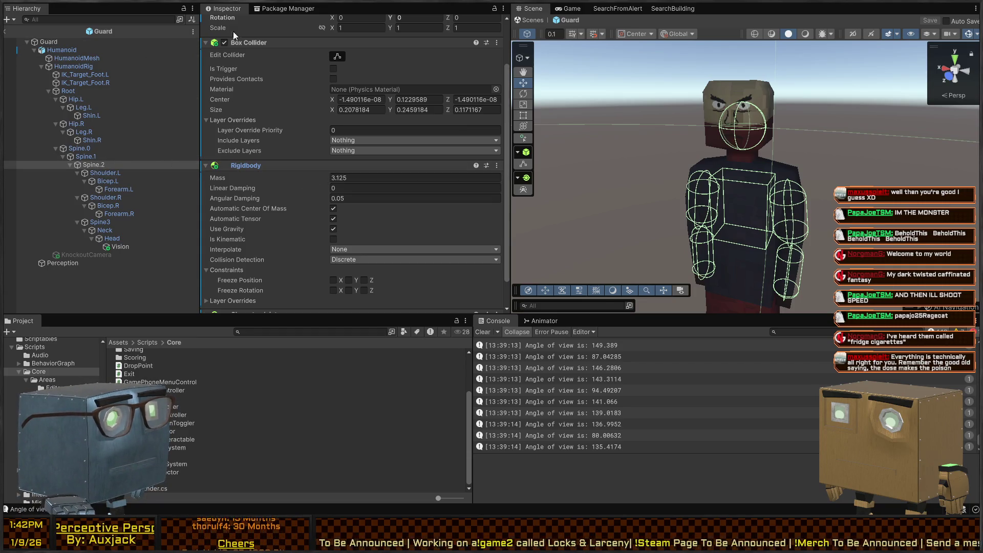
pyautogui.click(103, 18)
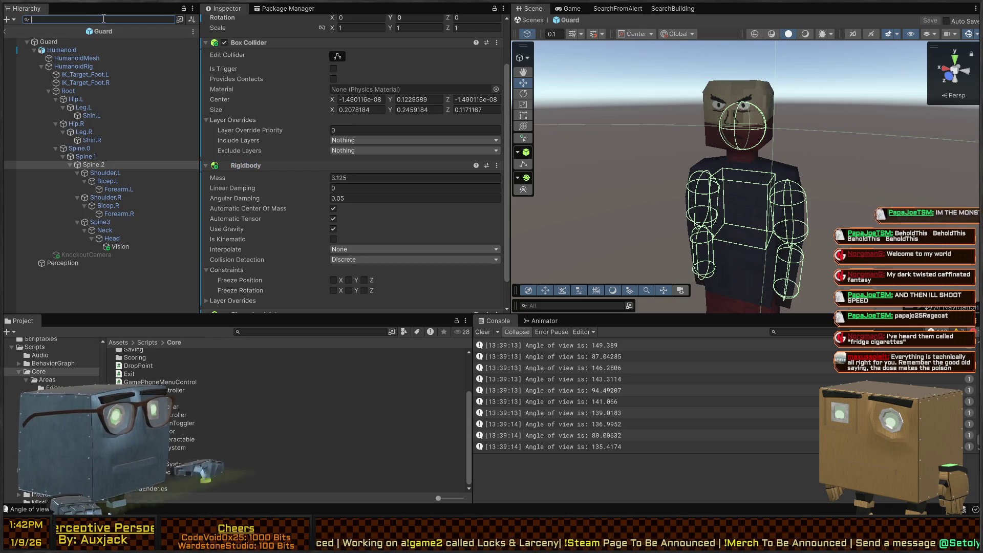
# Step: Filter the Hierarchy by t=Rigidbody and step through the rigidbody bones to Head
pyautogui.write('t=Rigidbody')
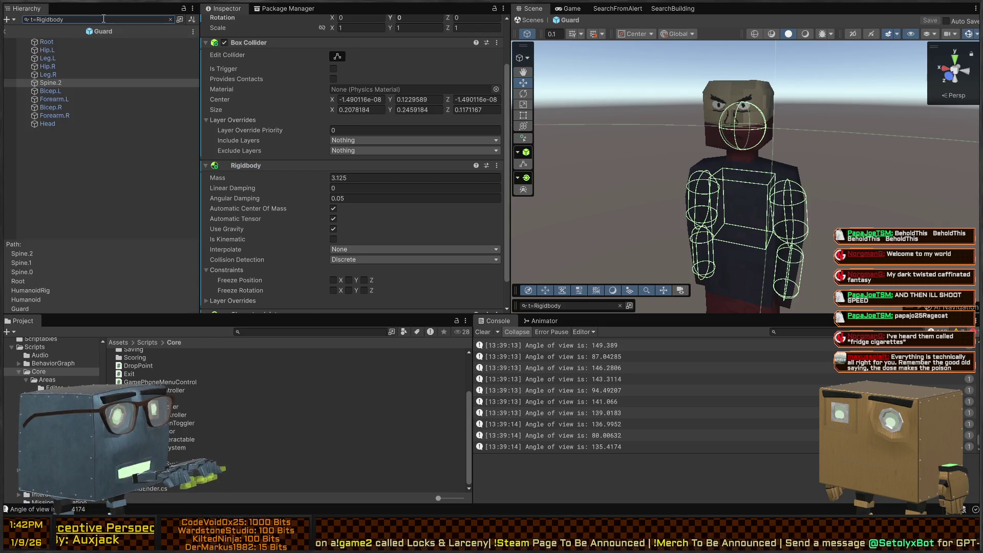
pyautogui.click(51, 41)
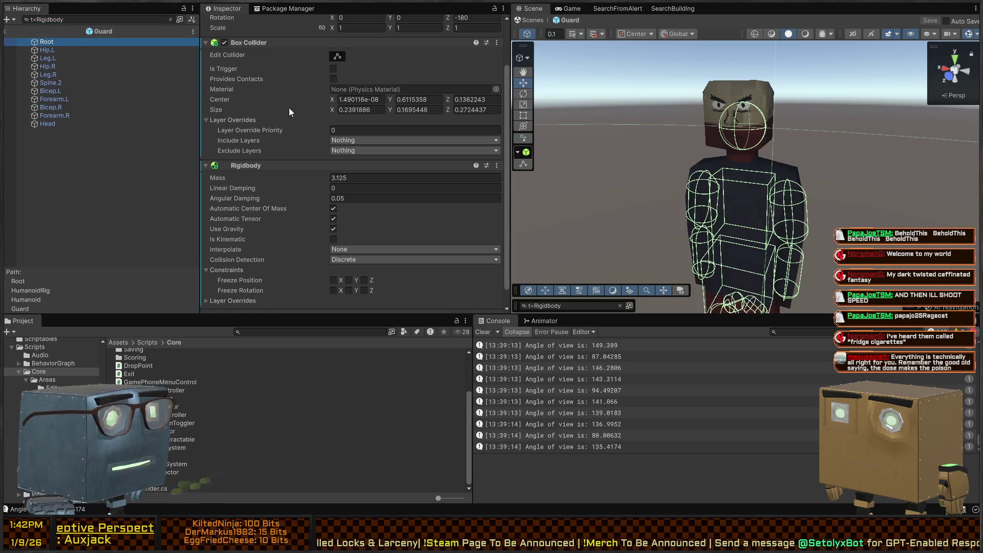
pyautogui.press('Down')
pyautogui.press('Down')
pyautogui.press('Down')
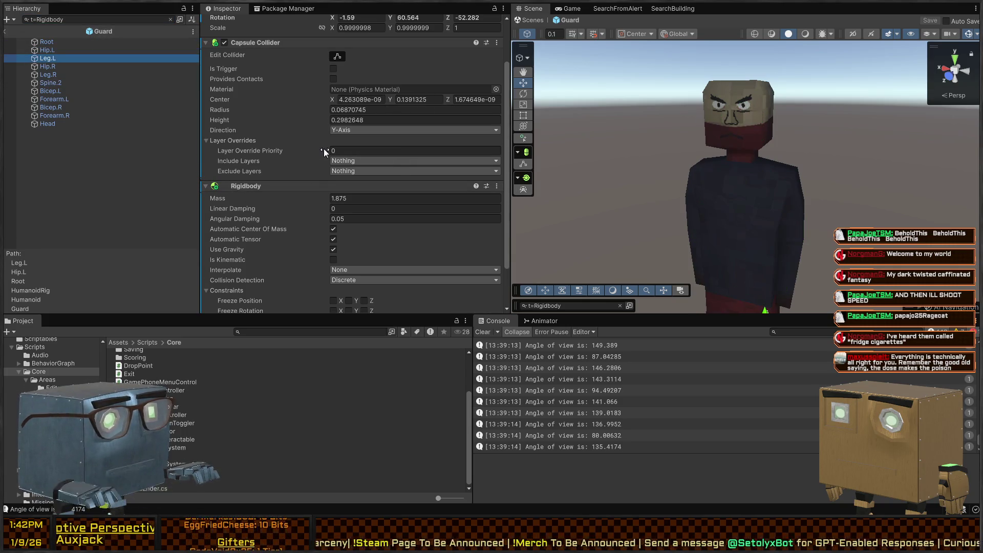
pyautogui.press('Down')
pyautogui.press('Down')
pyautogui.press('Down')
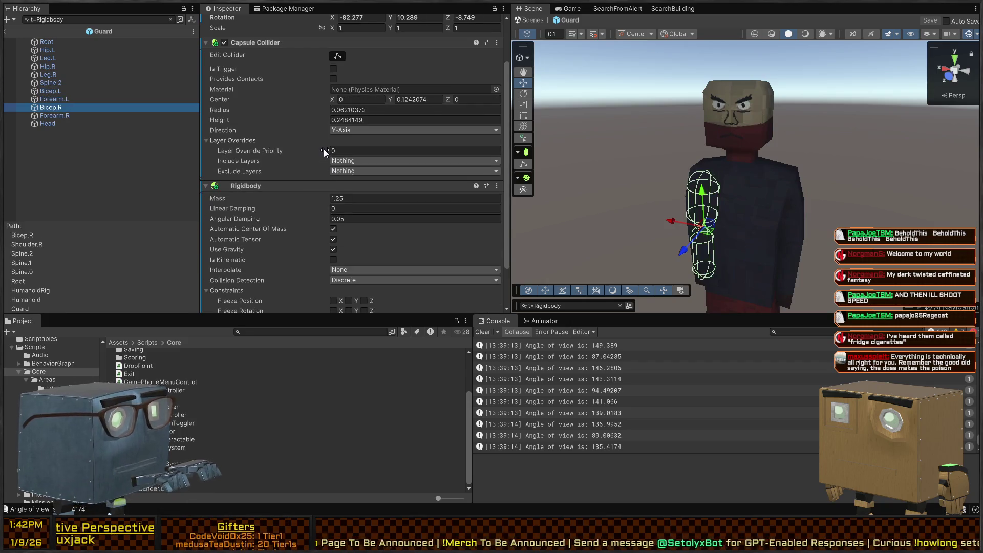
pyautogui.press('Up')
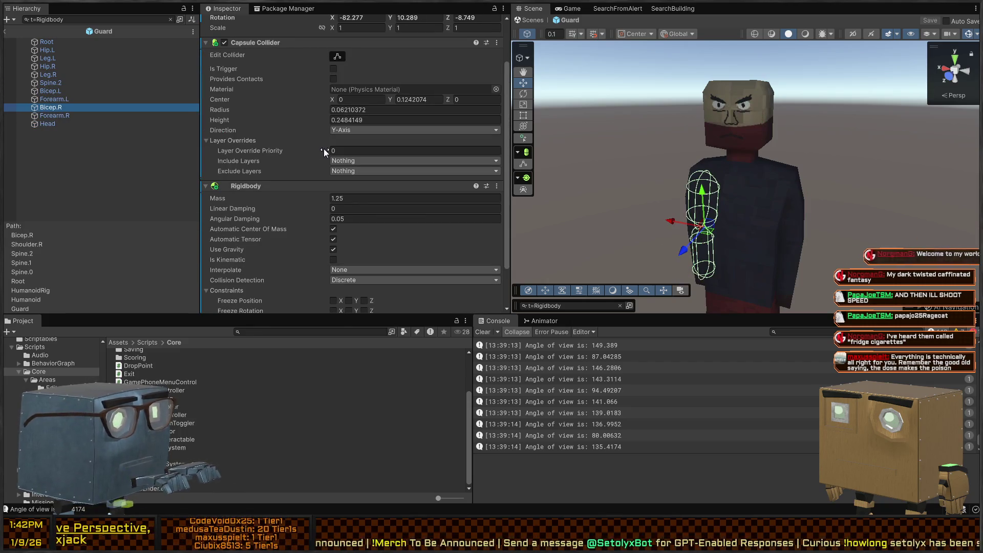
pyautogui.press('Down')
# Step: Collapse the Head's other components and show its Character Joint connected to Spine.2
pyautogui.scroll(-3, 275, 207)
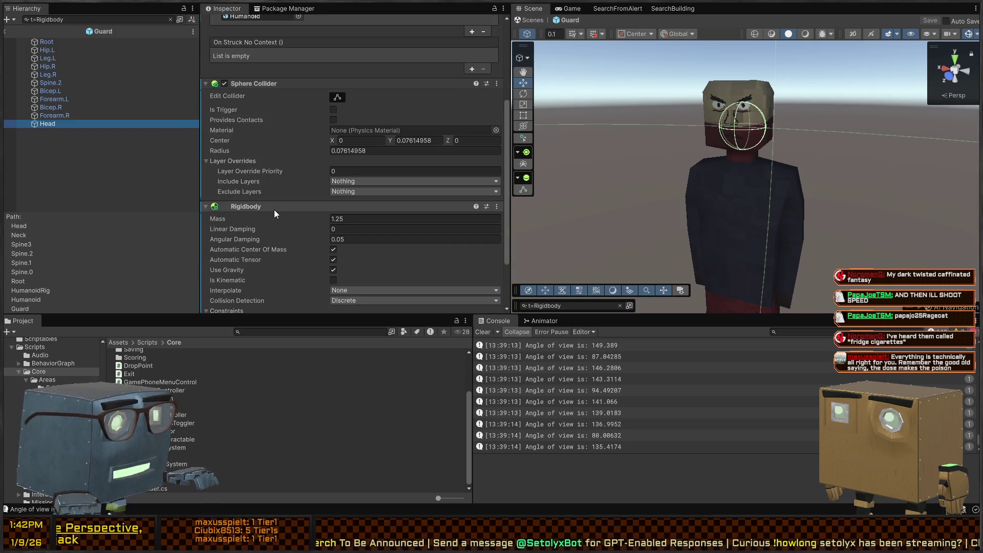
pyautogui.click(261, 83)
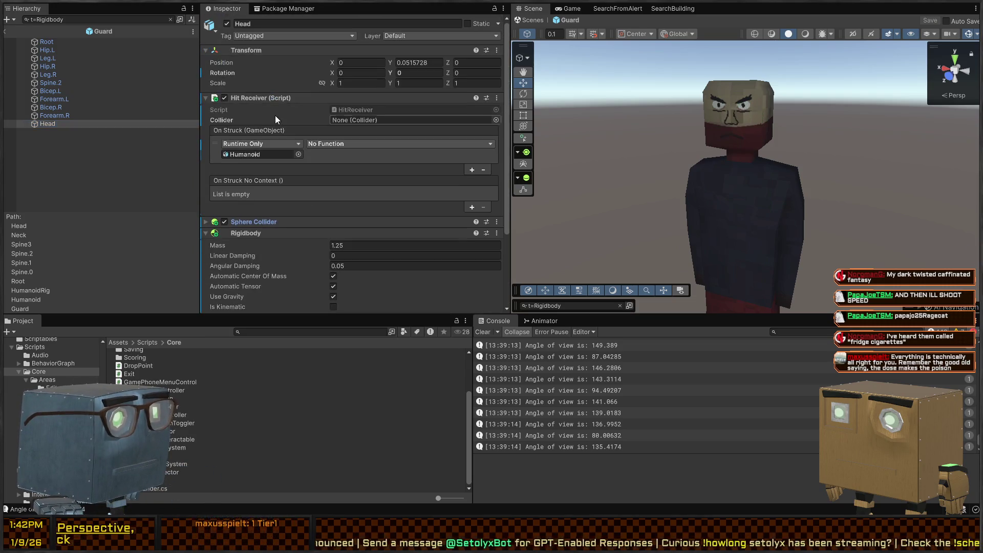
pyautogui.click(258, 94)
pyautogui.click(277, 52)
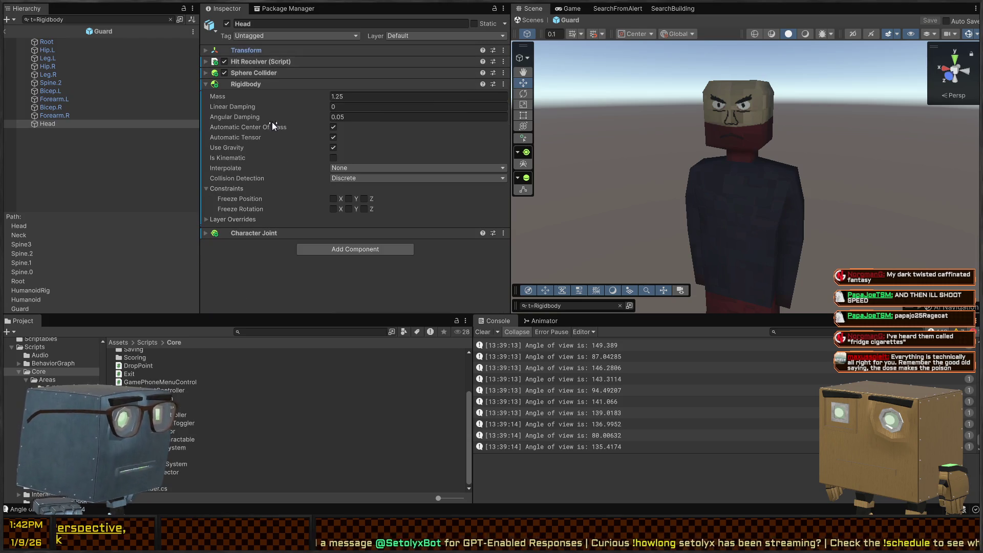
pyautogui.click(254, 233)
pyautogui.click(257, 233)
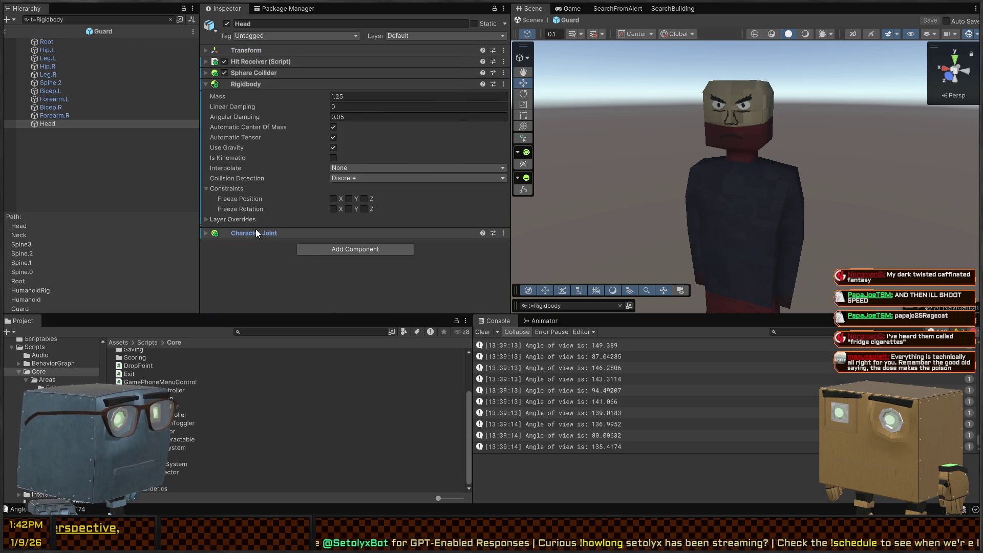
pyautogui.click(58, 115)
pyautogui.click(66, 124)
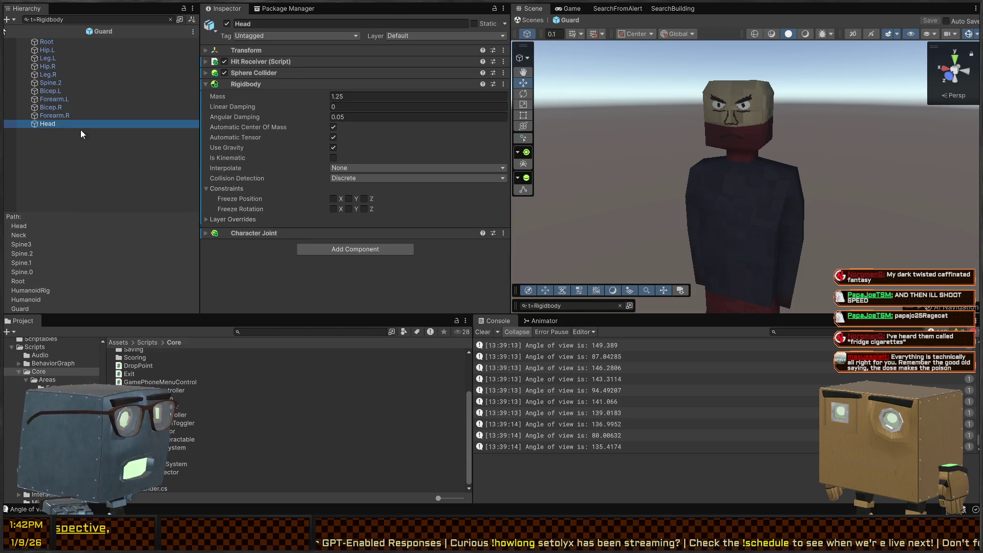
pyautogui.click(270, 233)
pyautogui.scroll(-4, 290, 225)
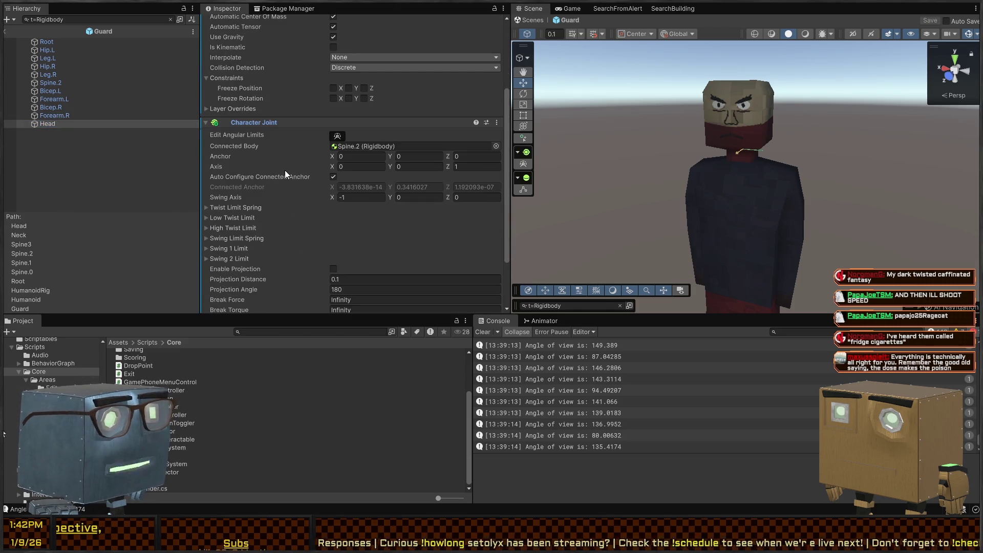
# Step: Compare the physics settings of the rigidbody bones, including Head and the left forearm
pyautogui.scroll(-3, 287, 194)
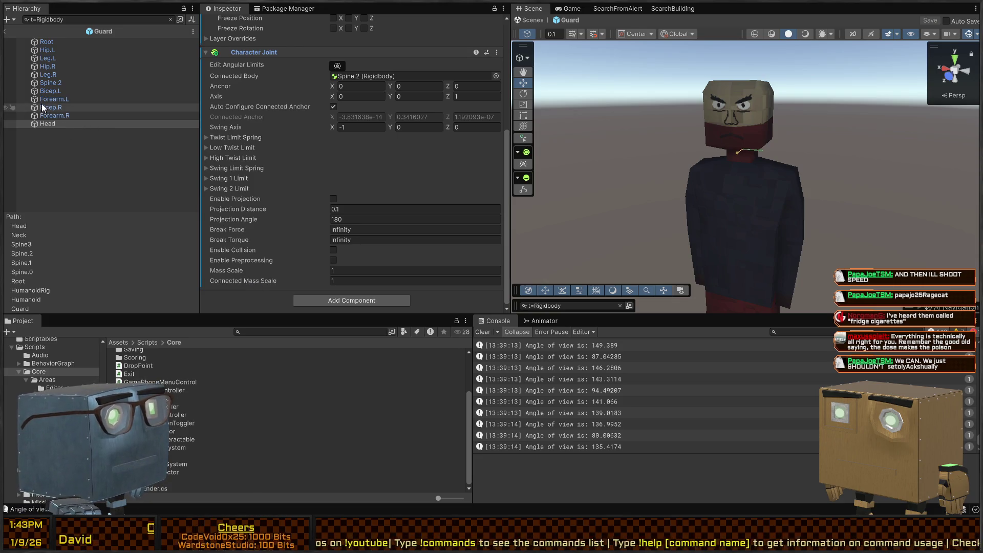
pyautogui.keyDown('shift'); pyautogui.click(52, 41); pyautogui.keyUp('shift')
pyautogui.click(58, 123)
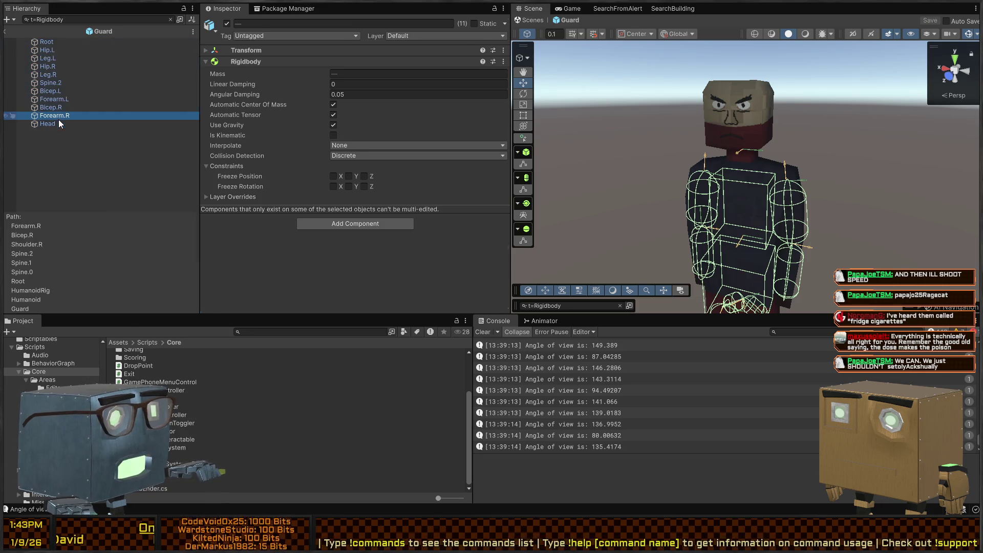
pyautogui.scroll(-5, 390, 224)
pyautogui.scroll(5, 265, 159)
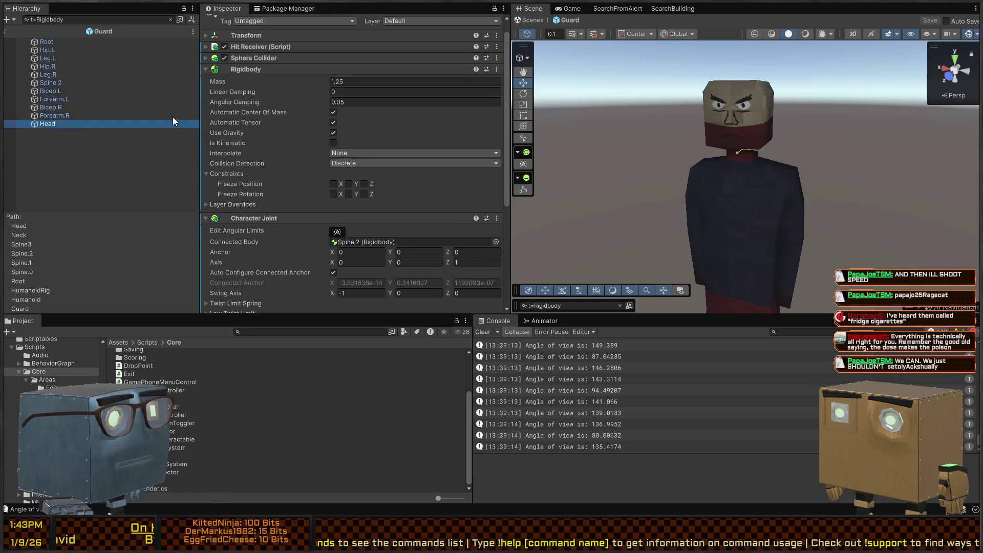
pyautogui.click(102, 97)
pyautogui.scroll(-10, 285, 127)
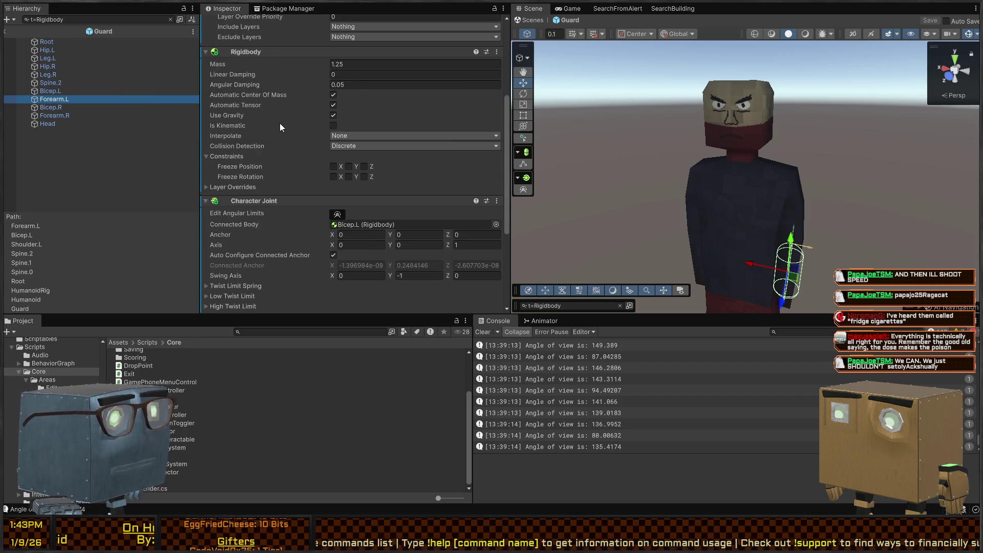
# Step: Filter by t=CharacterJoint, set all ten joints' Connected Mass Scale to 0.2, and save
pyautogui.click(81, 19)
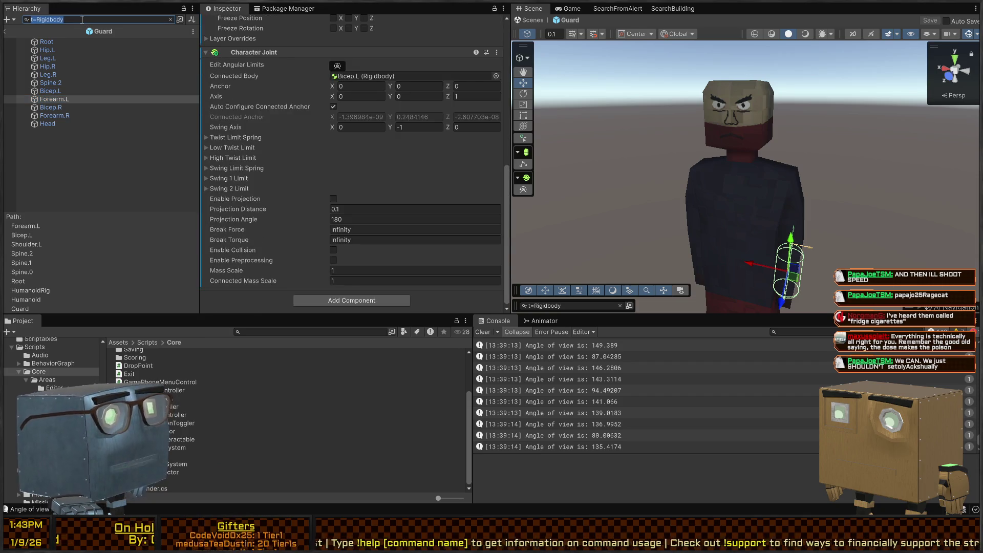
pyautogui.write('t=CharacterJoint')
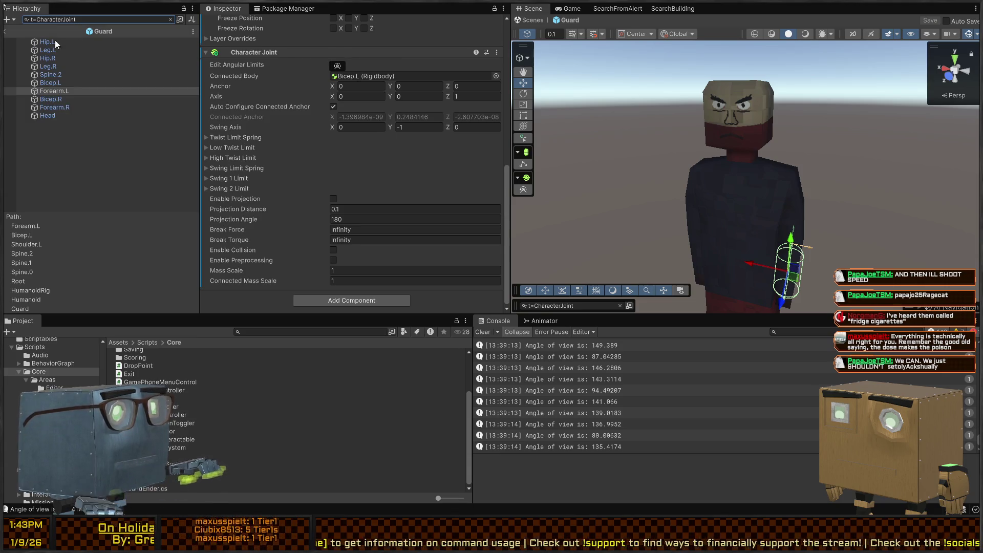
pyautogui.click(60, 43)
pyautogui.keyDown('shift'); pyautogui.click(56, 114); pyautogui.keyUp('shift')
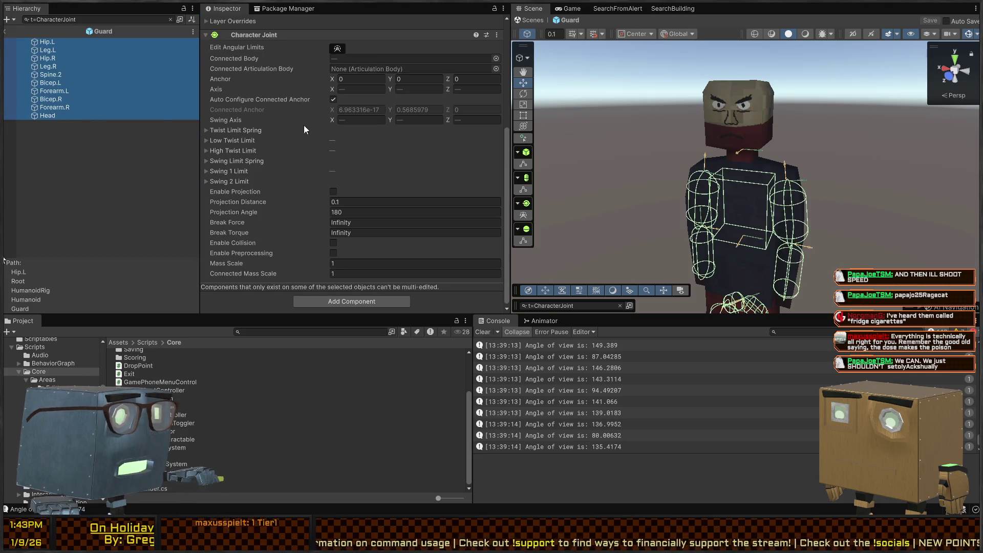
pyautogui.click(353, 273)
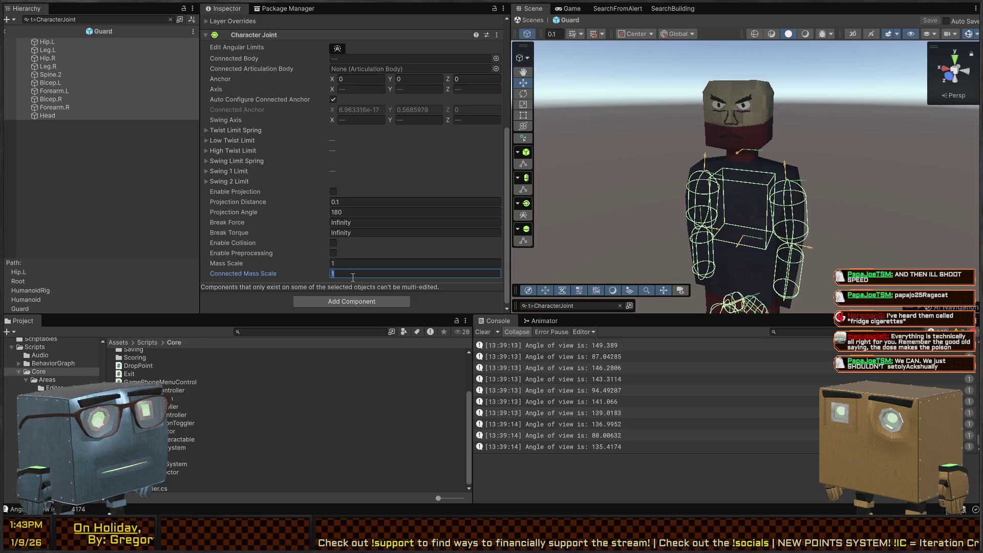
pyautogui.write('0.2')
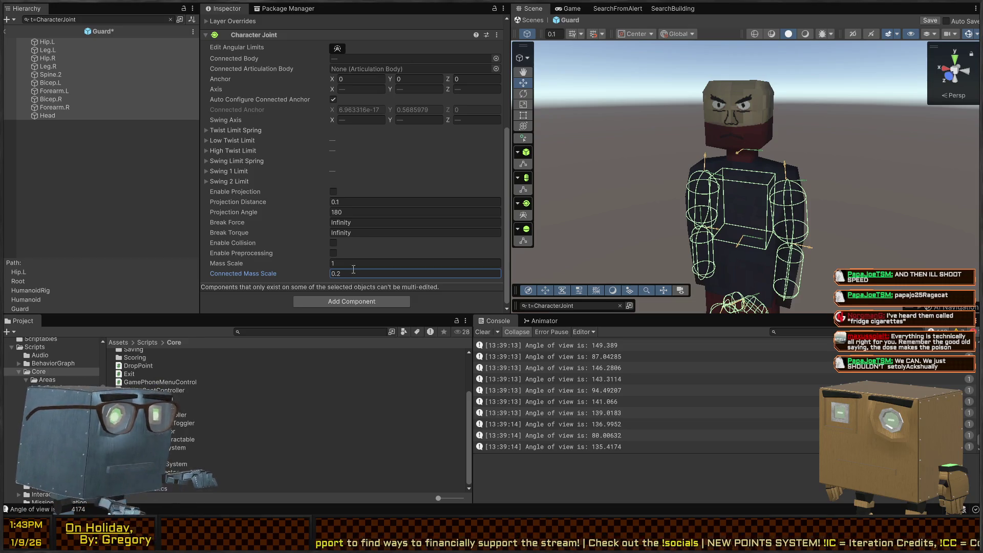
pyautogui.hotkey('ctrl', 's')
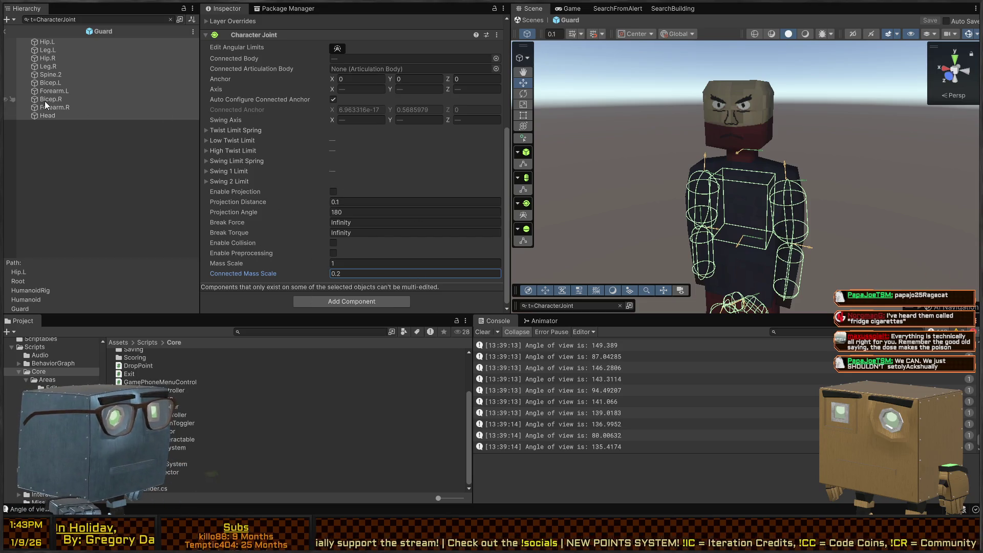
# Step: Clear the filter, reselect the ten ragdoll bones, re-enter Connected Mass Scale 0.2 and save
pyautogui.click(170, 19)
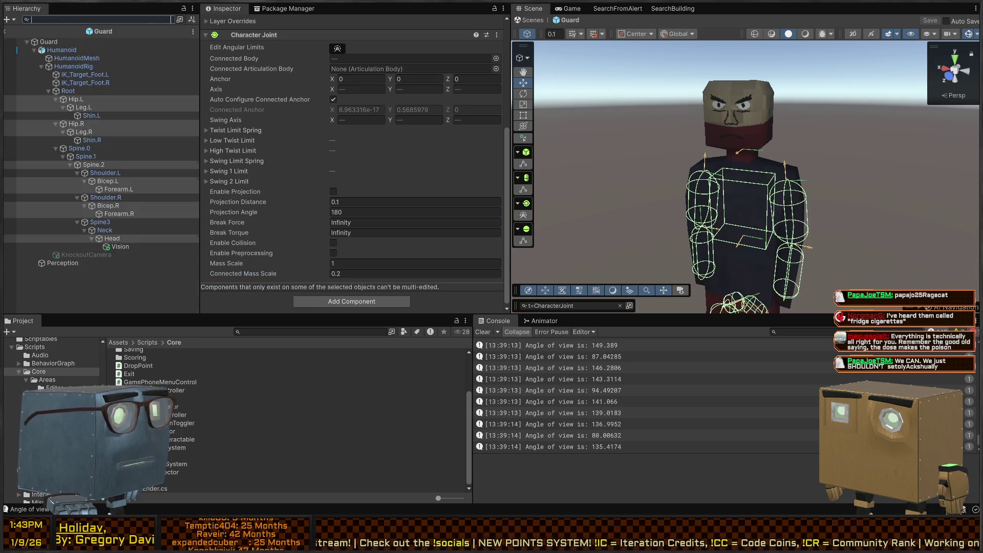
pyautogui.click(92, 139)
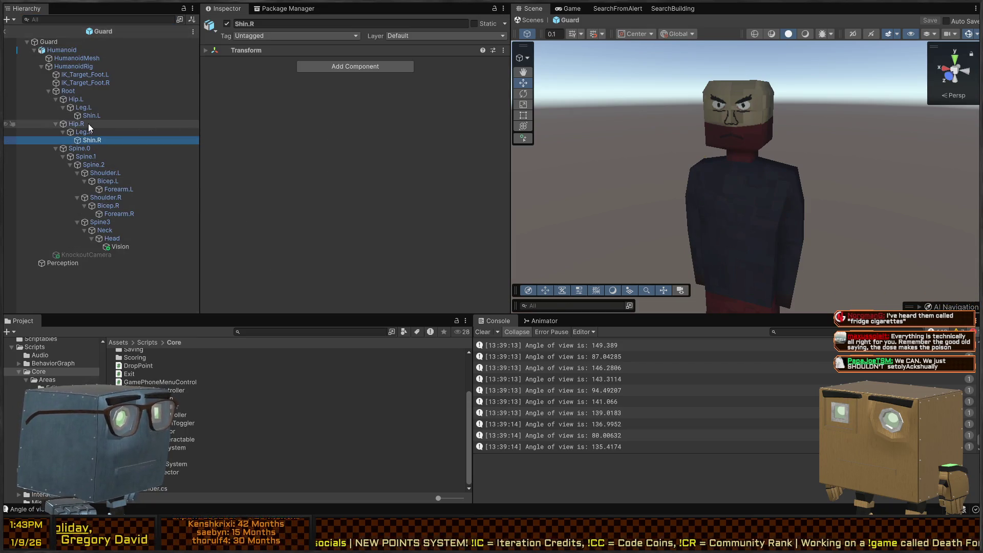
pyautogui.click(73, 82)
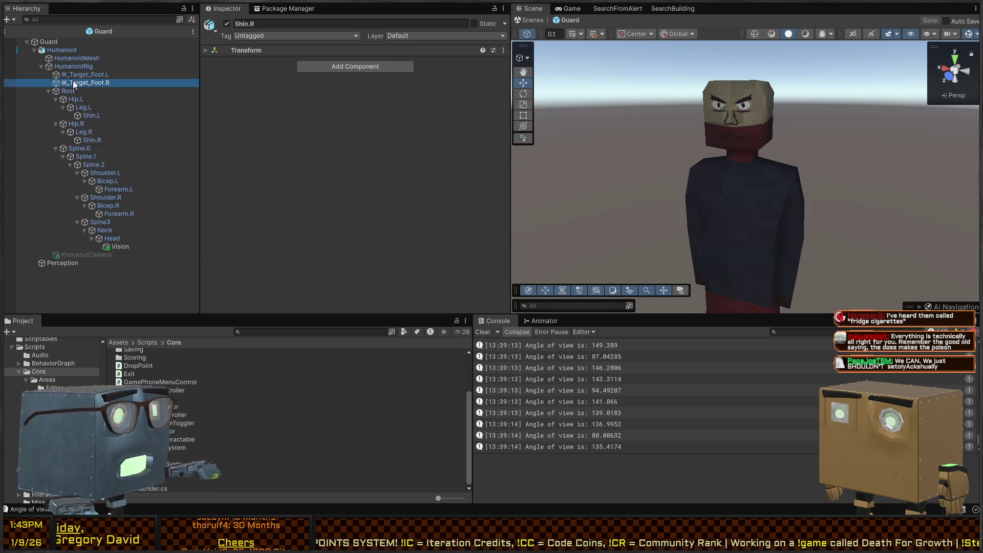
pyautogui.hotkey('ctrl', 'z')
pyautogui.hotkey('ctrl', 'z')
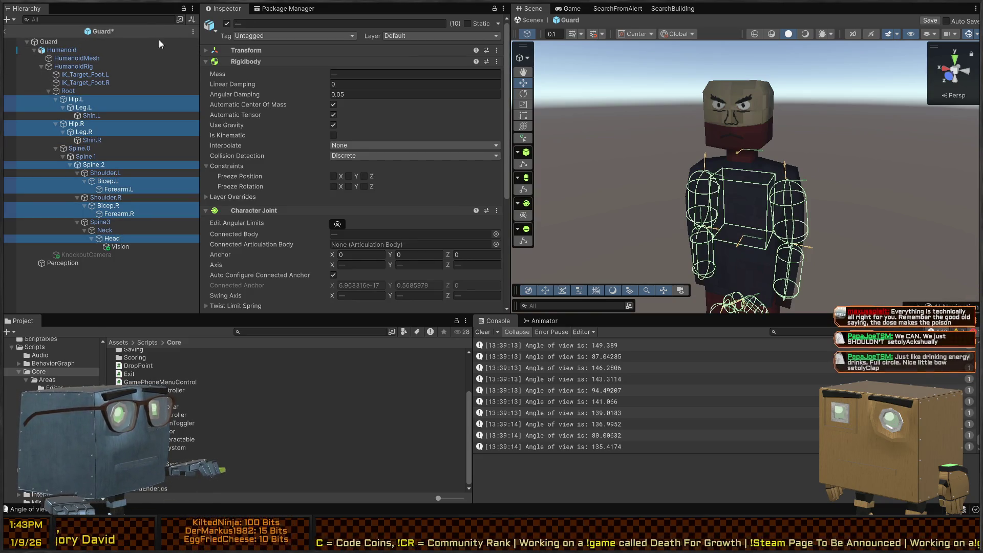
pyautogui.scroll(-5, 262, 157)
pyautogui.scroll(-1, 261, 160)
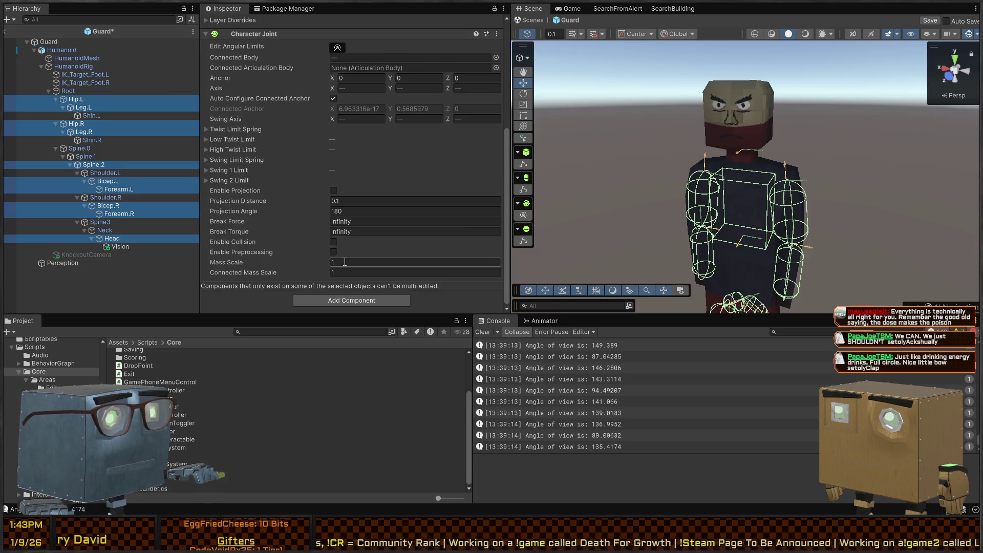
pyautogui.click(355, 273)
pyautogui.write('0.2')
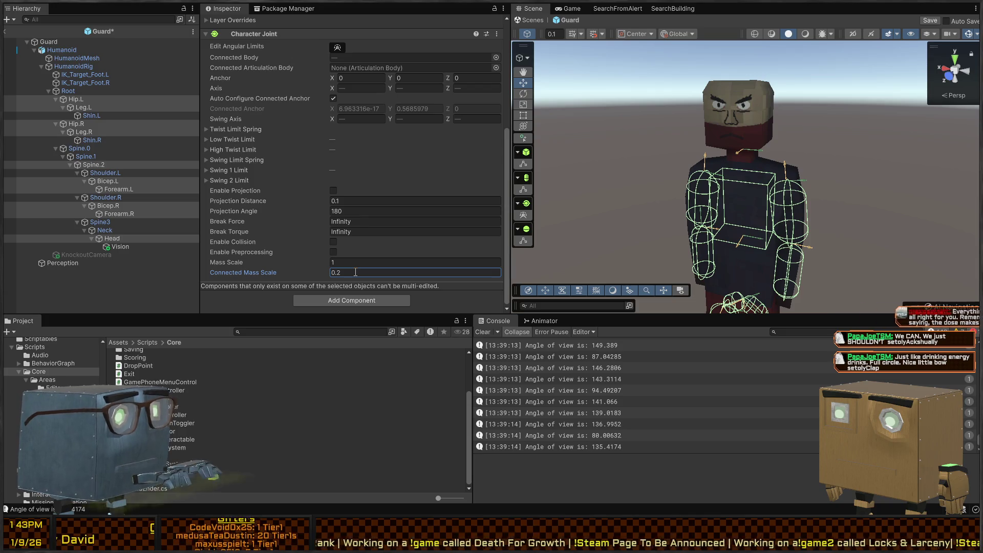
pyautogui.hotkey('ctrl', 's')
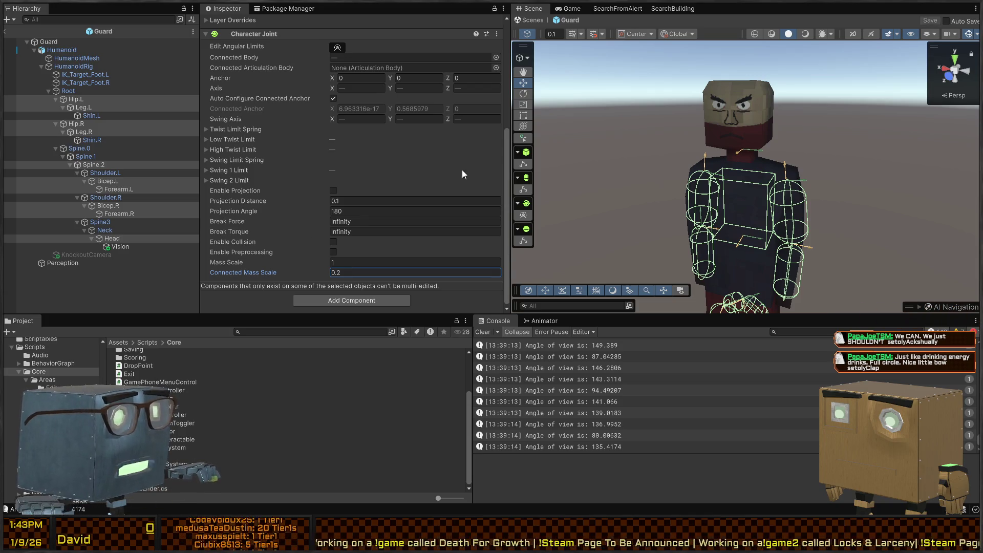
# Step: Leave the Guard prefab, maximize the Game view and start play mode
pyautogui.click(535, 20)
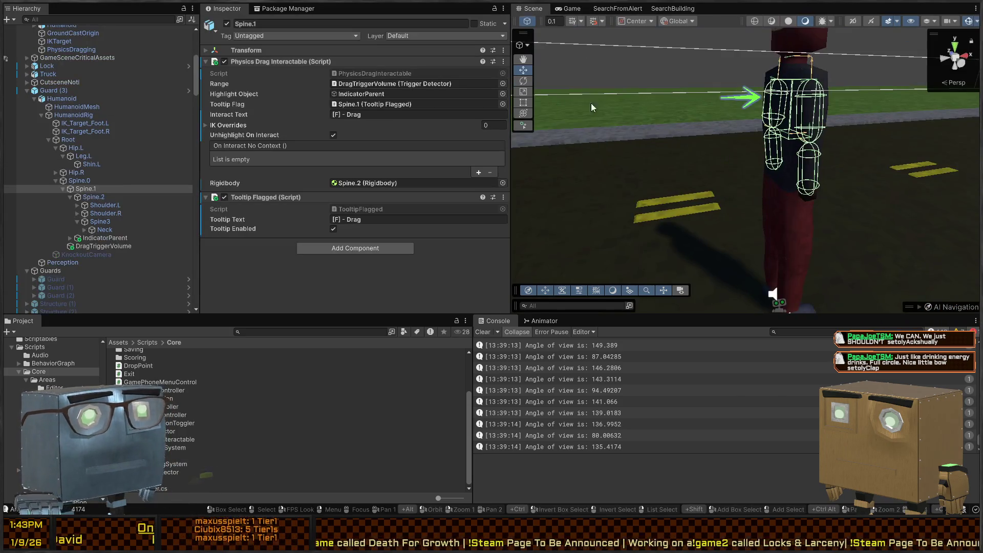
pyautogui.click(571, 9)
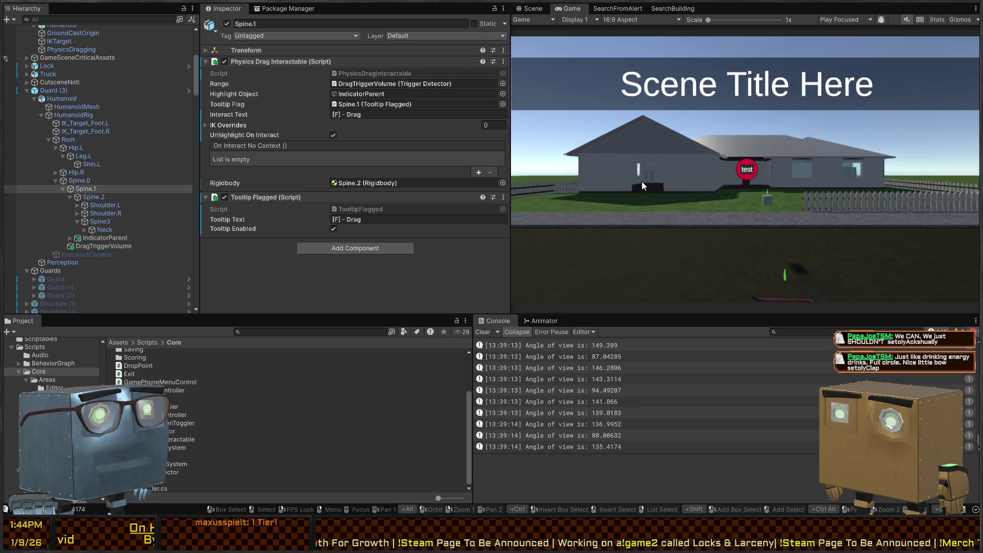
pyautogui.hotkey('shift', 'space')
pyautogui.hotkey('ctrl', 'p')
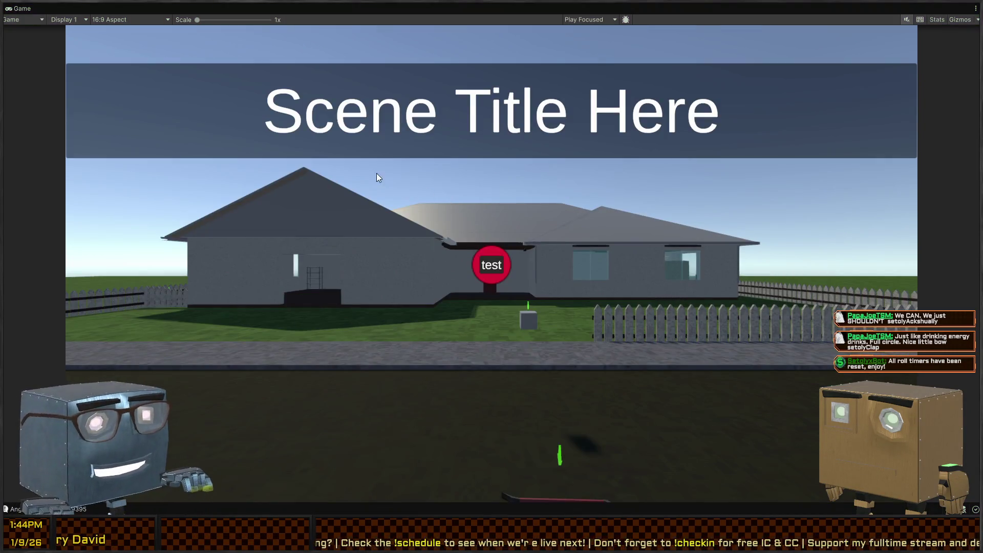
# Step: Stop play, glance at PhysicsDragger.cs in Visual Studio, and start play again
pyautogui.hotkey('ctrl', 'p')
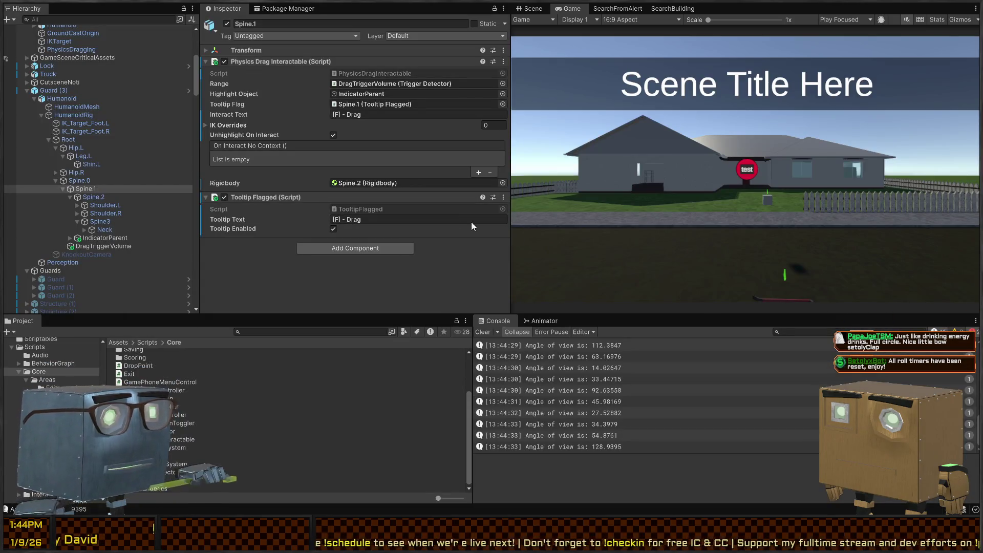
pyautogui.hotkey('alt', 'Tab')
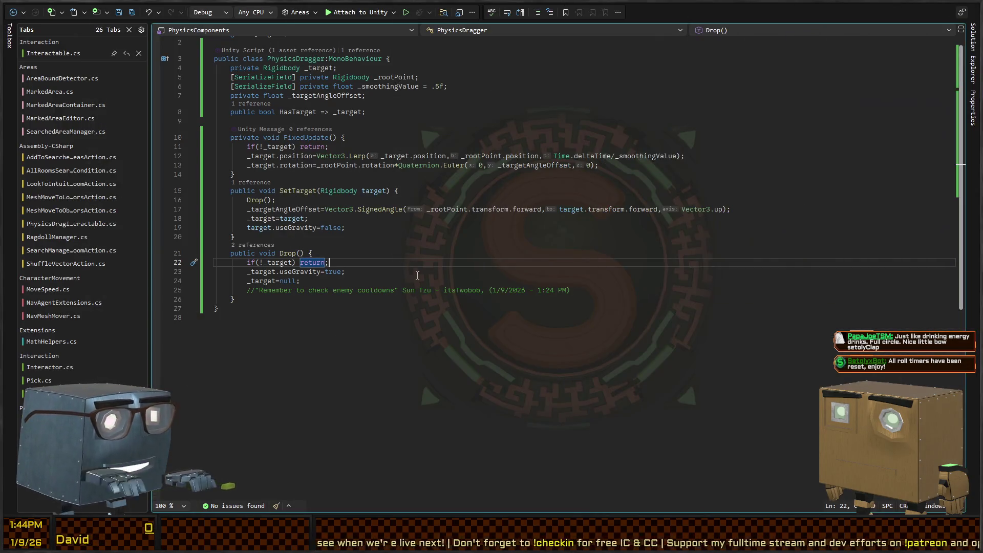
pyautogui.hotkey('alt', 'Tab')
pyautogui.hotkey('ctrl', 'p')
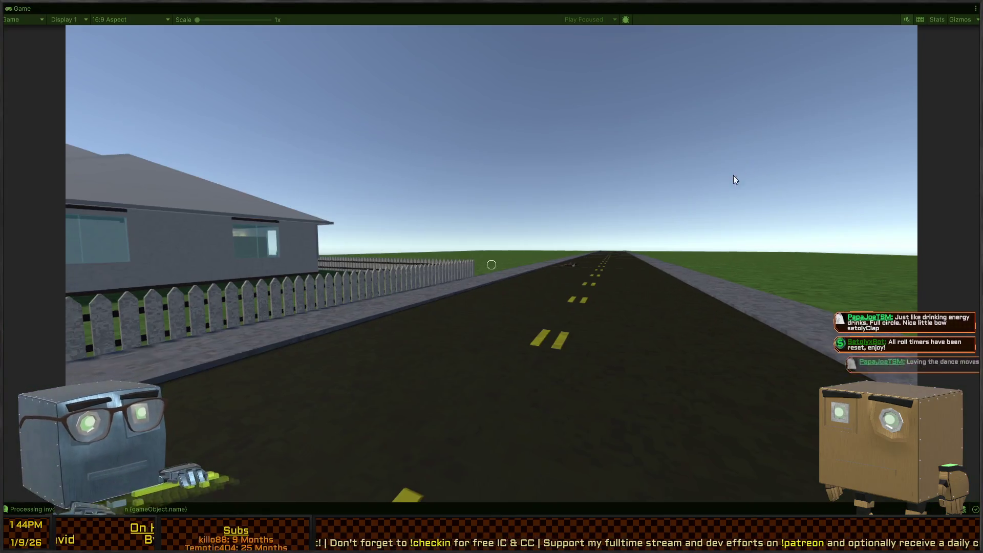
# Step: Walk the player down the road to the fallen guard and drag its ragdoll with F
pyautogui.click(734, 179)
pyautogui.press('w')
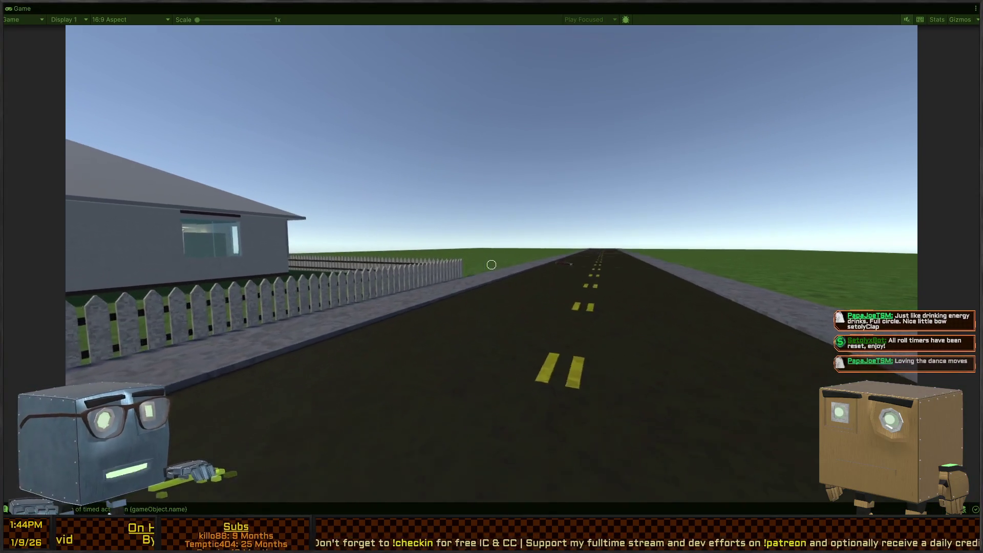
pyautogui.press('w')
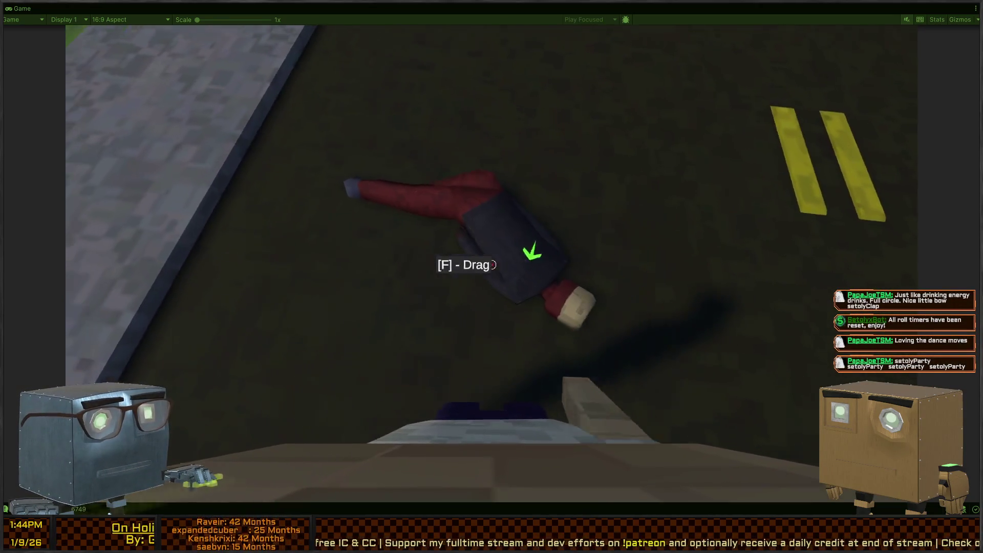
pyautogui.press('f')
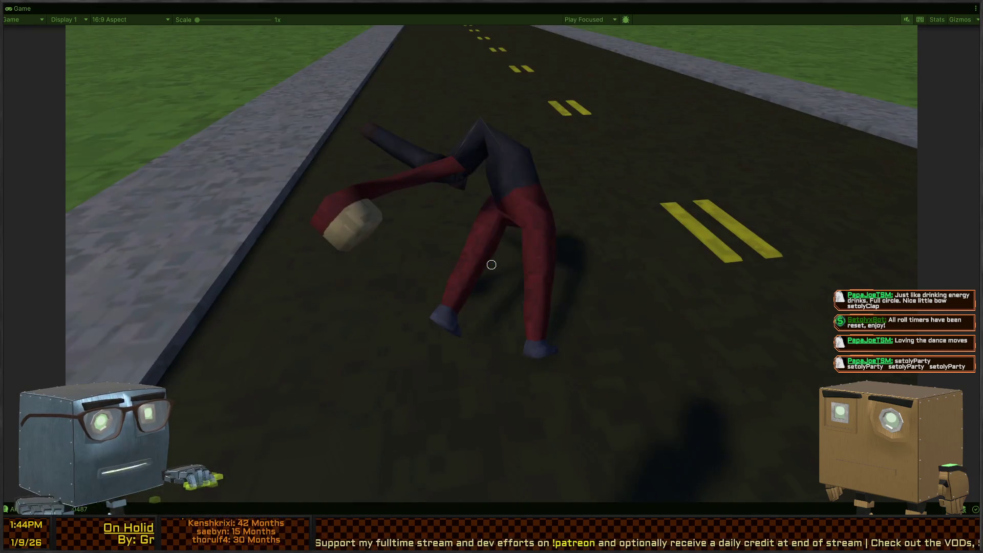
pyautogui.hotkey('shift', 'space')
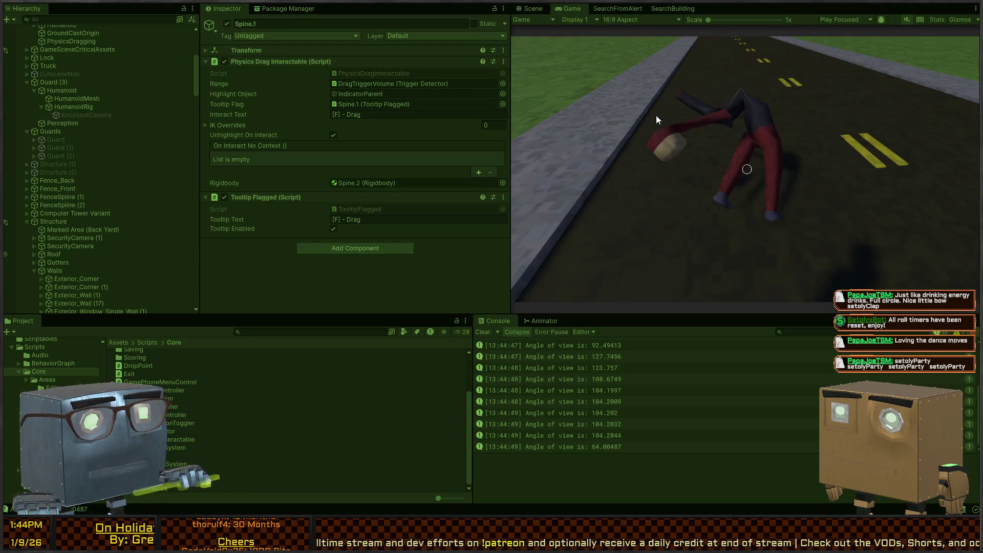
pyautogui.click(528, 8)
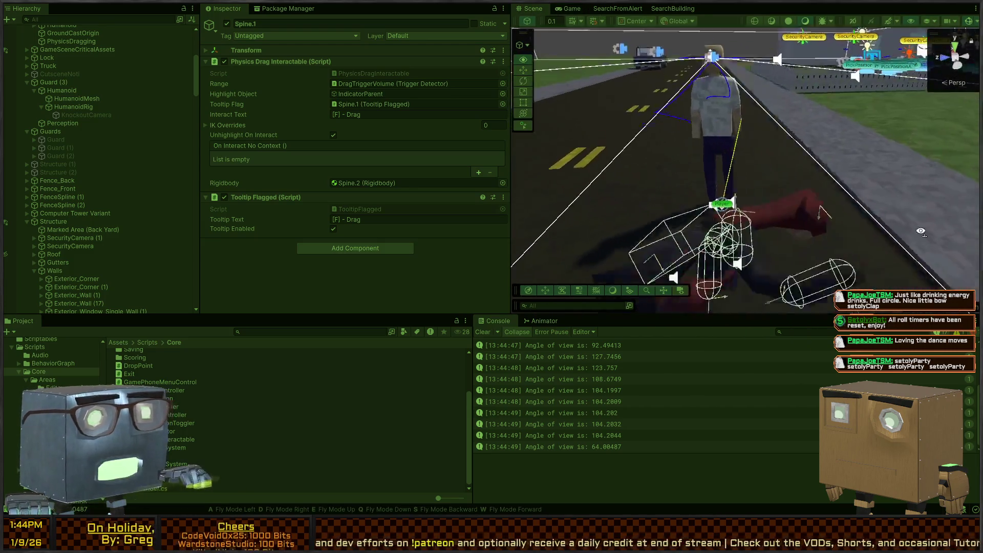
# Step: Fly the scene camera close to the dragged ragdoll, turn on Gizmos, and select its body mesh
pyautogui.moveTo(710, 239)
pyautogui.mouseDown()
pyautogui.moveTo(471, 234)
pyautogui.moveTo(233, 284)
pyautogui.moveTo(250, 231)
pyautogui.moveTo(401, 189)
pyautogui.mouseUp()
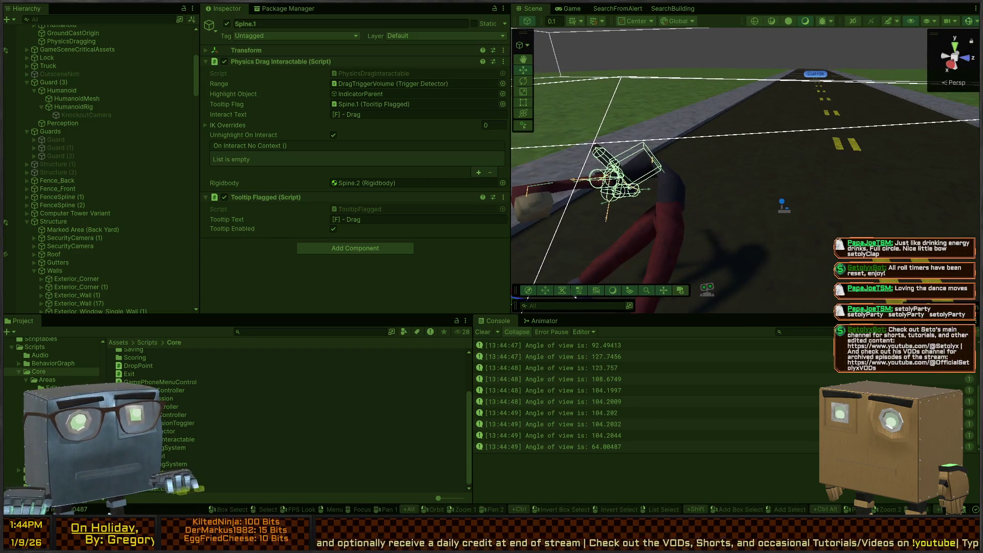
pyautogui.moveTo(953, 26)
pyautogui.mouseDown()
pyautogui.moveTo(726, 149)
pyautogui.moveTo(947, 140)
pyautogui.moveTo(24, 137)
pyautogui.moveTo(638, 136)
pyautogui.moveTo(794, 149)
pyautogui.moveTo(765, 165)
pyautogui.mouseUp()
pyautogui.click(968, 21)
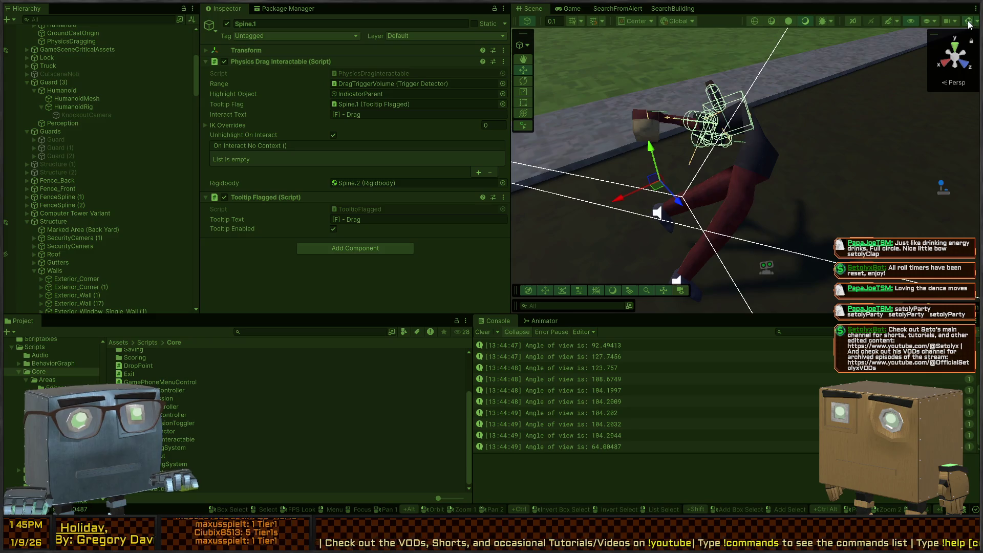
pyautogui.click(744, 174)
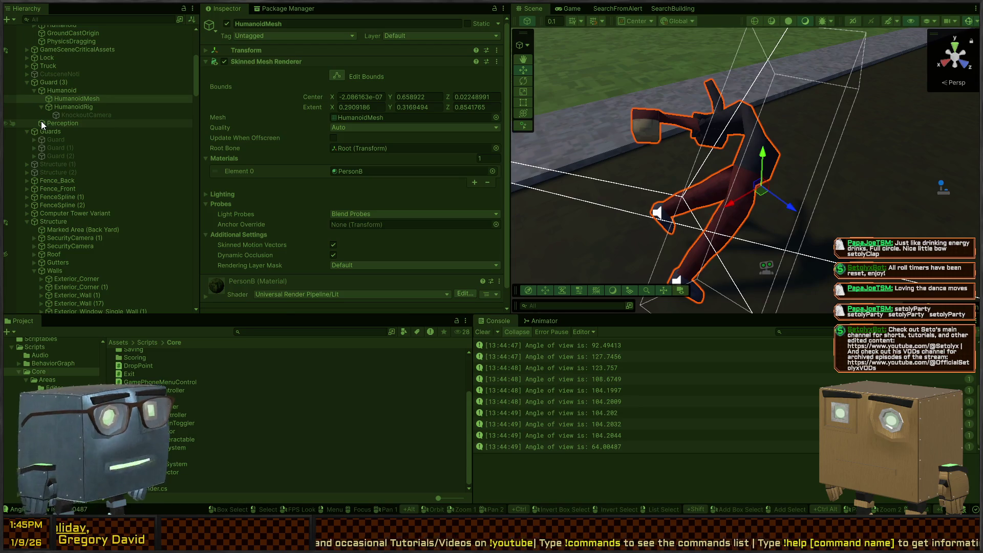
# Step: Select the guard's Perception object and scroll through its components
pyautogui.click(58, 123)
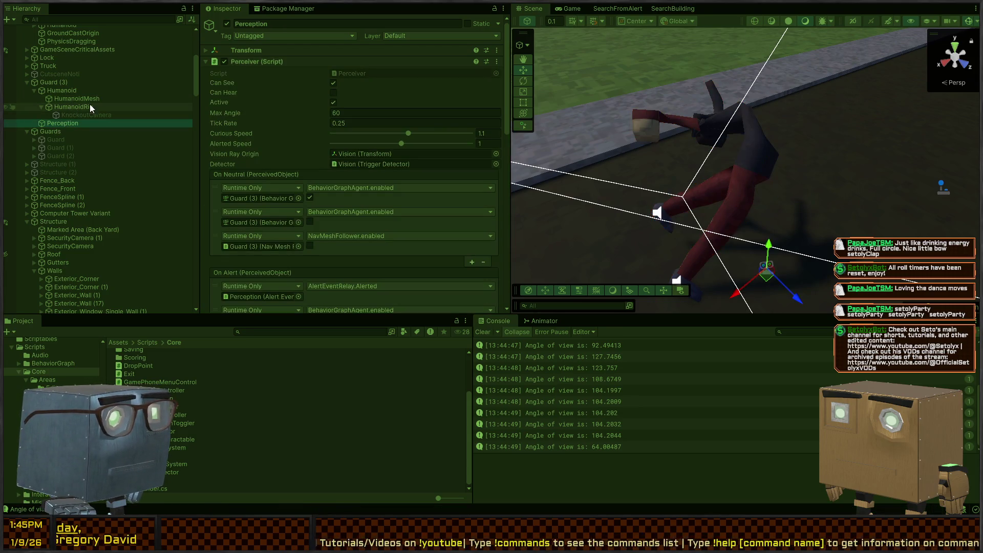
pyautogui.scroll(-2, 342, 126)
pyautogui.scroll(-3, 342, 127)
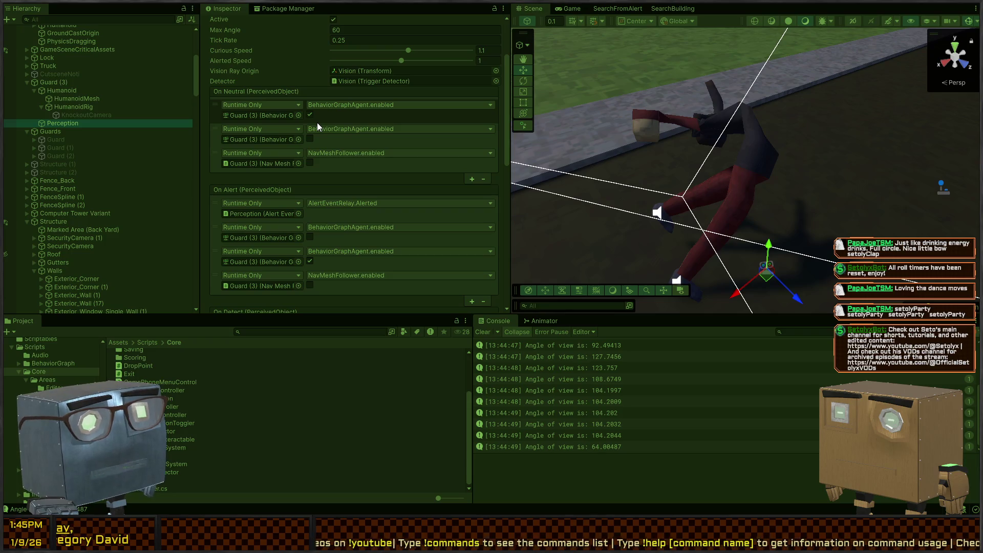
pyautogui.scroll(-10, 262, 173)
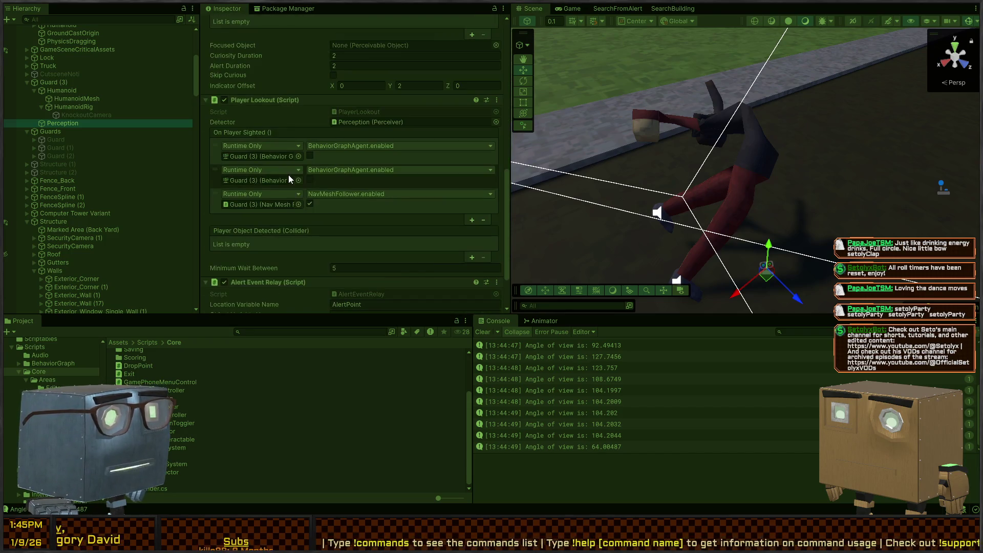
pyautogui.scroll(-3, 285, 174)
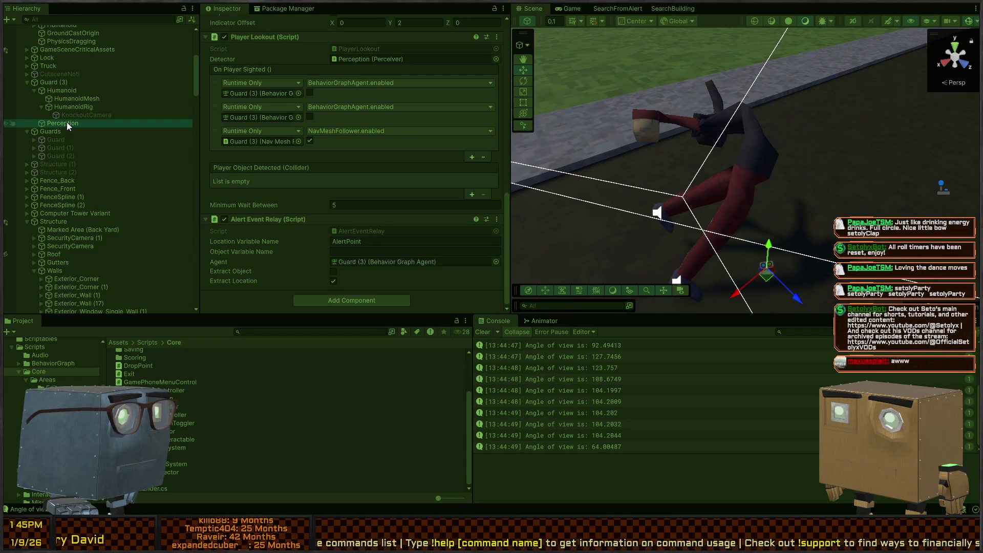
pyautogui.scroll(3, 62, 124)
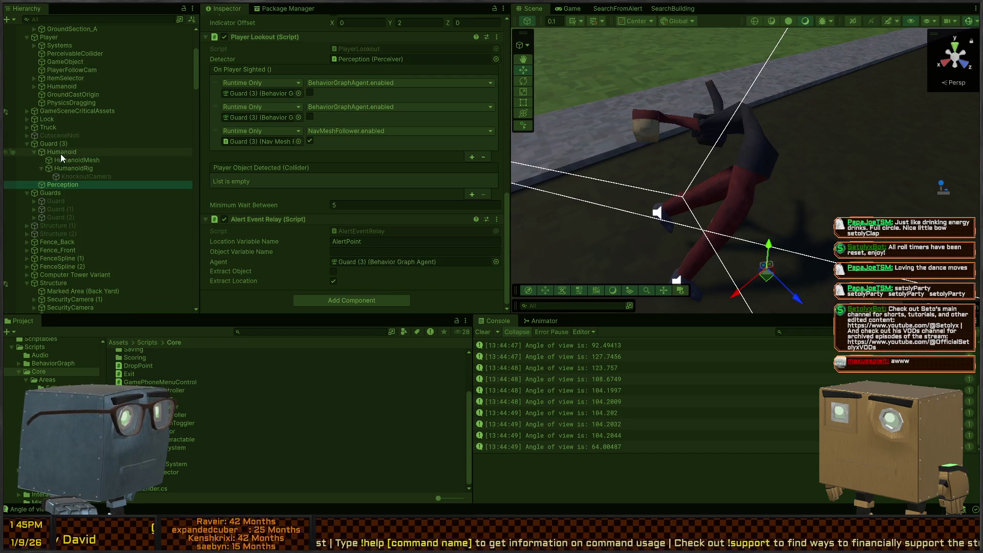
# Step: Inspect HumanoidRig, its mesh objects and the KnockoutCamera beneath it
pyautogui.click(67, 168)
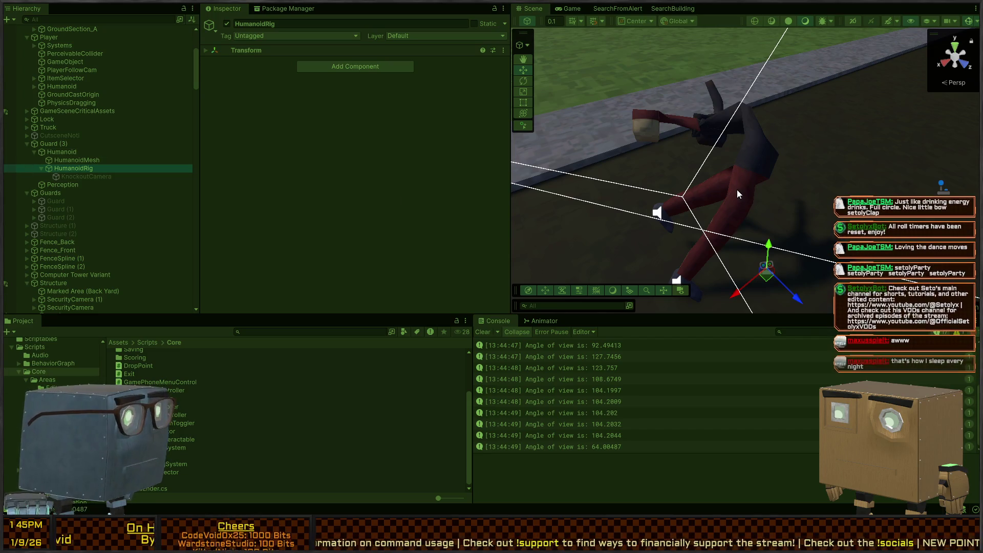
pyautogui.click(51, 146)
pyautogui.click(56, 151)
pyautogui.click(57, 156)
pyautogui.click(45, 169)
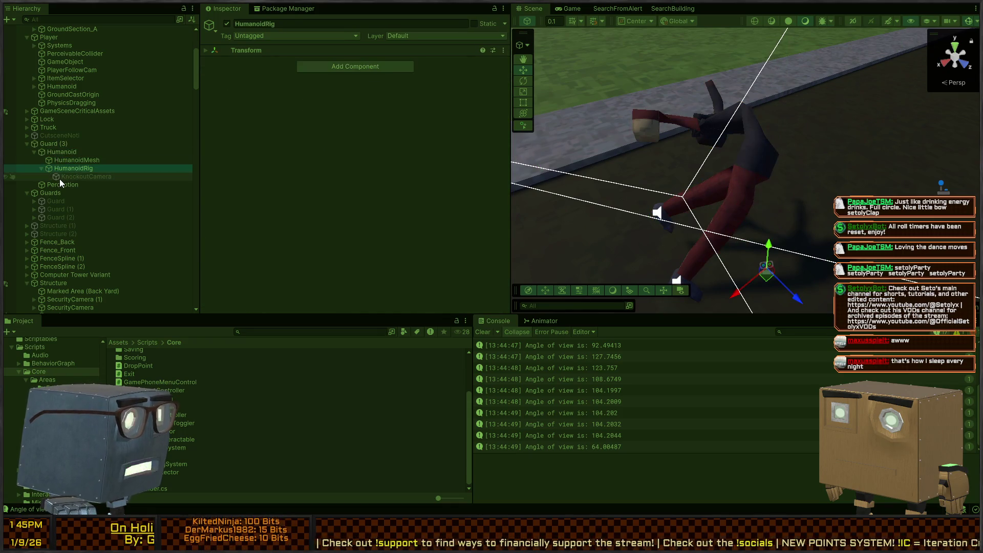
pyautogui.click(60, 177)
pyautogui.click(47, 169)
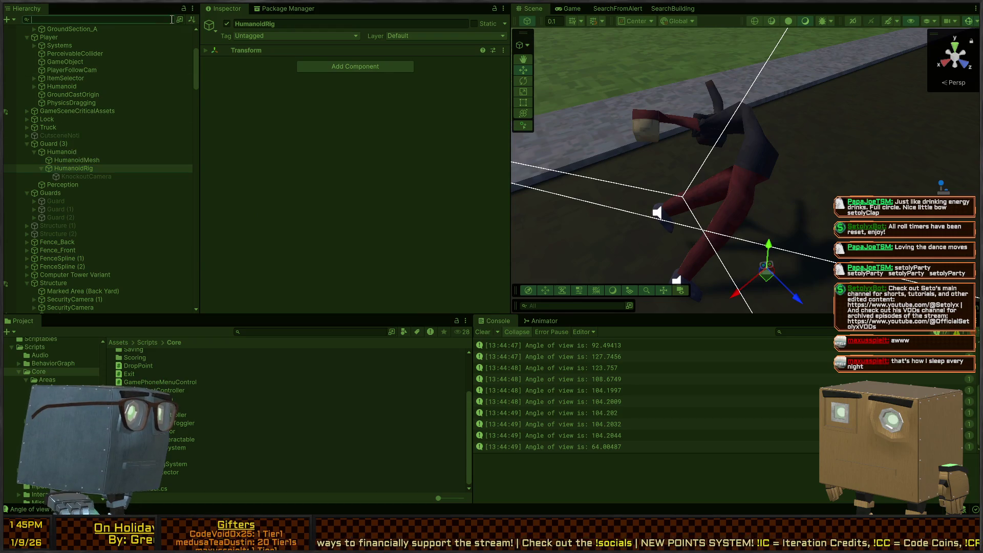
pyautogui.click(754, 164)
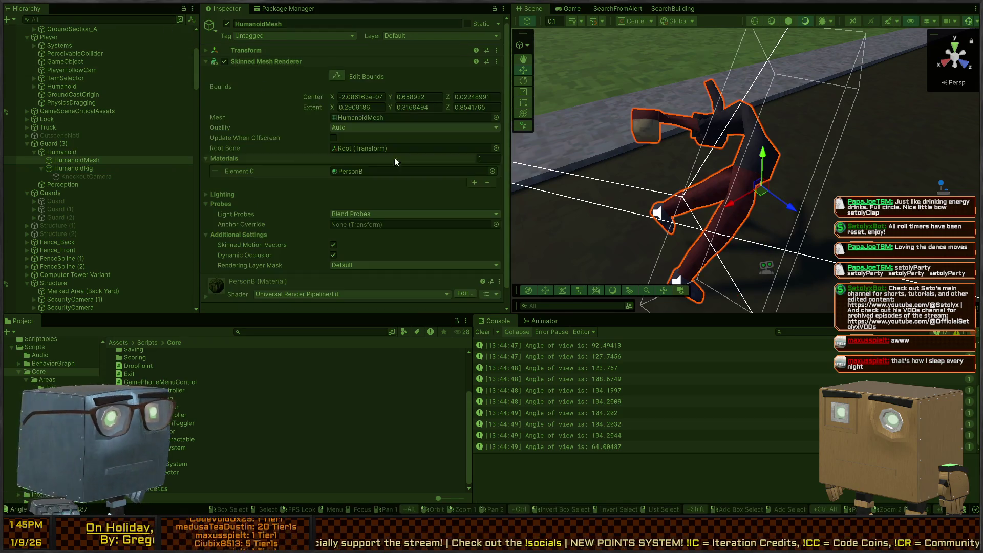
pyautogui.click(46, 168)
pyautogui.click(41, 169)
pyautogui.click(41, 170)
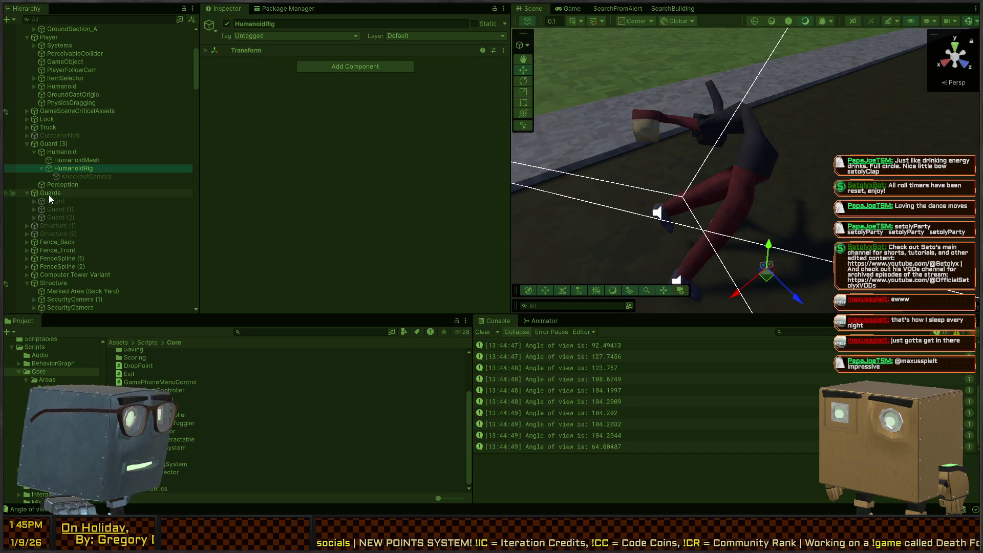
# Step: Check the colliders and Rigidbodies on Root, Hip.L, Spine.1 and Spine.2
pyautogui.scroll(-10, 54, 195)
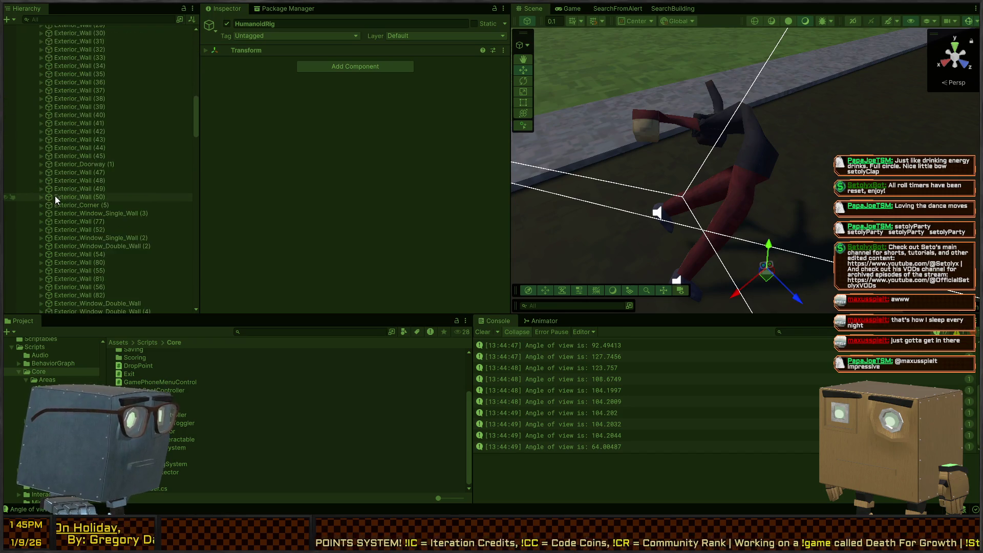
pyautogui.scroll(-15, 56, 195)
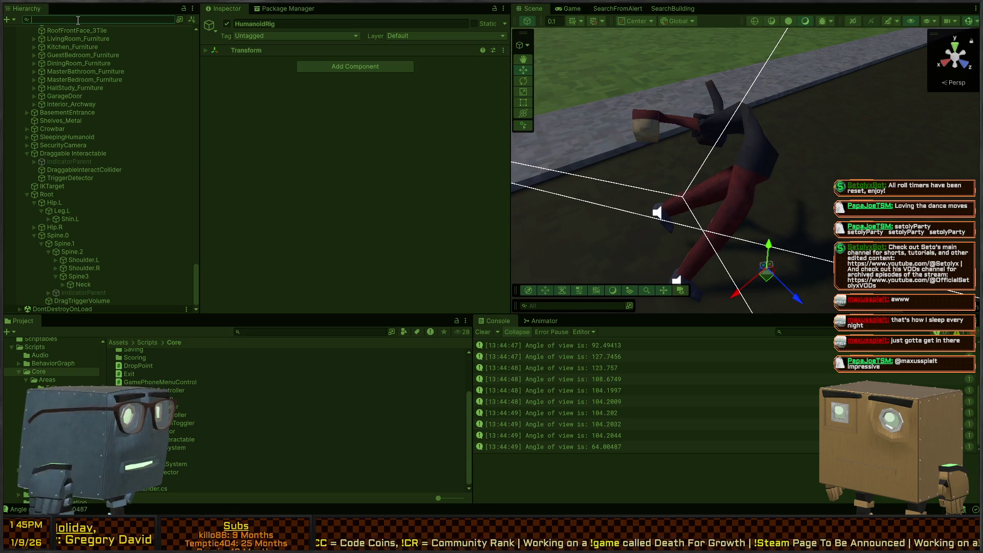
pyautogui.click(51, 194)
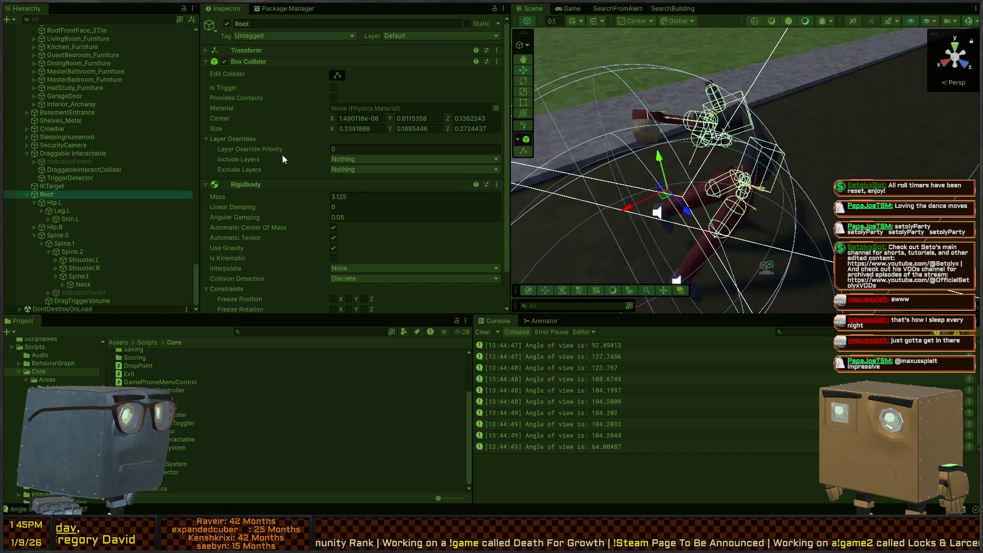
pyautogui.click(61, 228)
pyautogui.click(72, 217)
pyautogui.click(75, 204)
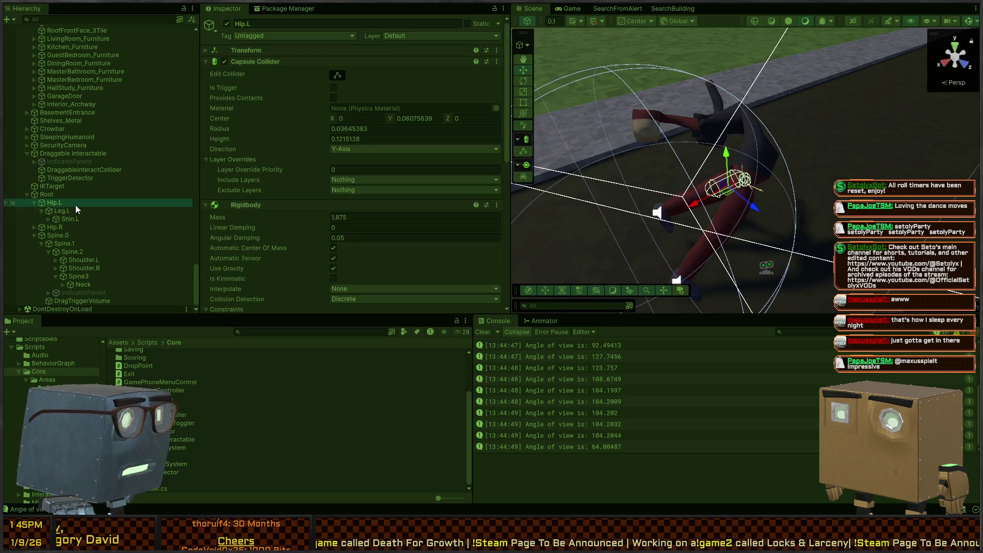
pyautogui.click(69, 242)
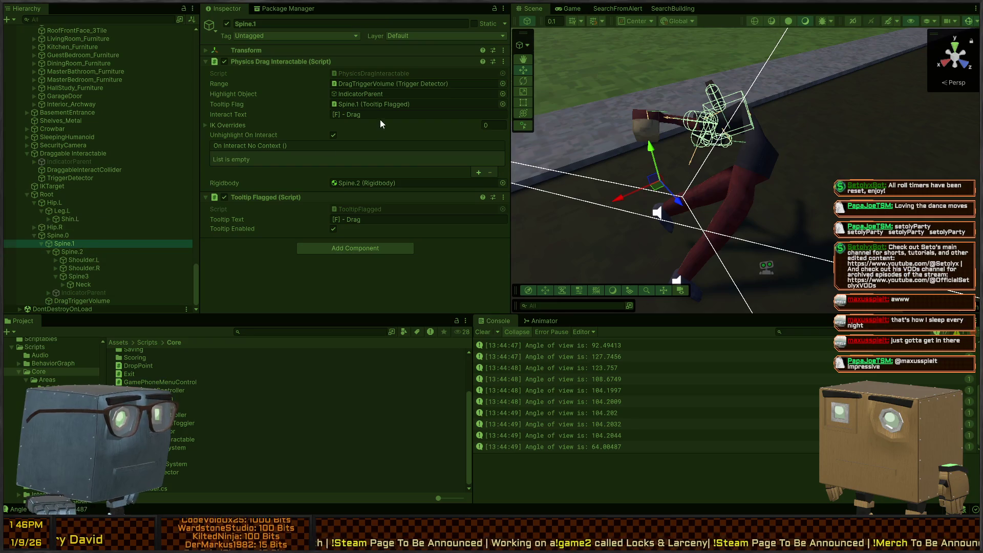
pyautogui.click(360, 184)
pyautogui.click(72, 251)
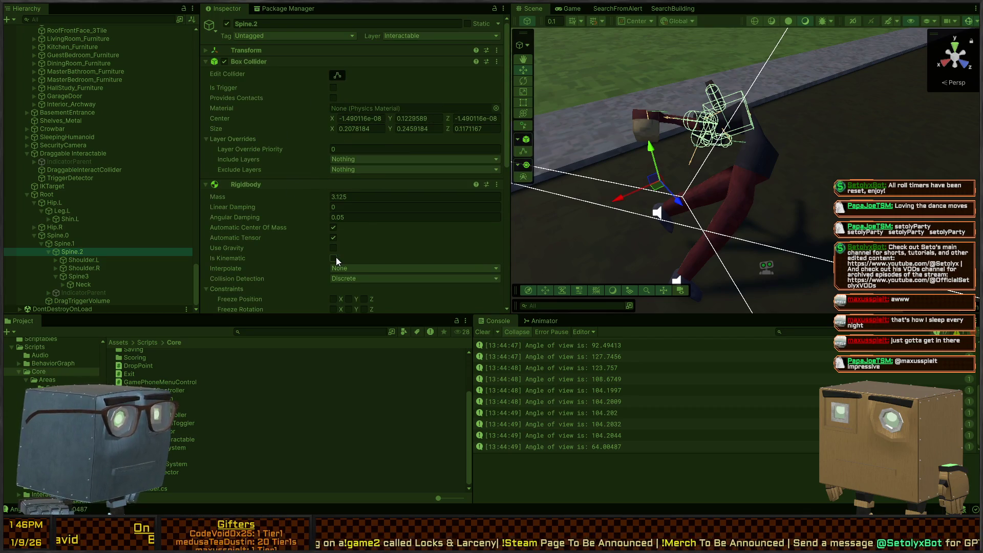
pyautogui.hotkey('ctrl', '2')
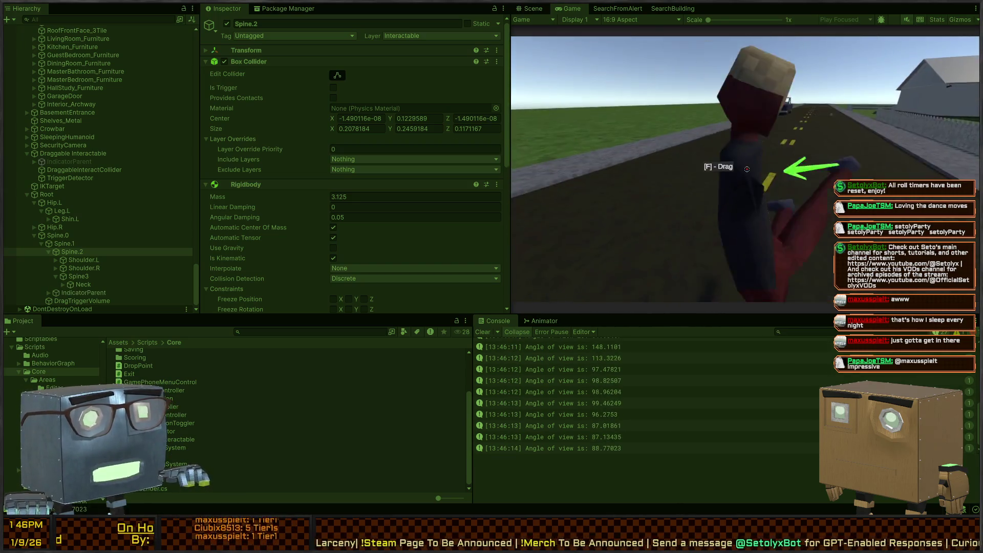
# Step: Grab the ragdoll with F and return to a maximized running Game view
pyautogui.press('f')
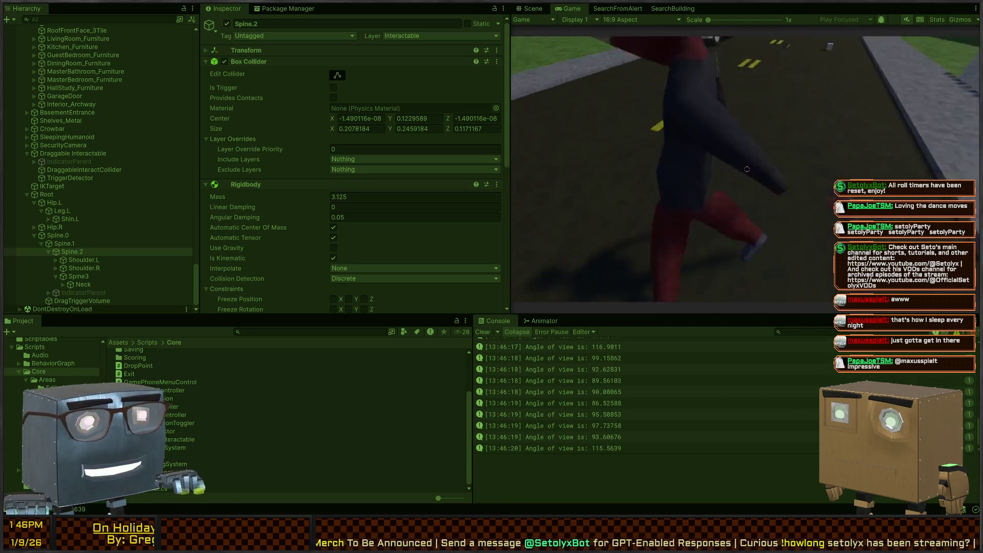
pyautogui.doubleClick(532, 8)
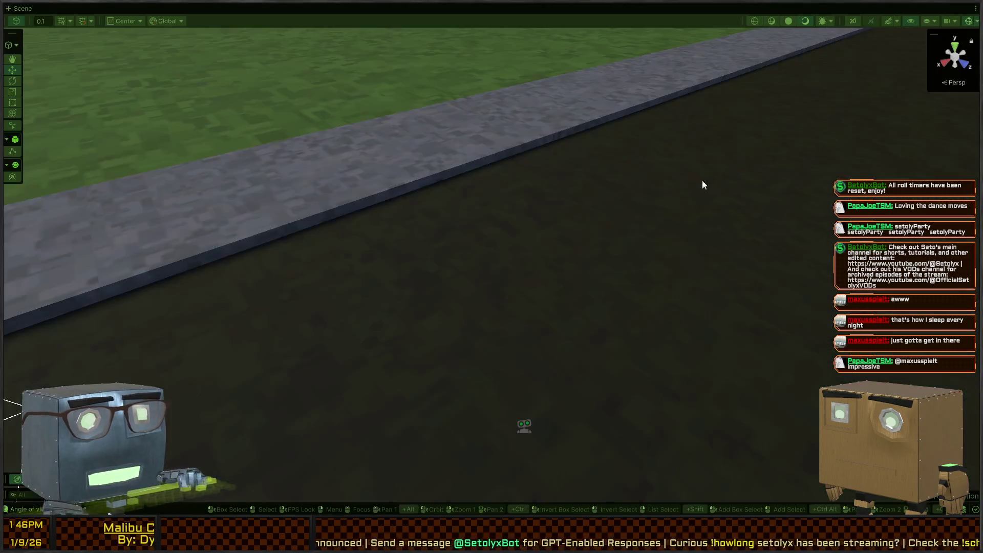
pyautogui.hotkey('shift', 'space')
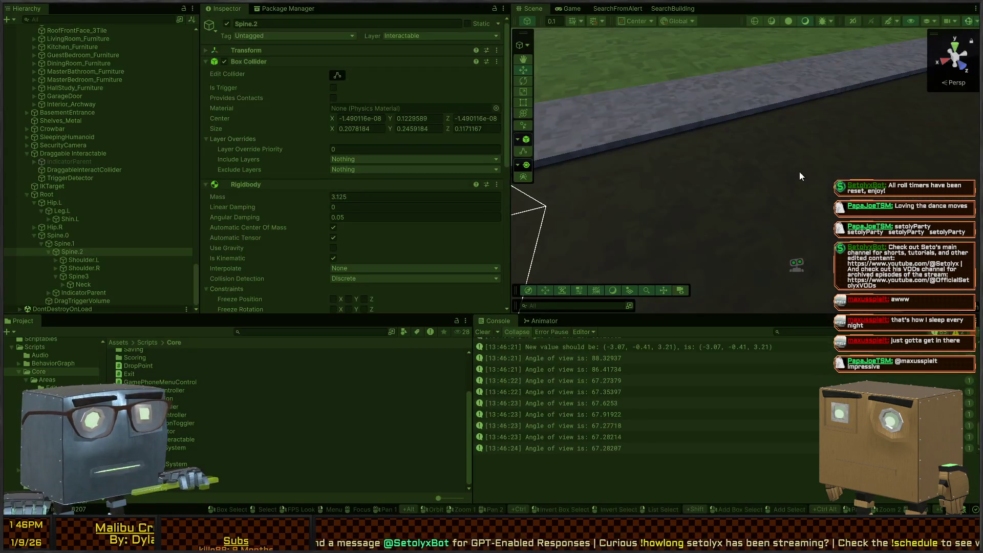
pyautogui.click(568, 9)
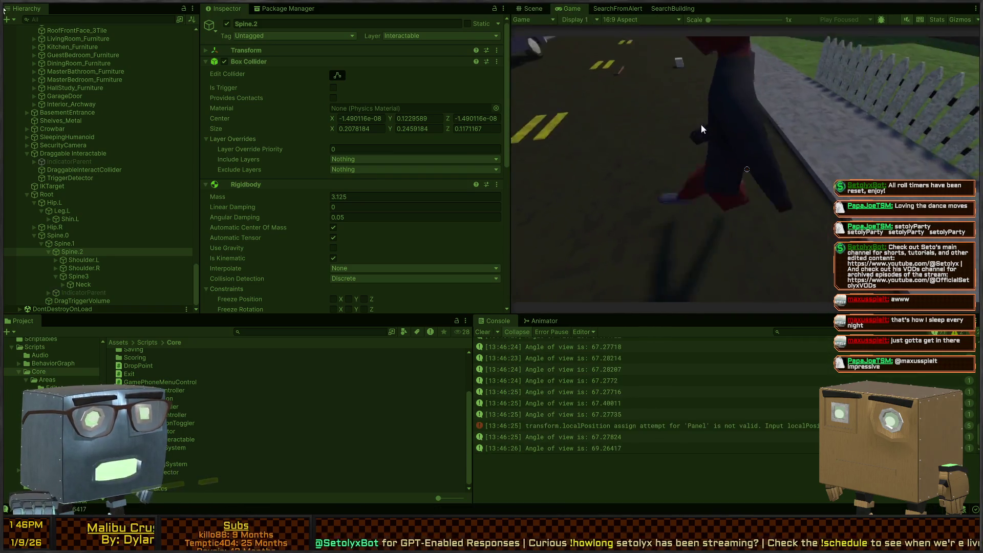
pyautogui.hotkey('shift', 'space')
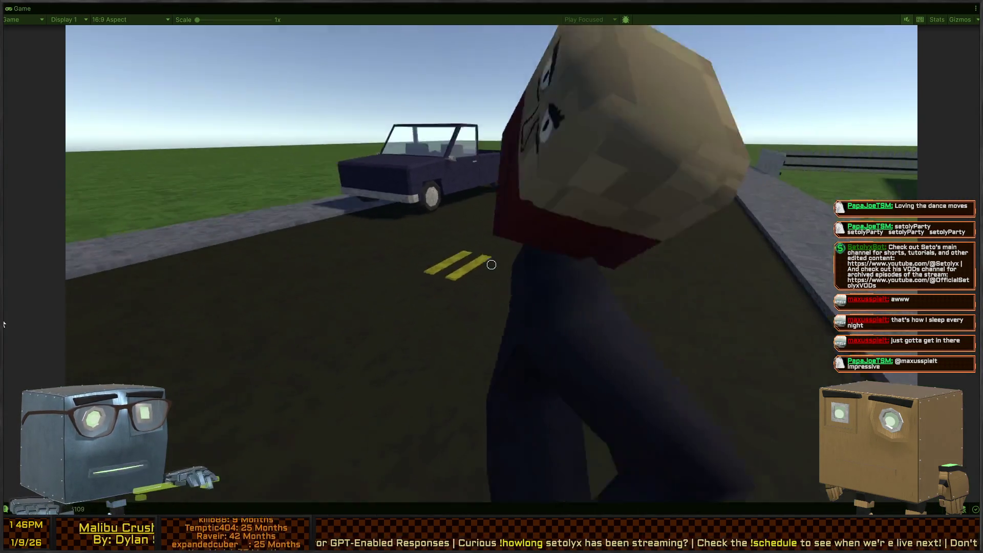
# Step: Drag the ragdoll over the sidewalk and lawn toward the house
pyautogui.press('f')
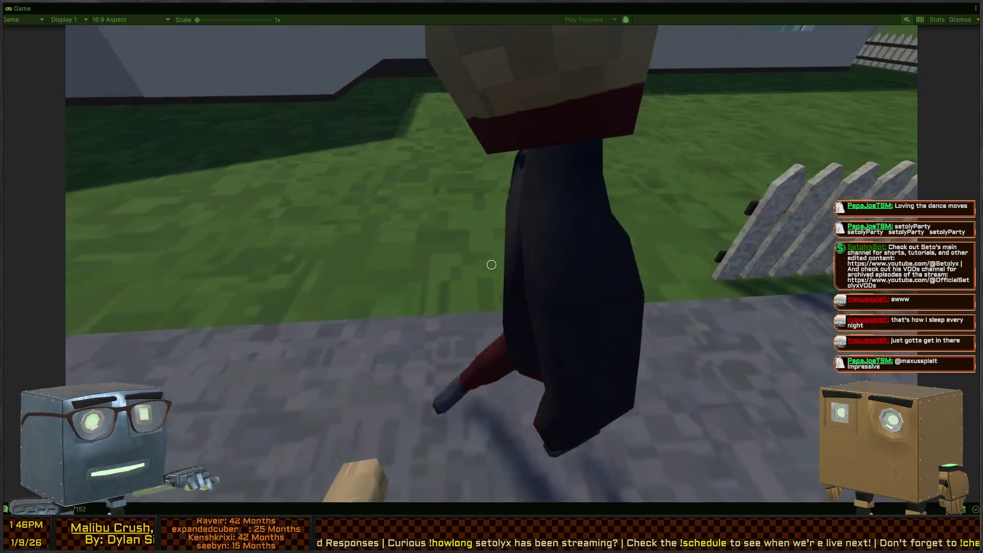
pyautogui.press('f')
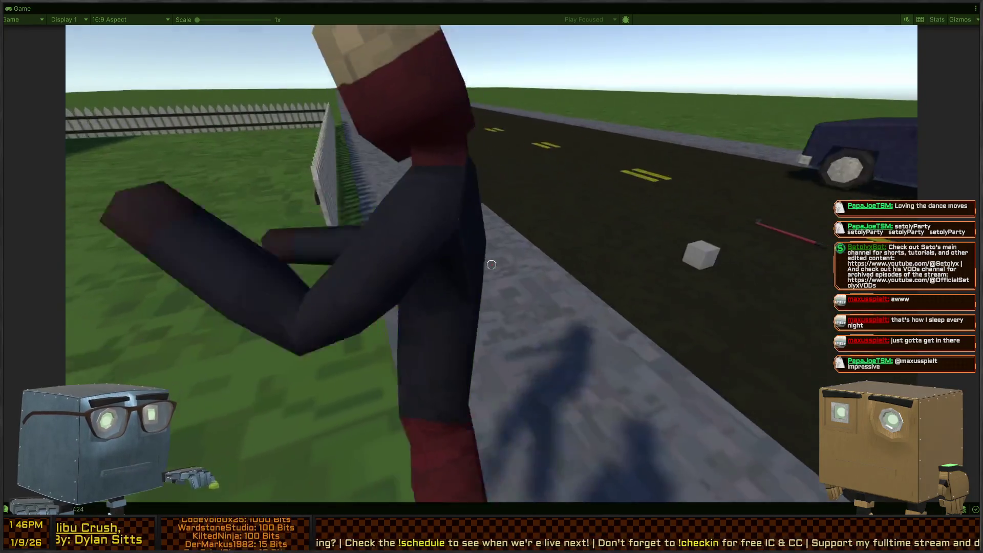
pyautogui.press('f')
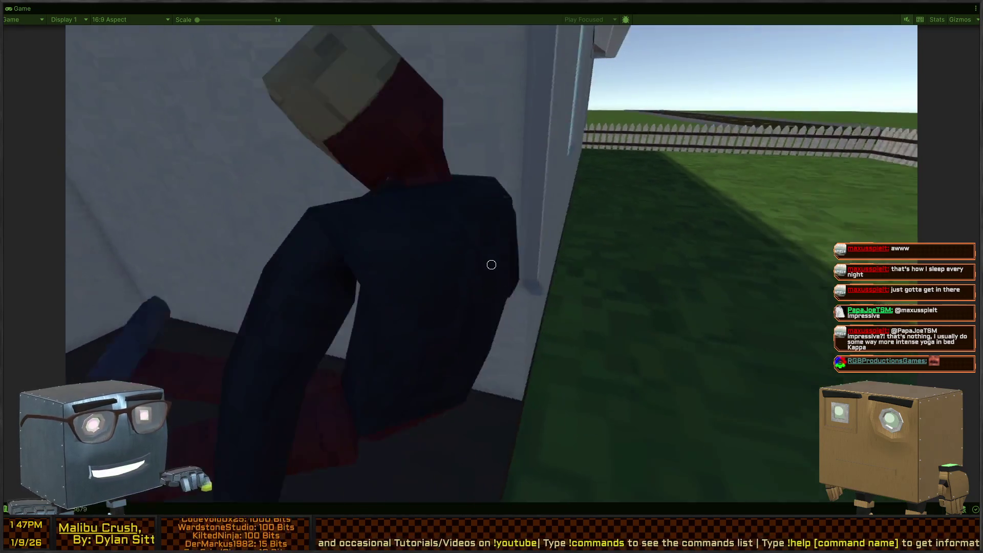
pyautogui.hotkey('shift', 'space')
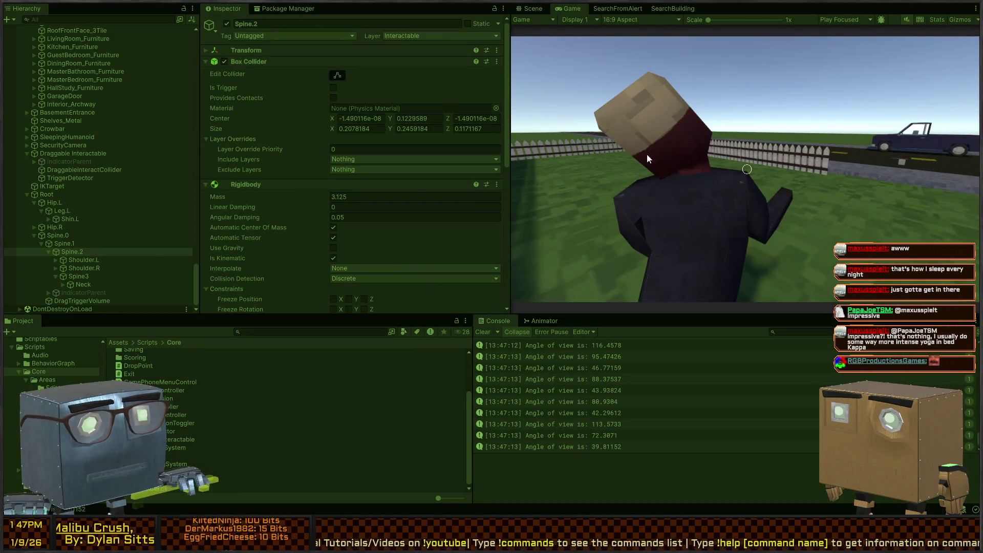
# Step: Frame the ragdoll by the house in the Scene view and select the guard's HumanoidMesh
pyautogui.hotkey('ctrl', '1')
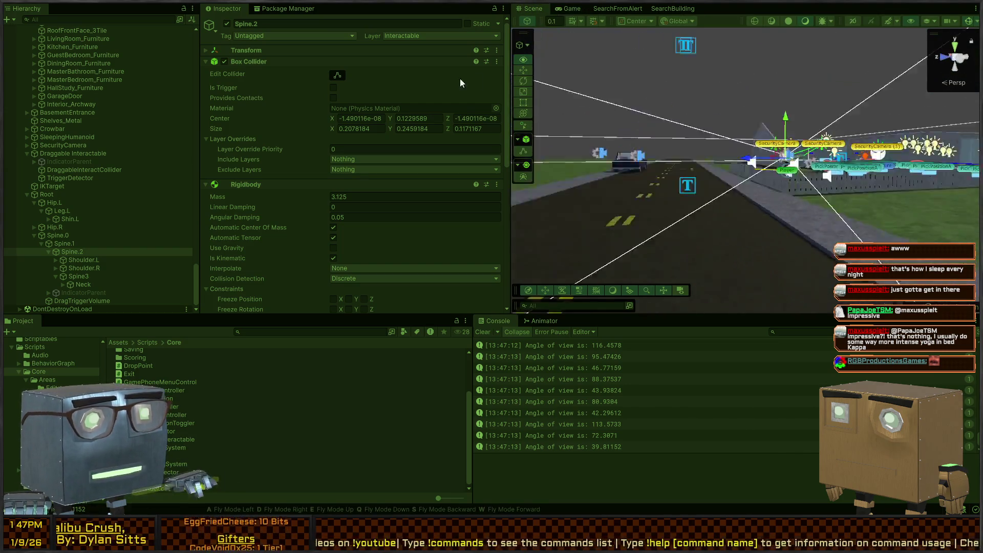
pyautogui.press('f')
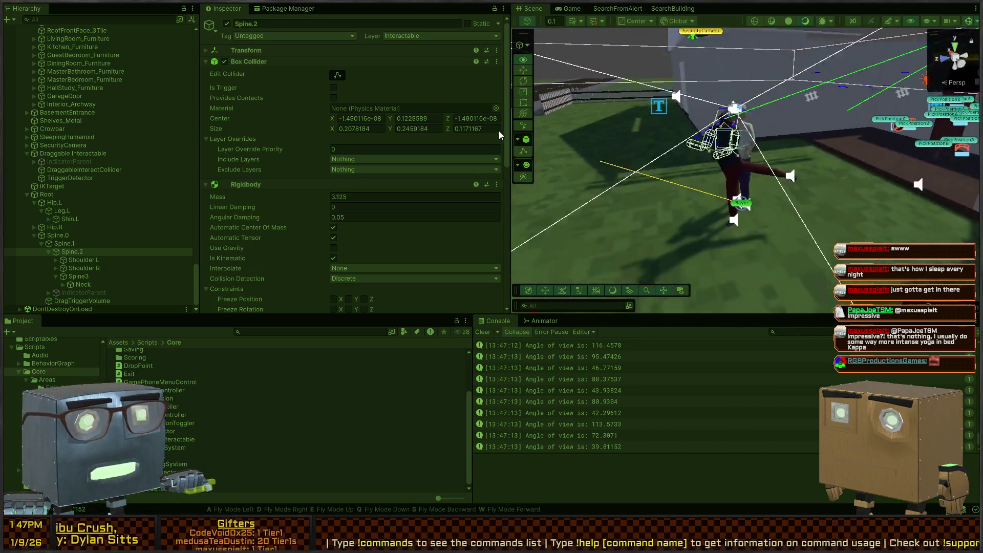
pyautogui.moveTo(512, 123)
pyautogui.mouseDown()
pyautogui.moveTo(558, 99)
pyautogui.moveTo(619, 115)
pyautogui.mouseUp()
pyautogui.click(776, 143)
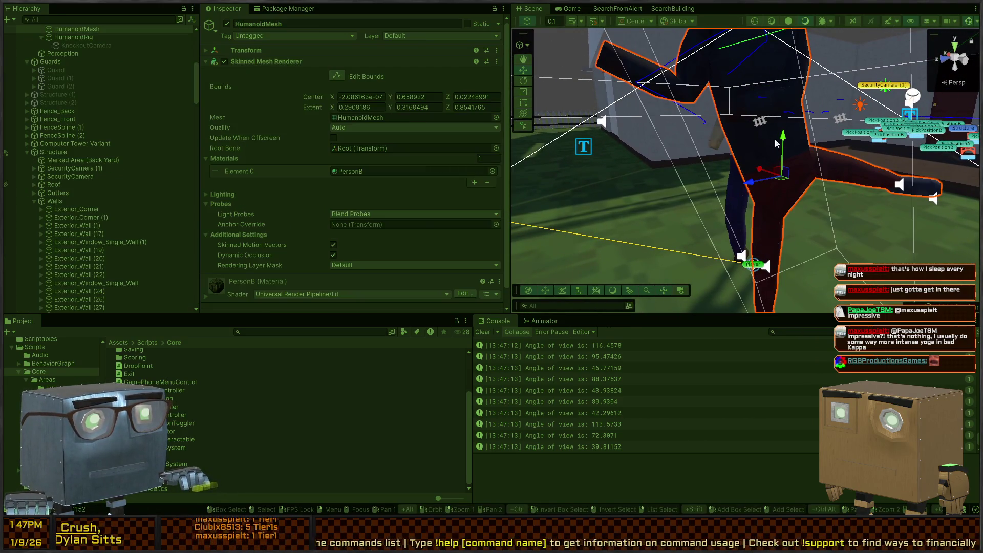
# Step: Select and frame Hip.L to view its Capsule Collider, then dock the Scene tab beside Game
pyautogui.scroll(-10, 122, 162)
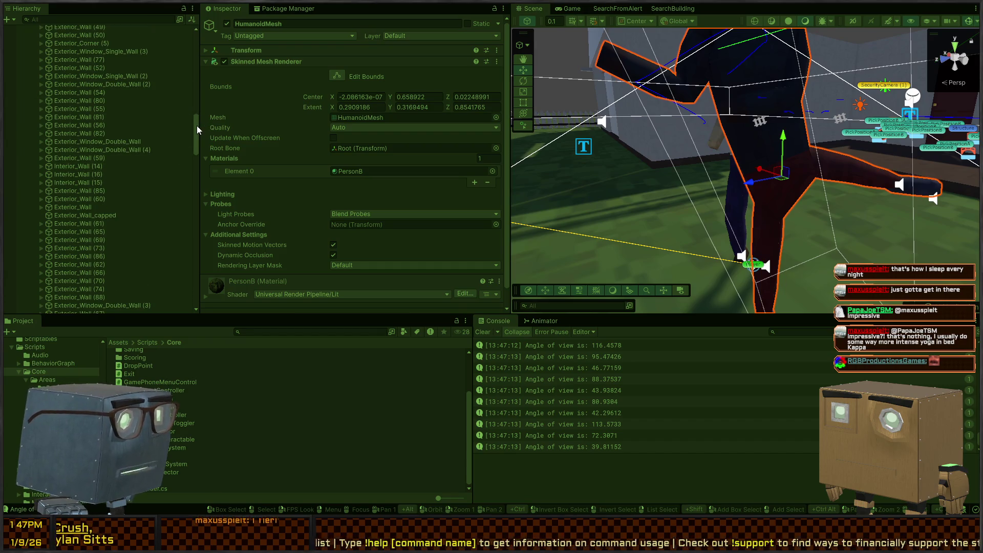
pyautogui.moveTo(196, 125); pyautogui.dragTo(165, 312)
pyautogui.click(62, 210)
pyautogui.click(71, 204)
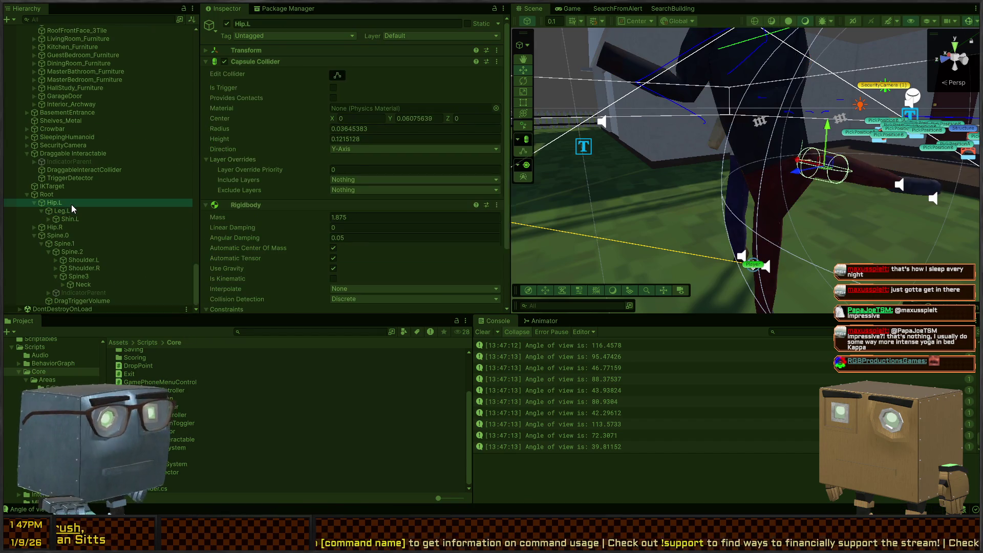
pyautogui.press('f')
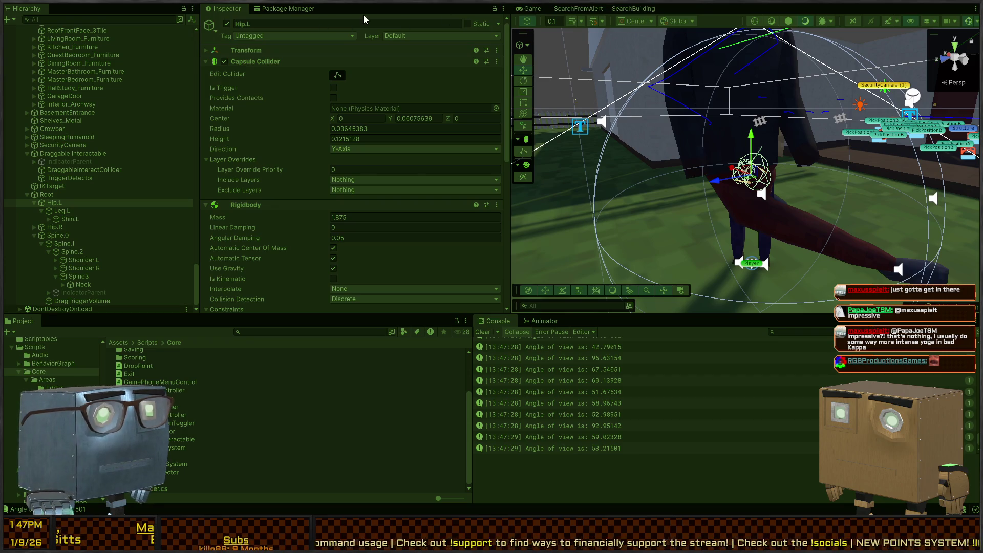
pyautogui.moveTo(363, 14); pyautogui.dragTo(364, 13)
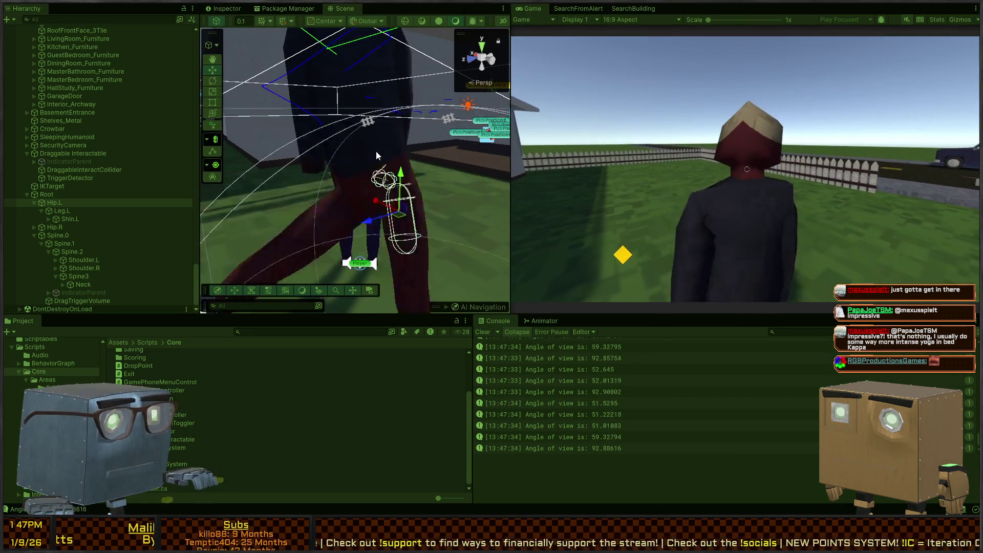
# Step: Select the ragdoll's Root and fly around its full set of bone colliders, then pick the Move tool
pyautogui.click(62, 219)
pyautogui.click(63, 194)
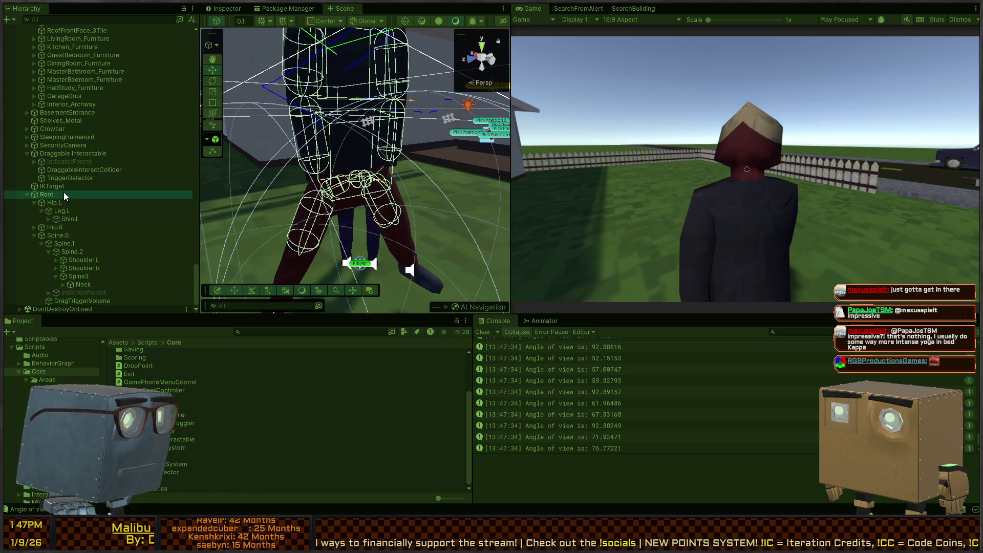
pyautogui.rightClick(289, 142)
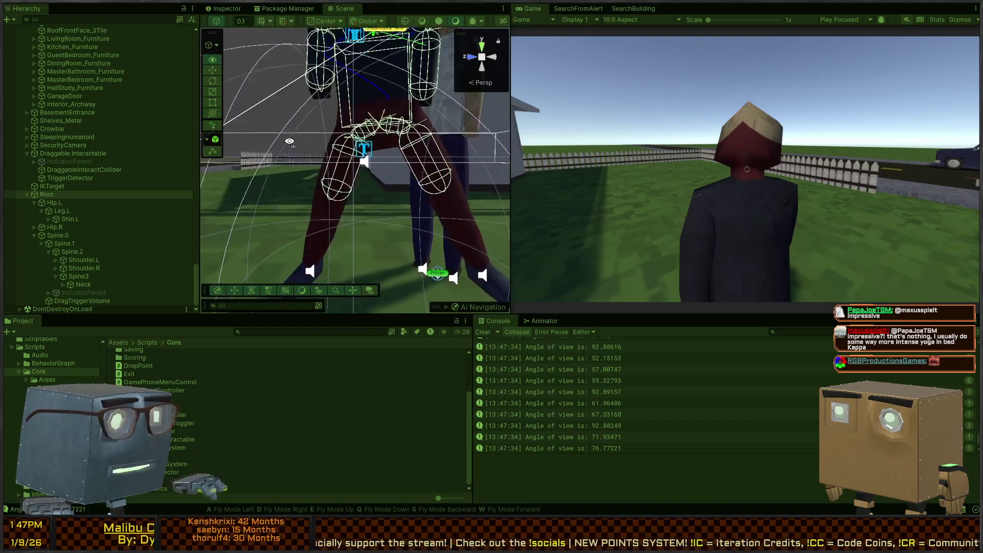
pyautogui.rightClick(289, 142)
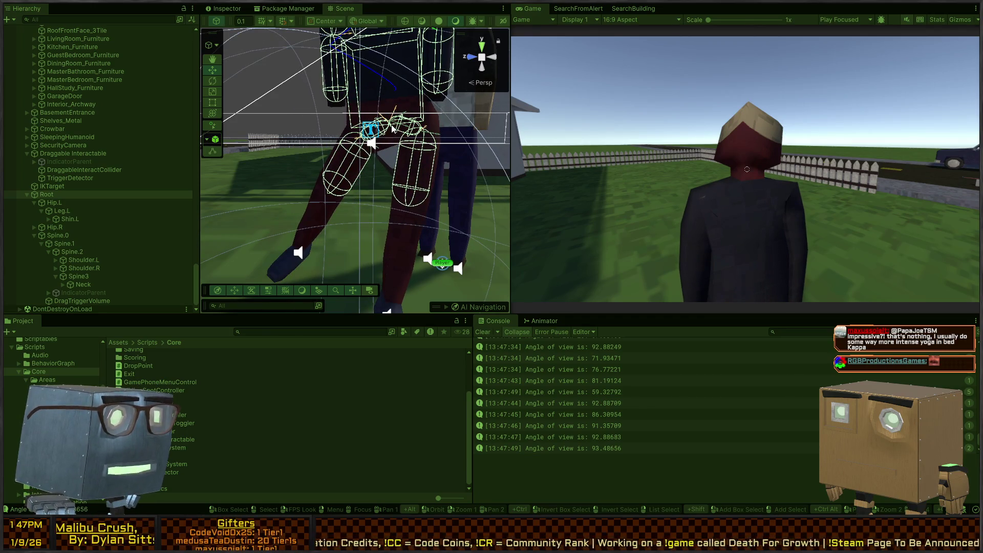
pyautogui.press('w')
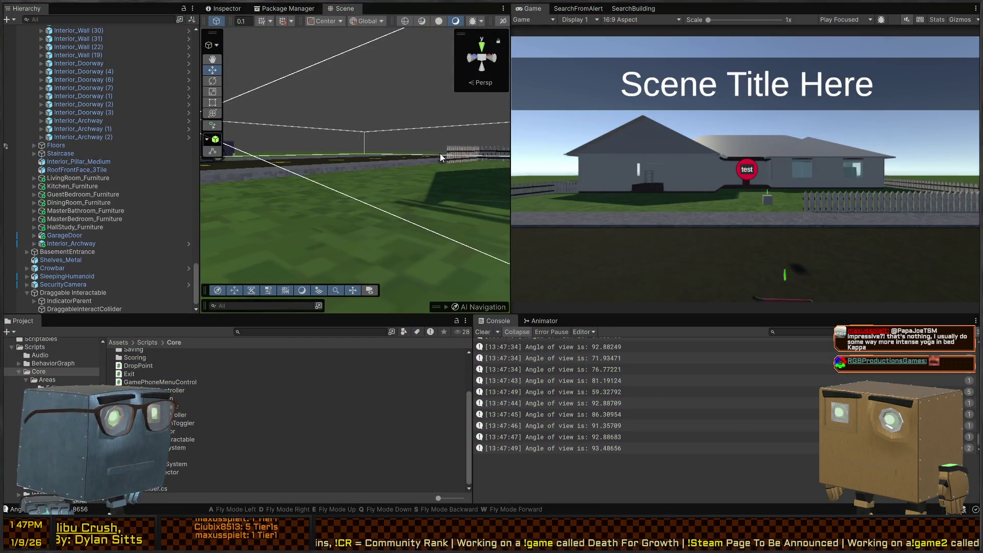
# Step: Maximize the Scene view and fly the camera to a low view behind the ragdoll on the road
pyautogui.hotkey('shift', 'space')
pyautogui.press('w')
pyautogui.moveTo(402, 190)
pyautogui.mouseDown()
pyautogui.moveTo(117, 291)
pyautogui.moveTo(28, 290)
pyautogui.moveTo(9, 308)
pyautogui.mouseUp()
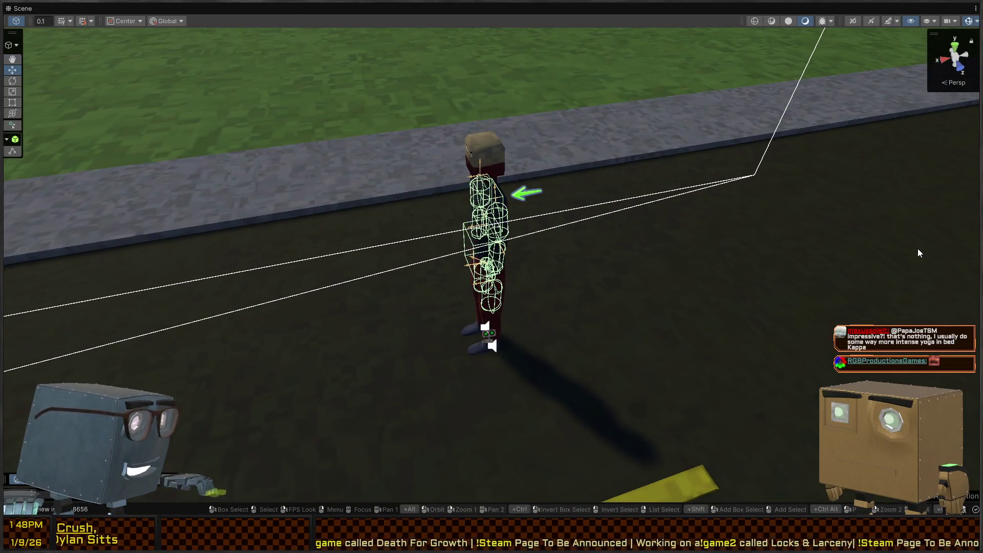
pyautogui.moveTo(618, 226)
pyautogui.mouseDown()
pyautogui.moveTo(681, 193)
pyautogui.moveTo(705, 194)
pyautogui.mouseUp()
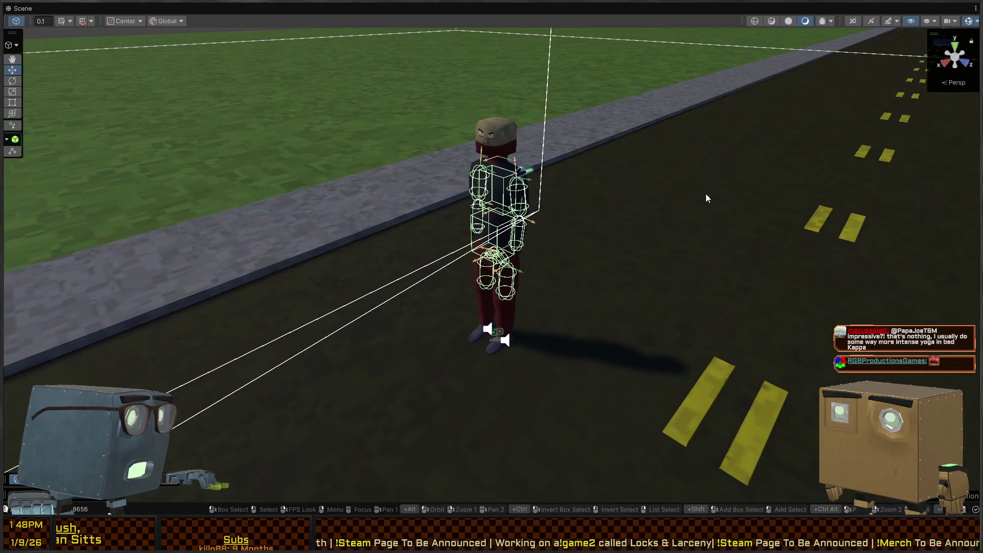
pyautogui.moveTo(603, 201)
pyautogui.mouseDown()
pyautogui.moveTo(513, 155)
pyautogui.moveTo(405, 171)
pyautogui.moveTo(428, 167)
pyautogui.moveTo(407, 161)
pyautogui.mouseUp()
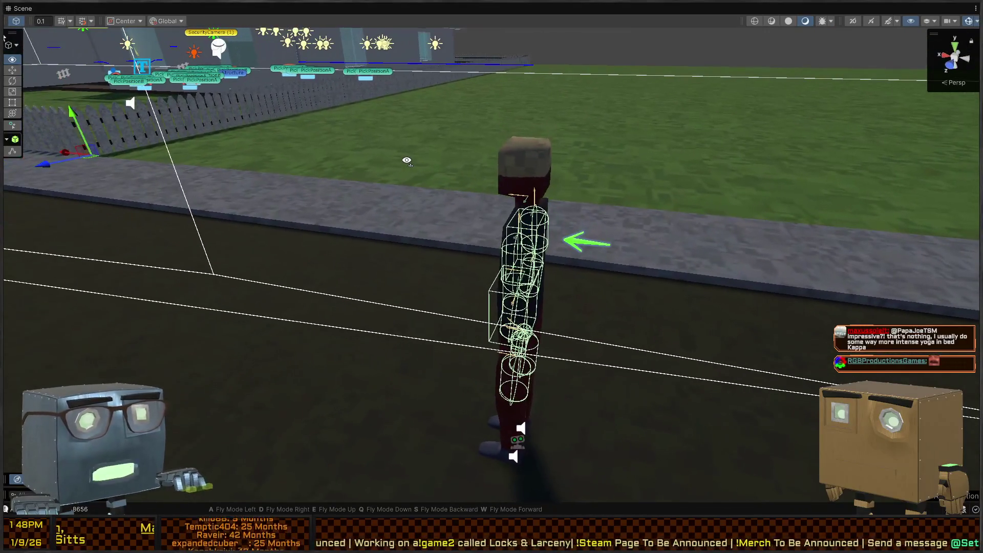
pyautogui.moveTo(660, 257)
pyautogui.mouseDown()
pyautogui.moveTo(604, 246)
pyautogui.moveTo(527, 256)
pyautogui.moveTo(412, 204)
pyautogui.moveTo(491, 217)
pyautogui.moveTo(515, 206)
pyautogui.moveTo(501, 208)
pyautogui.moveTo(544, 276)
pyautogui.moveTo(552, 325)
pyautogui.mouseUp()
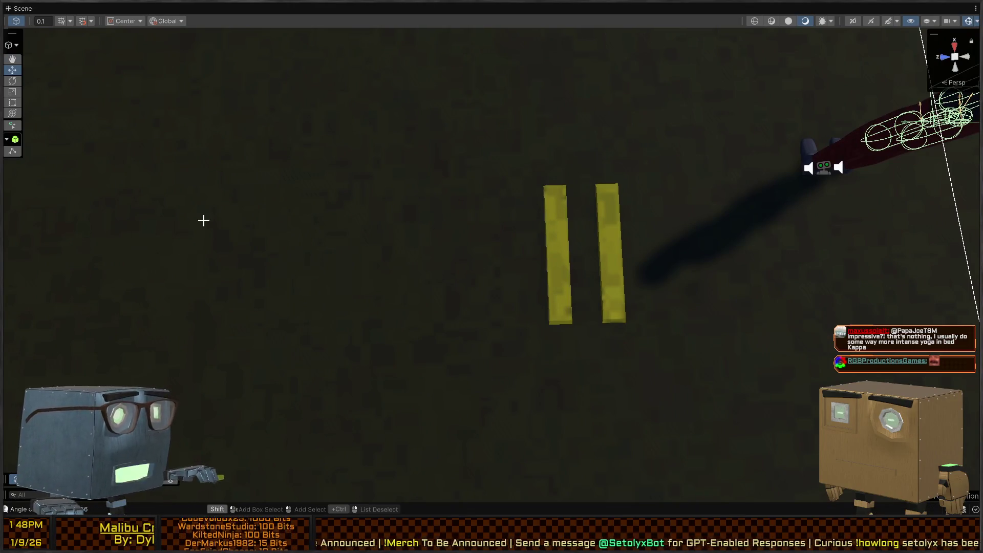
pyautogui.moveTo(212, 320); pyautogui.dragTo(276, 287)
pyautogui.moveTo(280, 187)
pyautogui.mouseDown()
pyautogui.moveTo(222, 183)
pyautogui.moveTo(217, 219)
pyautogui.mouseUp()
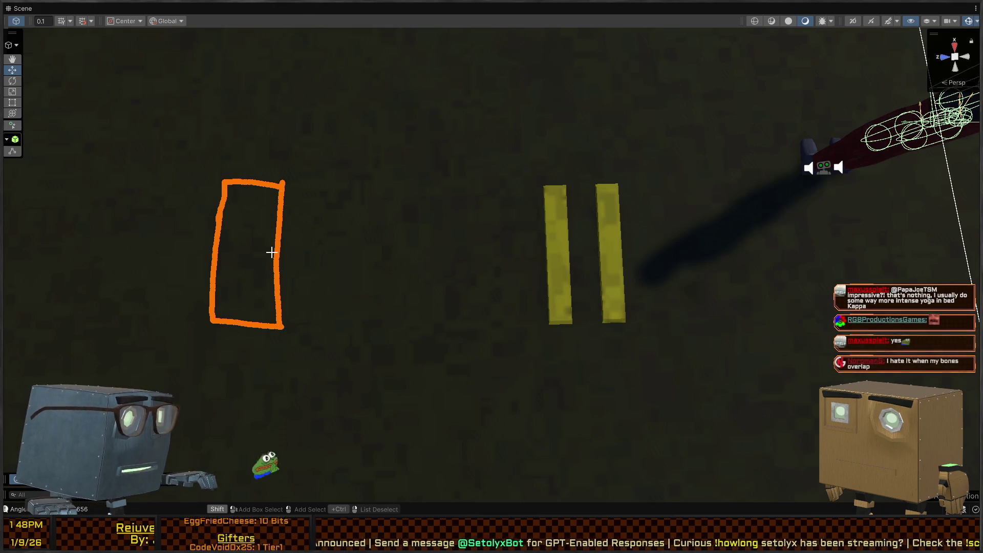
pyautogui.rightClick(360, 195)
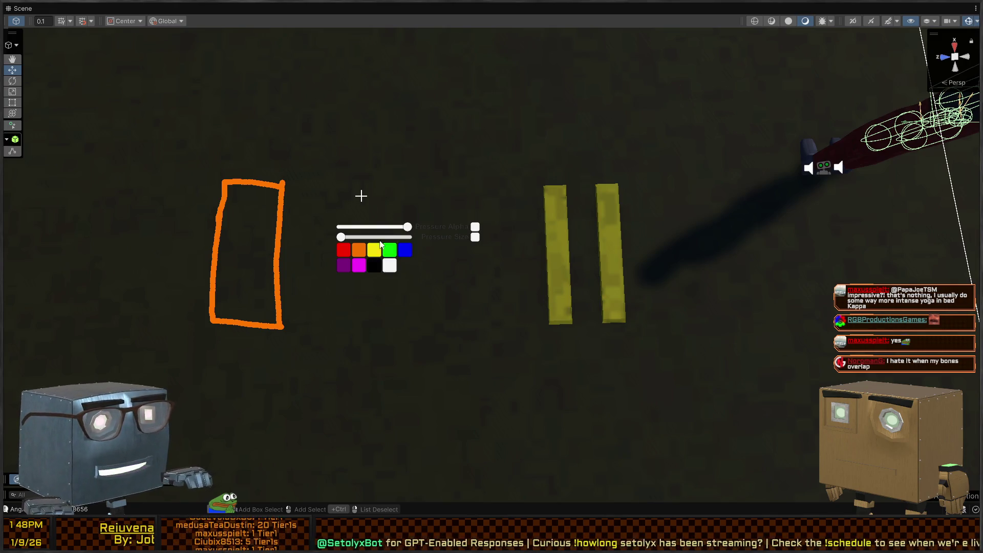
pyautogui.click(380, 244)
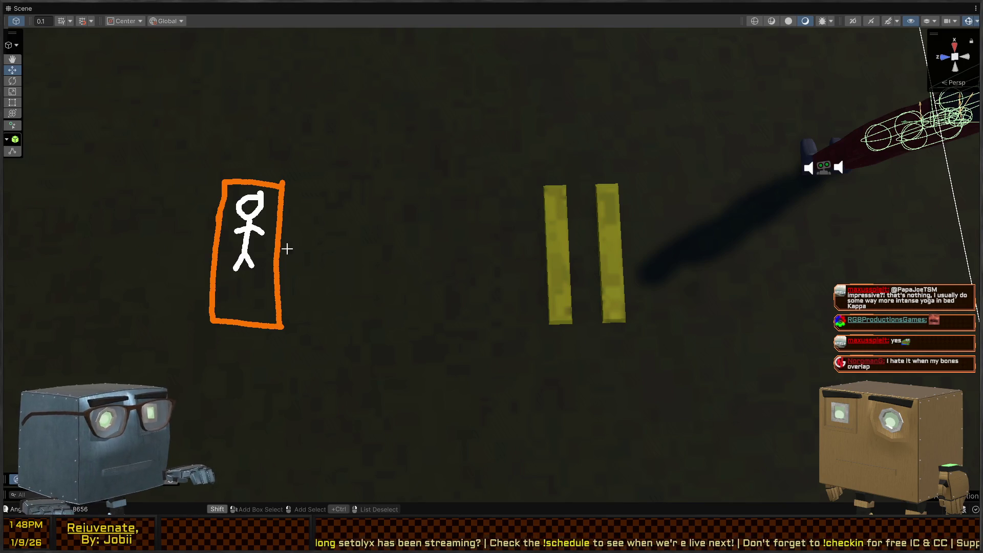
pyautogui.click(393, 244)
pyautogui.moveTo(389, 184); pyautogui.dragTo(392, 307)
pyautogui.moveTo(448, 328); pyautogui.dragTo(454, 232)
pyautogui.moveTo(455, 179); pyautogui.dragTo(390, 187)
pyautogui.rightClick(477, 219)
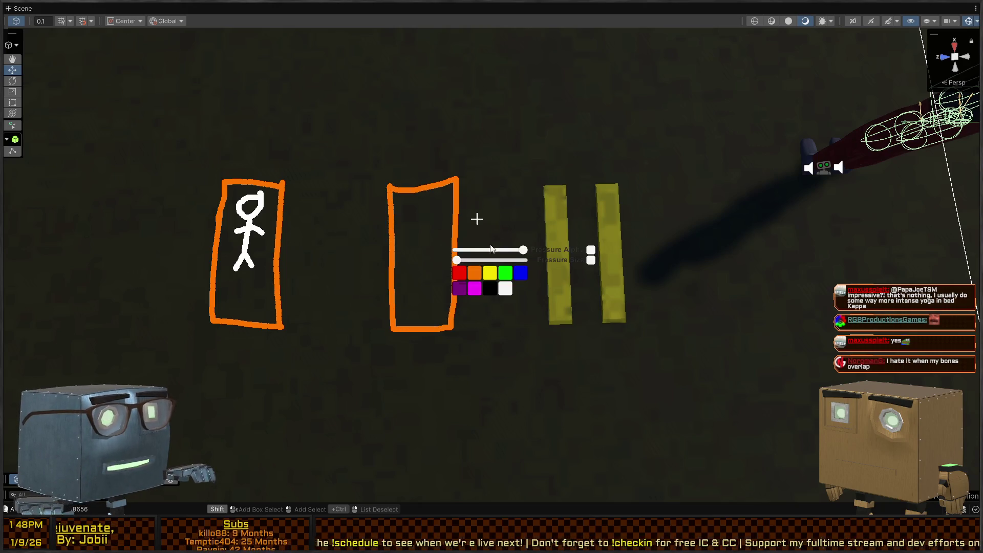
pyautogui.click(505, 288)
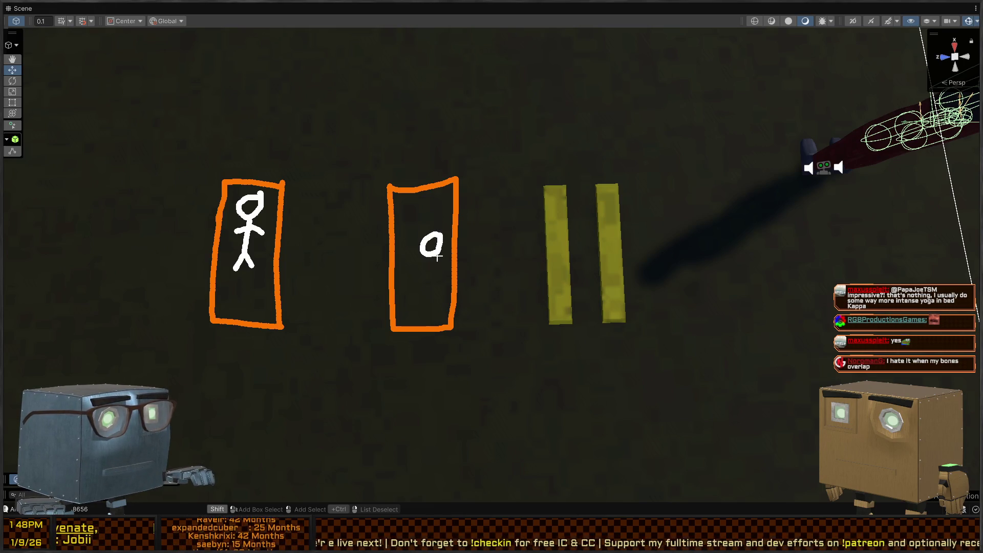
pyautogui.moveTo(450, 289); pyautogui.dragTo(475, 293)
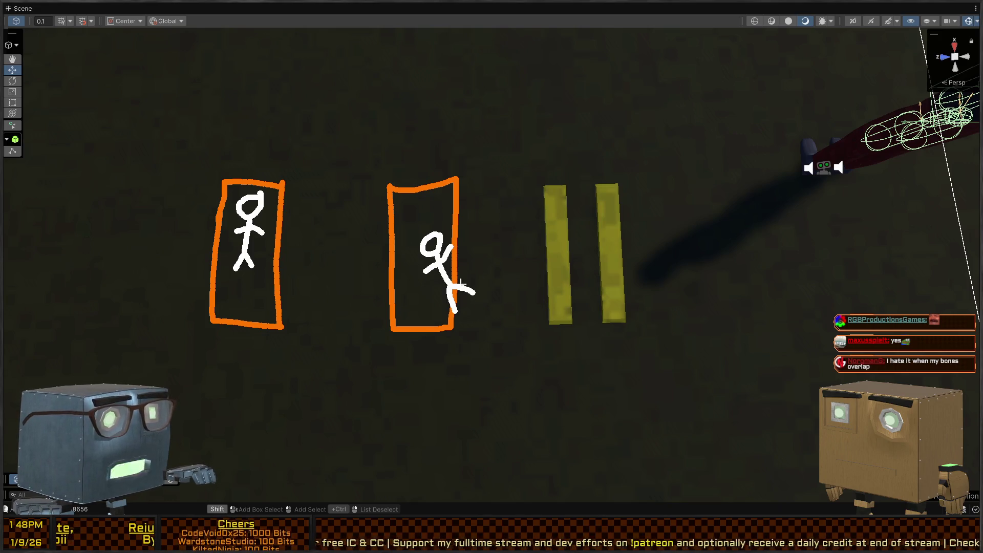
pyautogui.hotkey('ctrl', 'z')
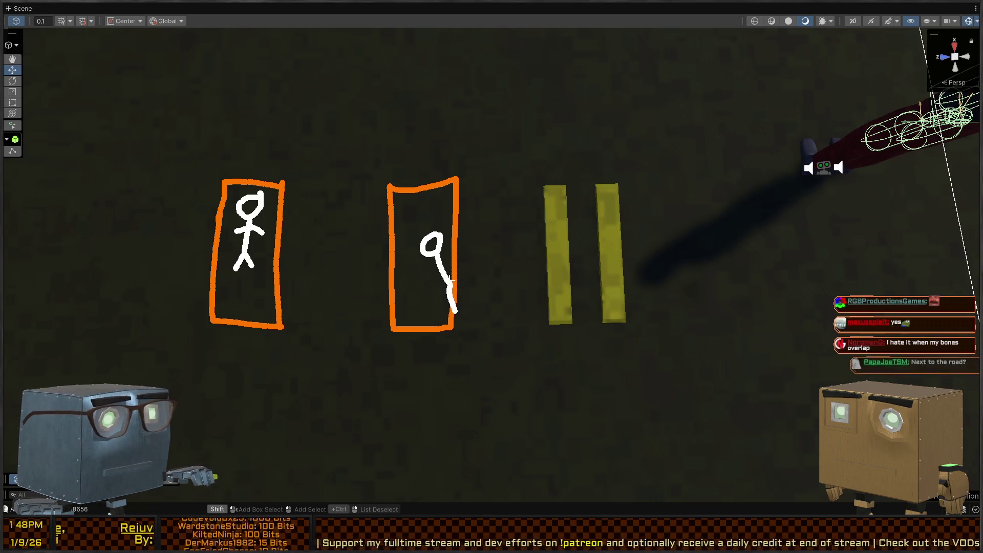
pyautogui.moveTo(451, 285)
pyautogui.mouseDown()
pyautogui.moveTo(471, 287)
pyautogui.moveTo(409, 264)
pyautogui.mouseUp()
pyautogui.moveTo(449, 238); pyautogui.dragTo(441, 263)
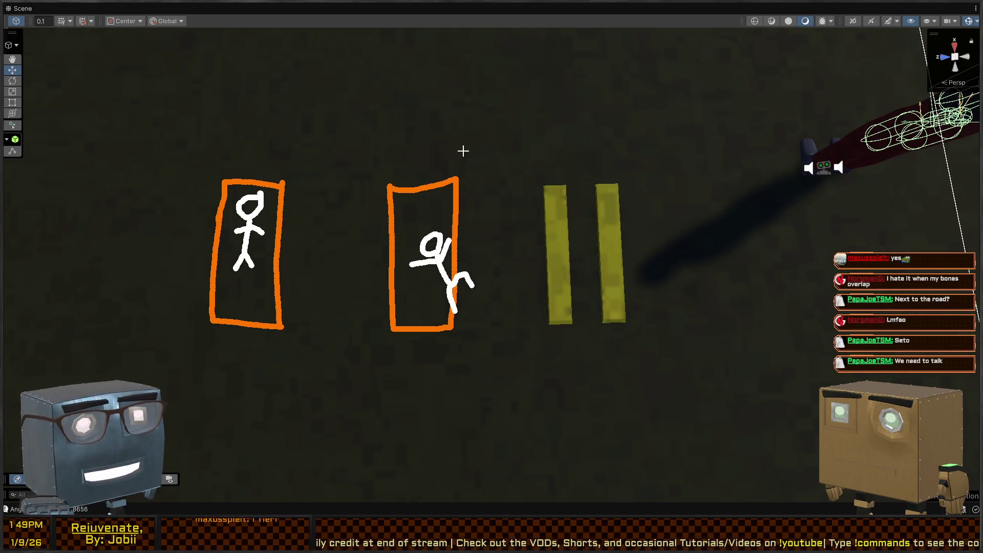
pyautogui.press('e')
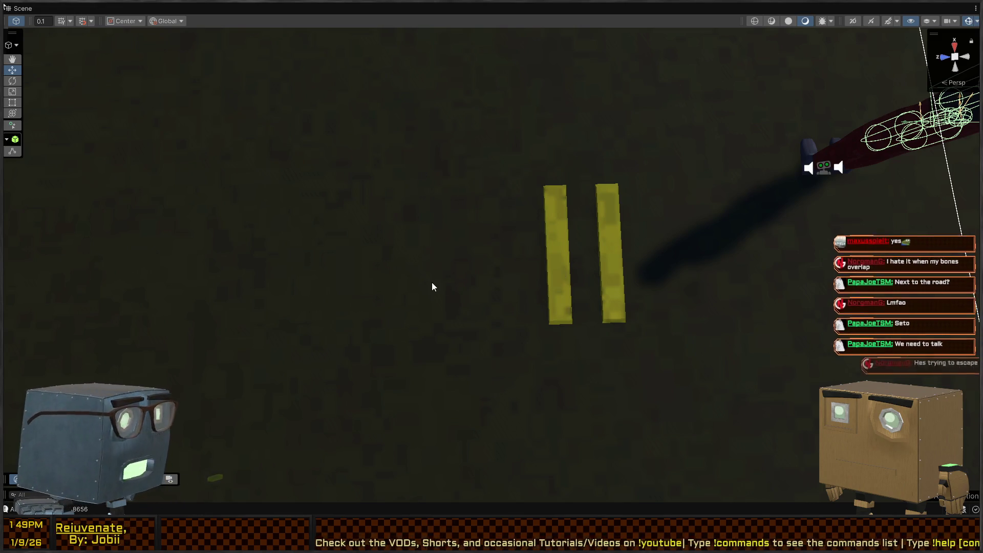
pyautogui.click(381, 109)
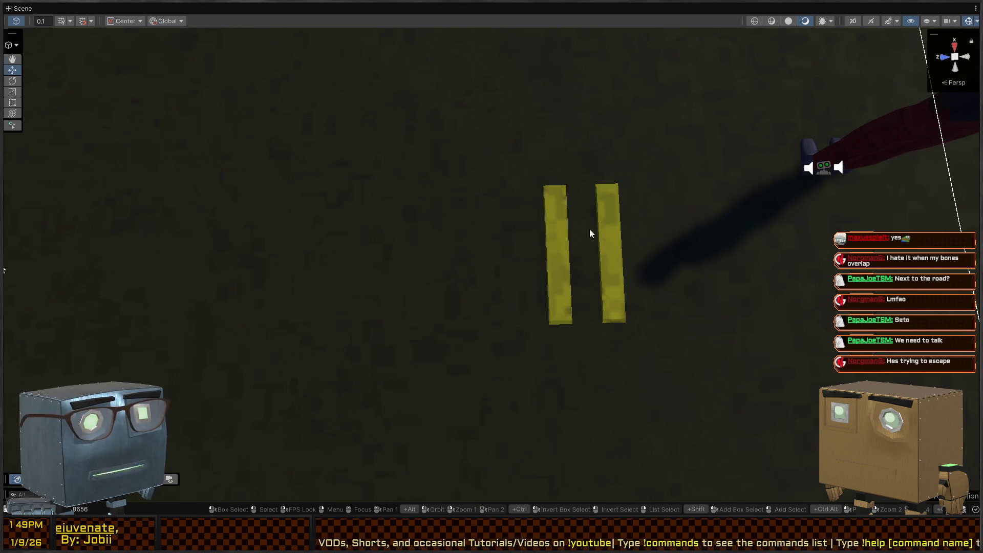
pyautogui.scroll(-5, 588, 229)
pyautogui.moveTo(512, 328); pyautogui.dragTo(469, 325)
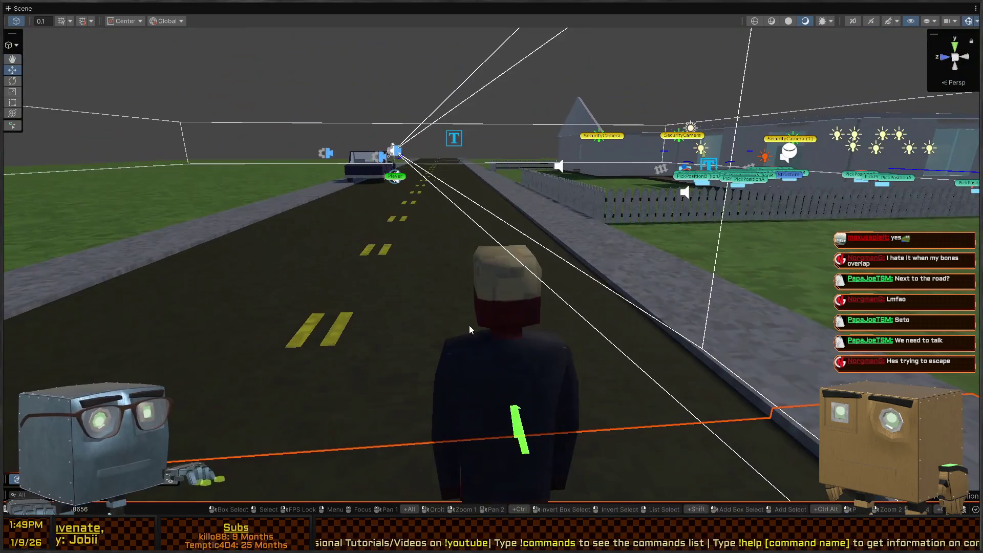
pyautogui.click(488, 350)
pyautogui.press('f')
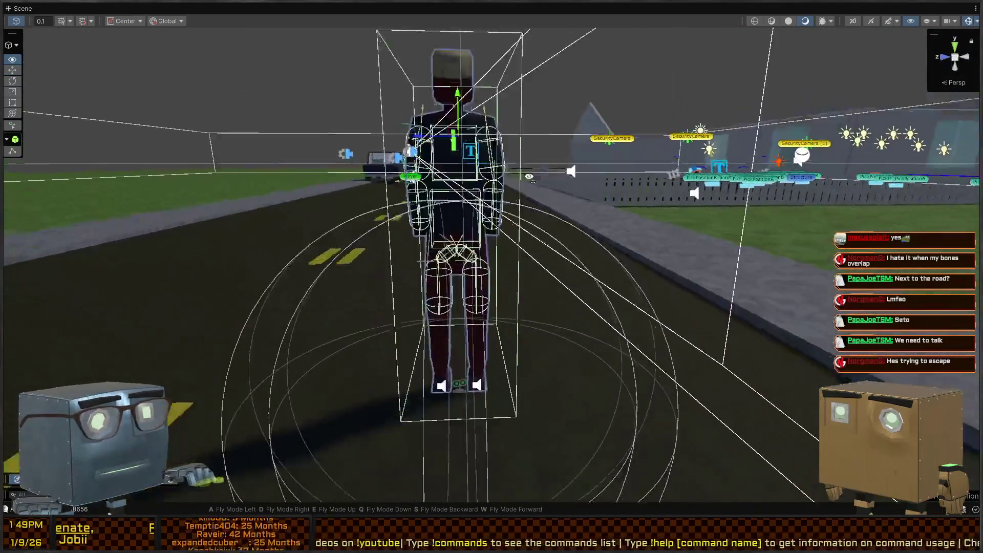
pyautogui.press('w')
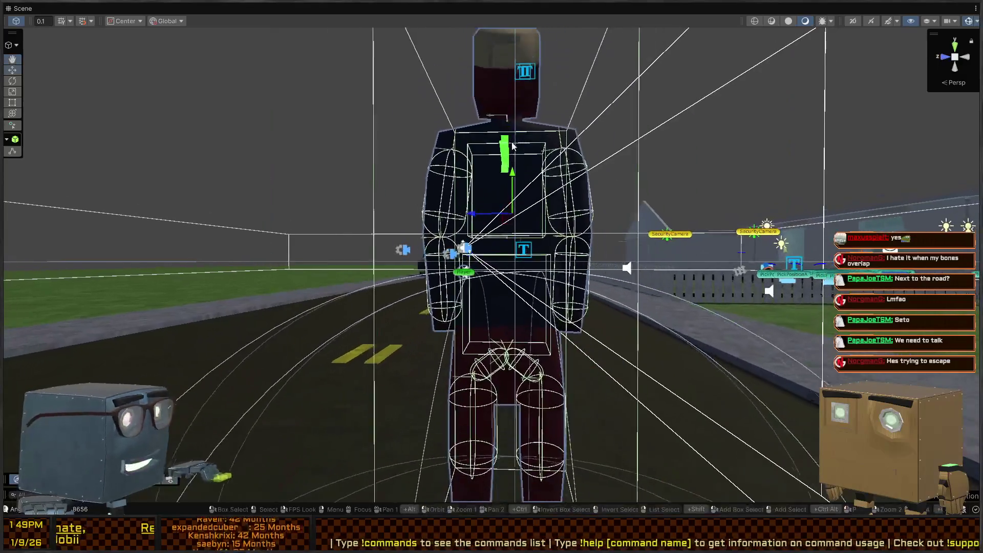
pyautogui.hotkey('shift', 'space')
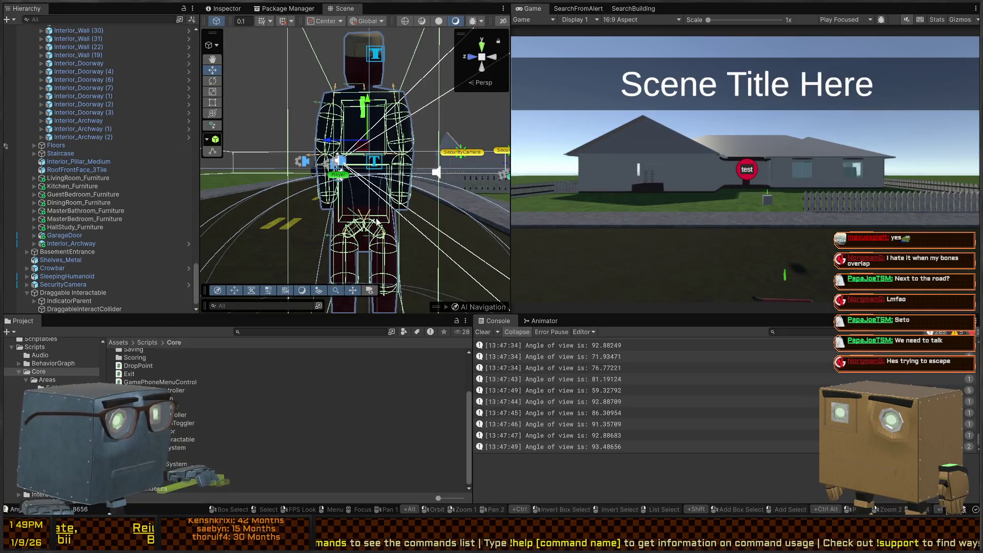
pyautogui.moveTo(336, 164); pyautogui.dragTo(93, 232)
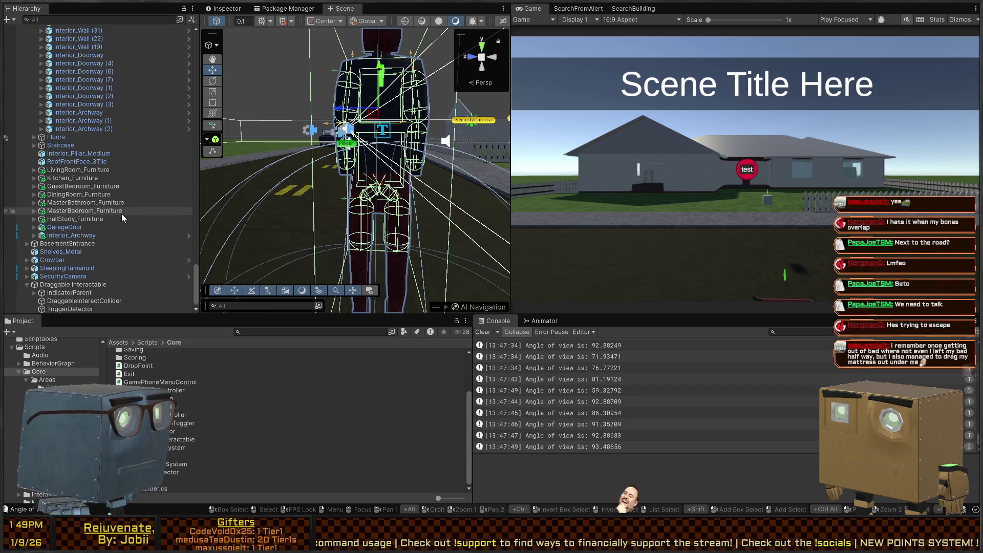
pyautogui.scroll(-1, 87, 169)
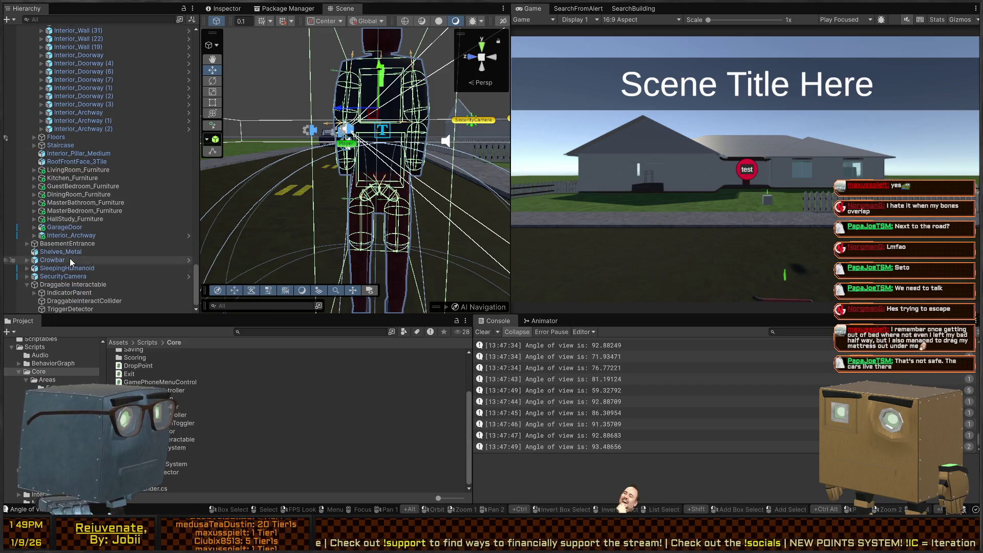
pyautogui.scroll(20, 163, 162)
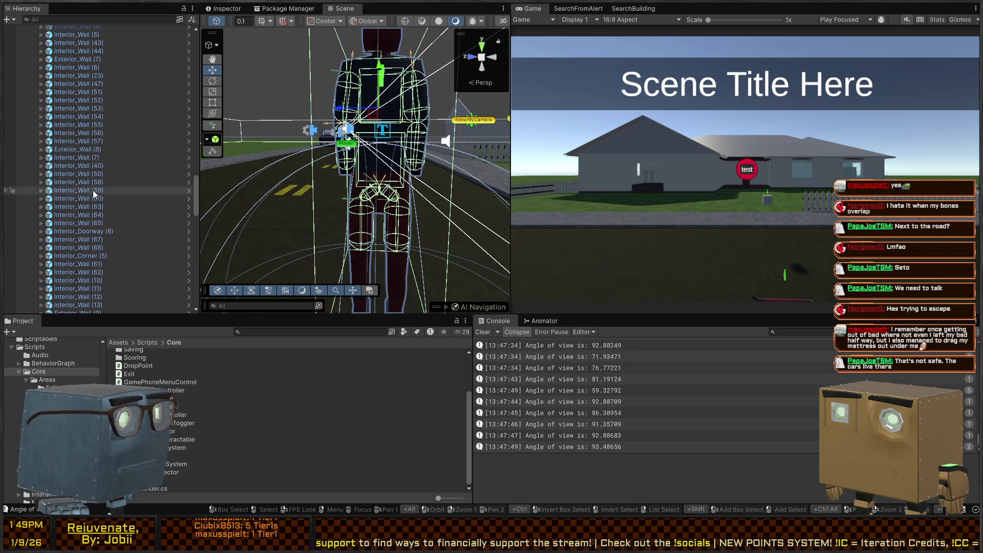
# Step: Select the Guard (3) mesh and check the shin, Spine.0, Spine3 and right-hip colliders
pyautogui.click(398, 215)
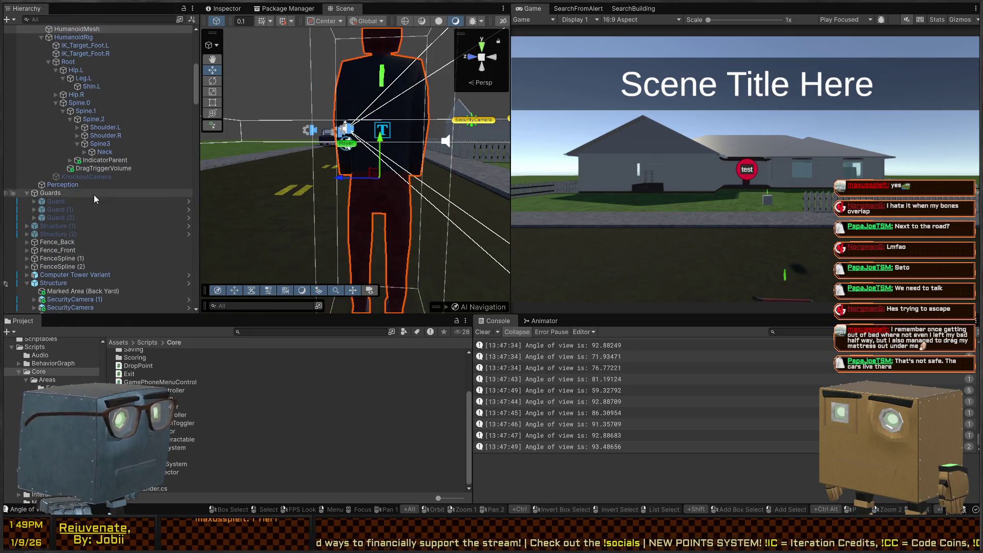
pyautogui.click(92, 210)
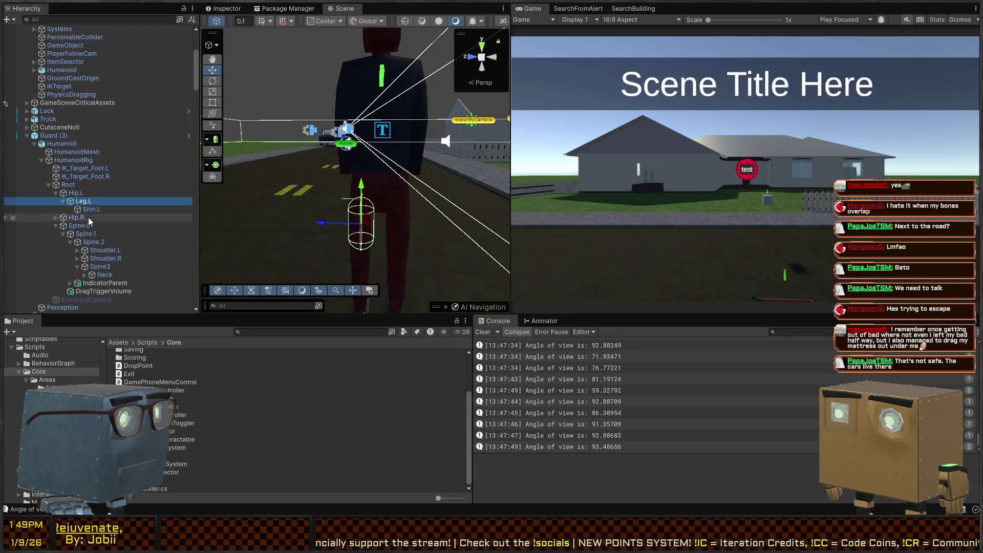
pyautogui.click(75, 193)
pyautogui.click(68, 185)
pyautogui.click(82, 225)
pyautogui.click(94, 242)
pyautogui.click(105, 250)
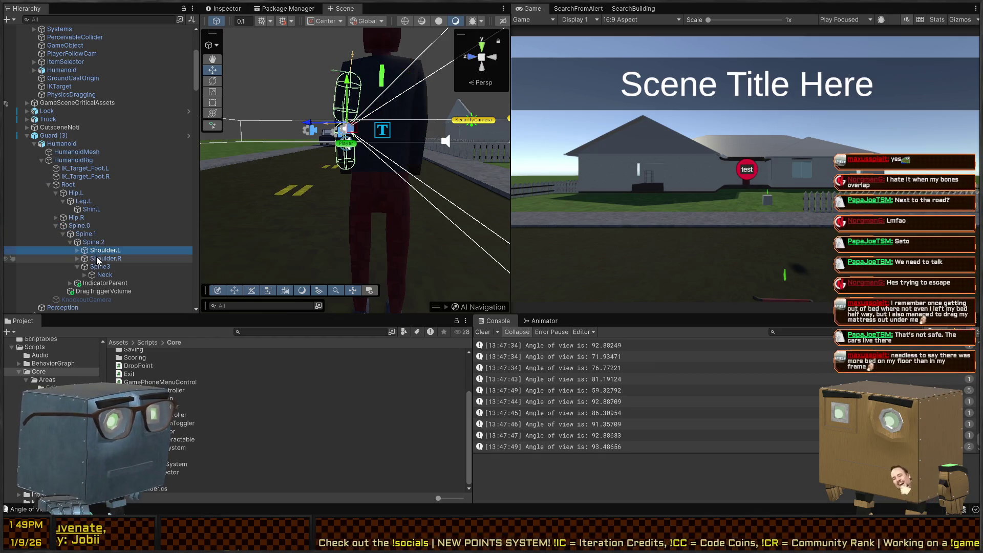
pyautogui.click(99, 267)
pyautogui.click(85, 234)
pyautogui.click(79, 225)
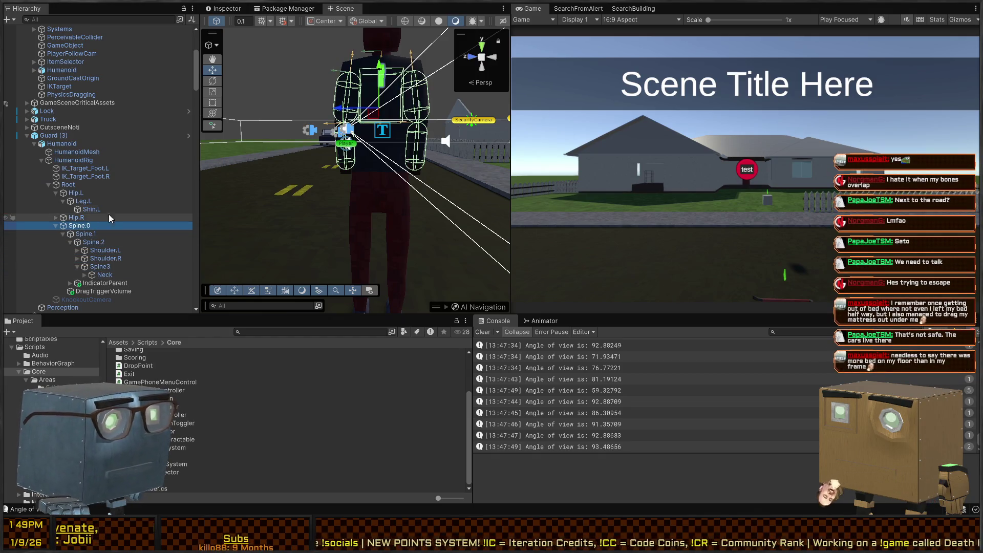
pyautogui.click(76, 217)
pyautogui.click(83, 227)
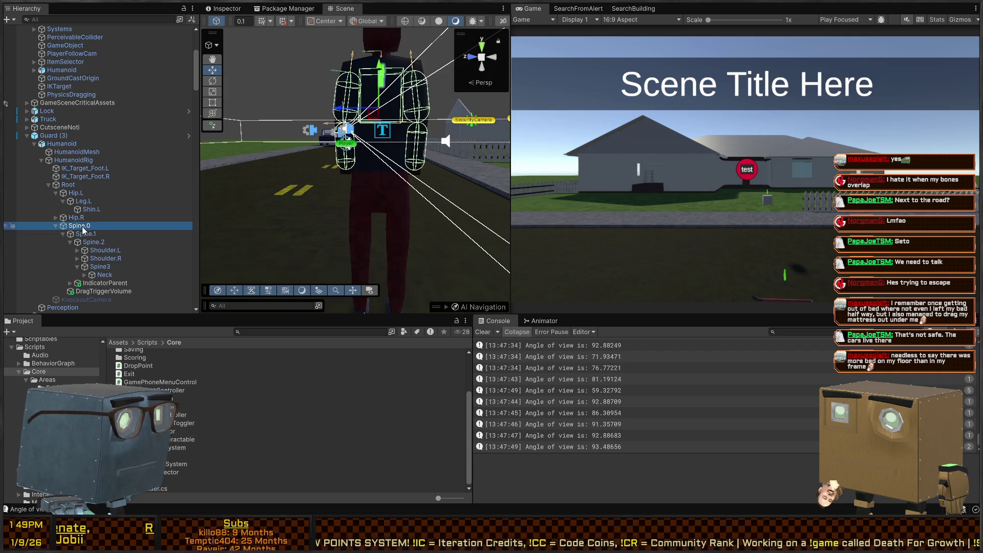
# Step: Check Leg.R and Spine.1, then select Root, collapse its bone branches and show its Inspector
pyautogui.click(55, 217)
pyautogui.click(71, 225)
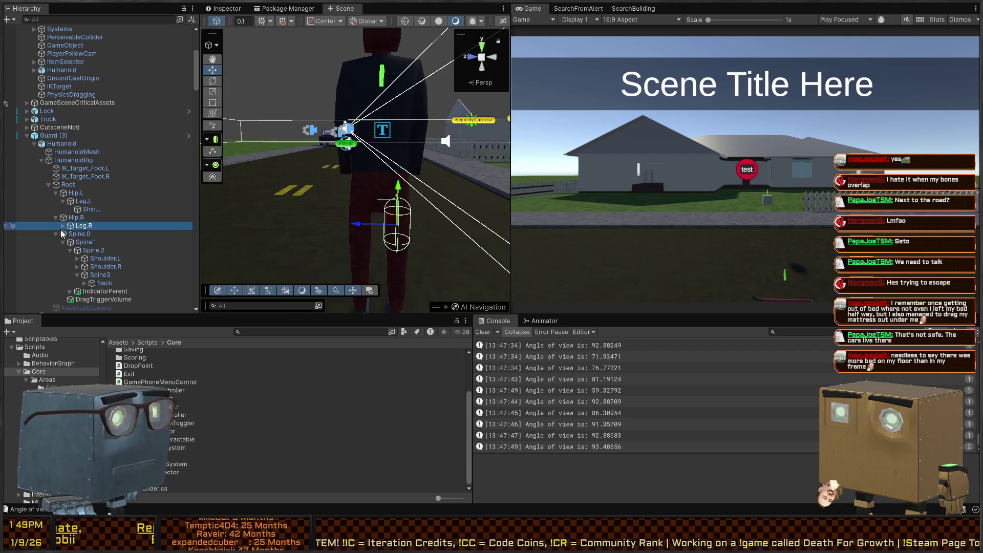
pyautogui.click(72, 234)
pyautogui.click(83, 242)
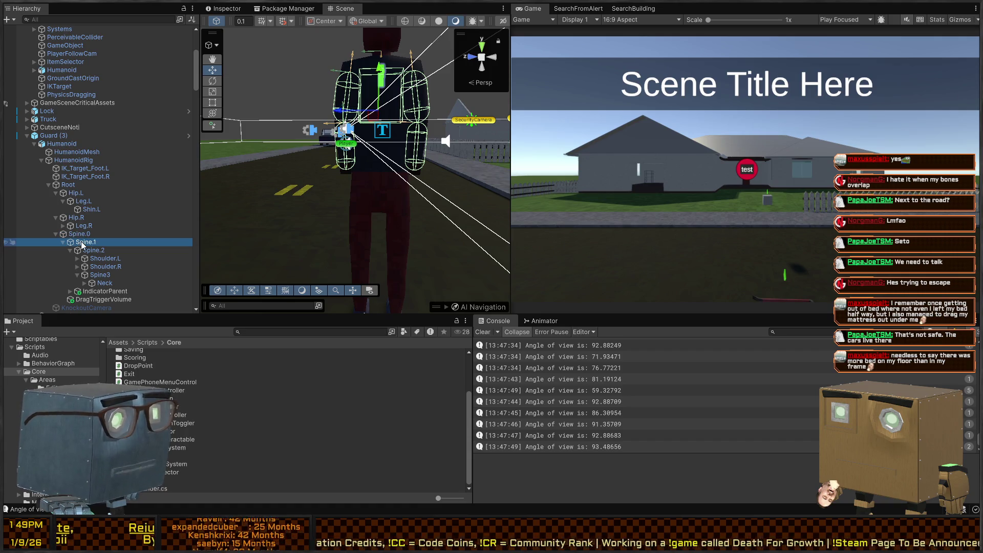
pyautogui.click(68, 185)
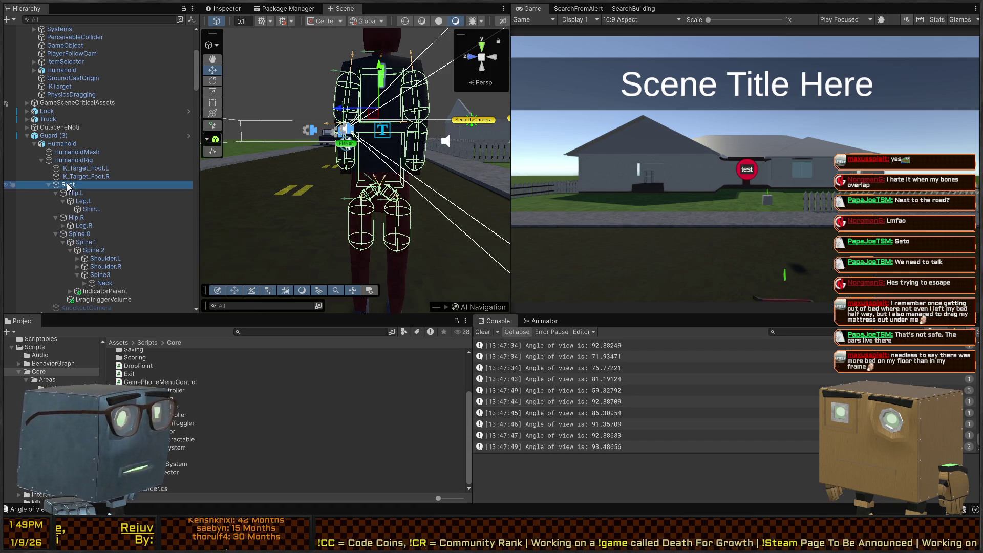
pyautogui.click(55, 195)
pyautogui.click(56, 201)
pyautogui.click(54, 211)
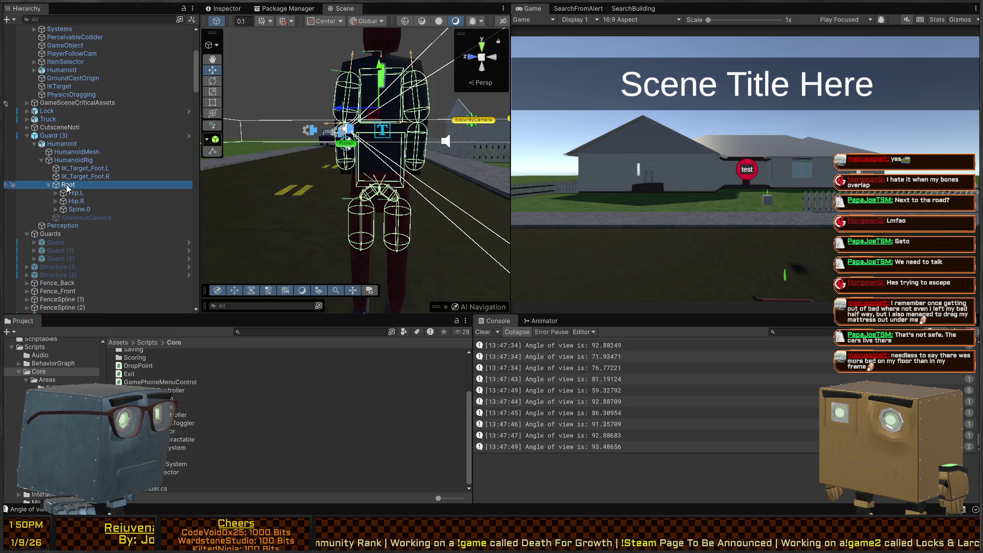
pyautogui.click(225, 8)
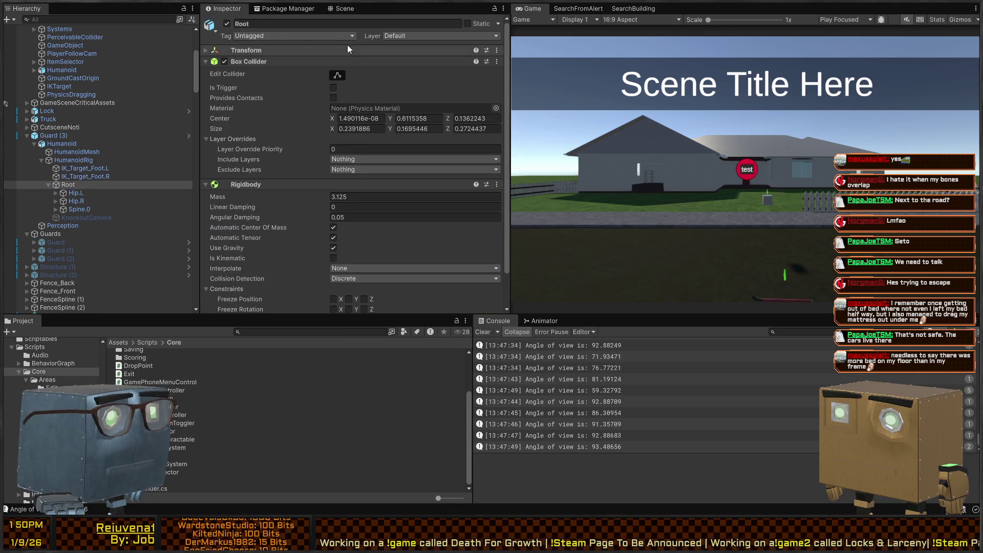
# Step: Dock the Scene view beside the Game view, fly to the guard and select its Root bone
pyautogui.click(343, 9)
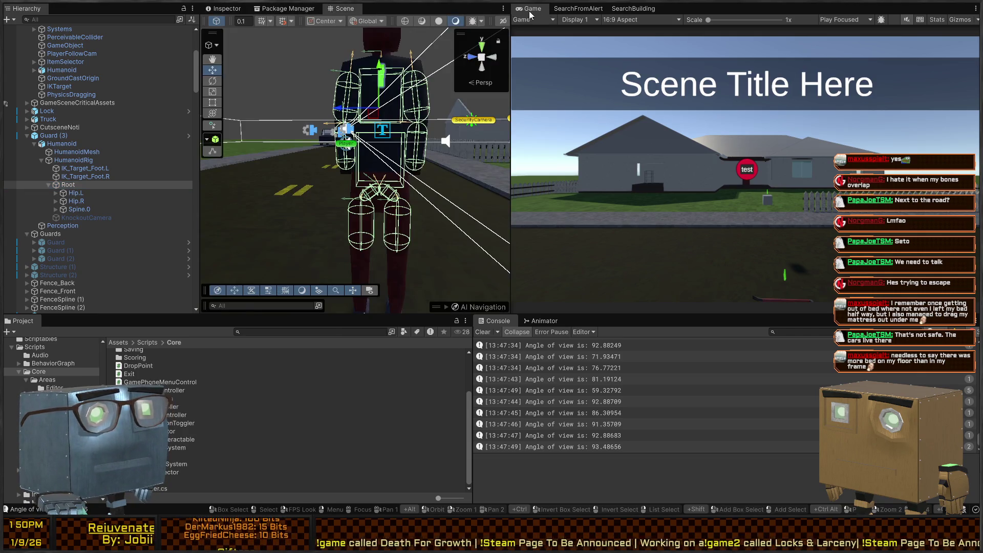
pyautogui.moveTo(342, 8); pyautogui.dragTo(566, 9)
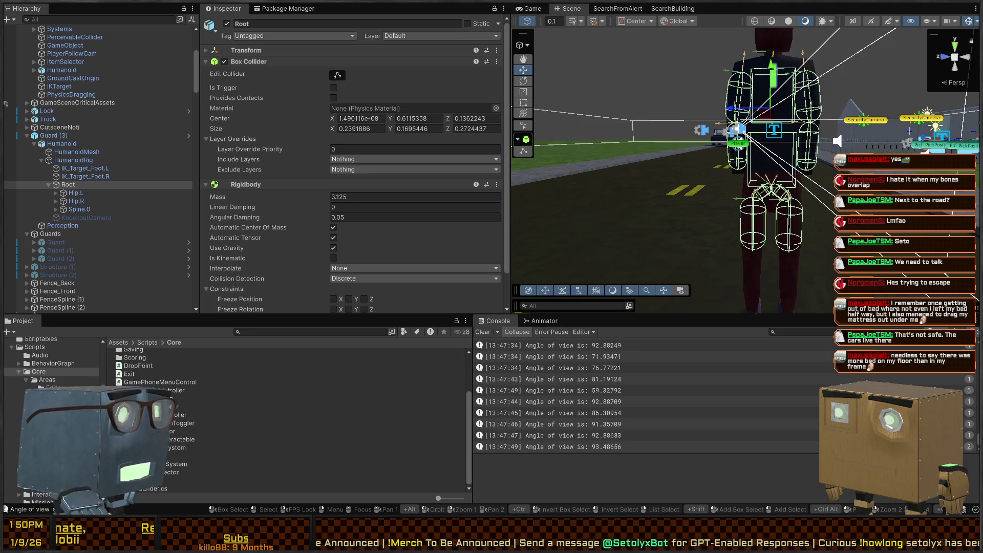
pyautogui.rightClick(666, 179)
pyautogui.press('w')
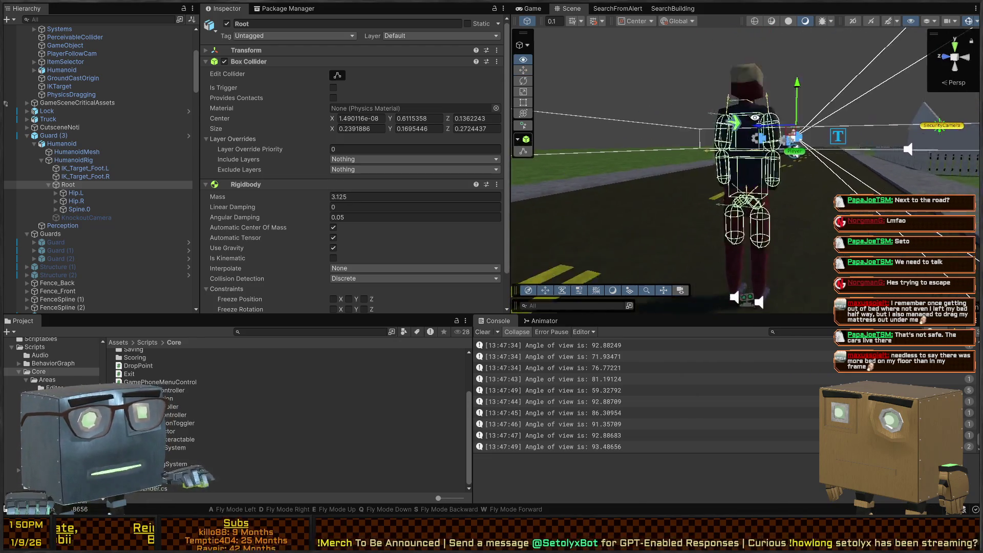
pyautogui.click(74, 193)
pyautogui.click(68, 185)
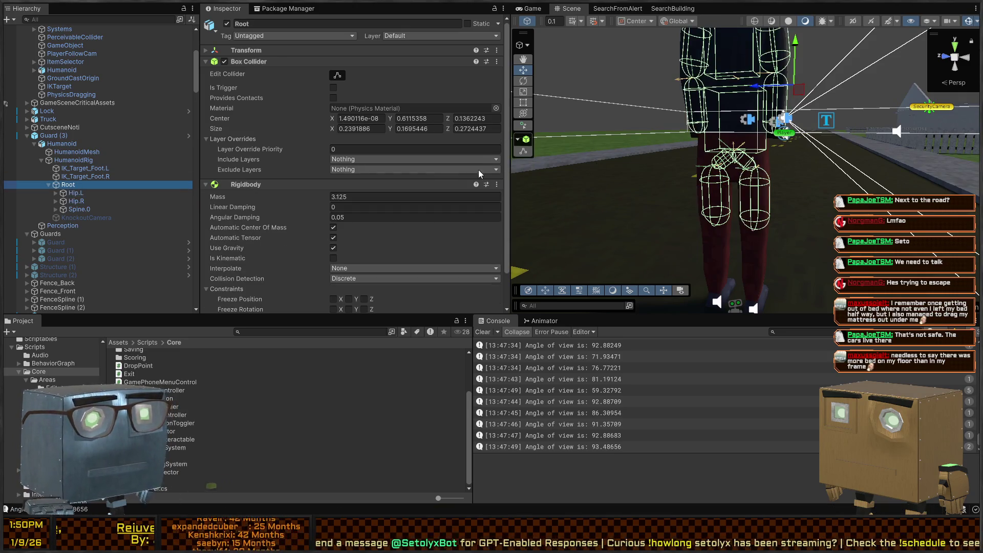
# Step: Reshape Root's Box Collider to a flatter box of 0.2391886 × 0.102108 × 0.2480818
pyautogui.click(338, 75)
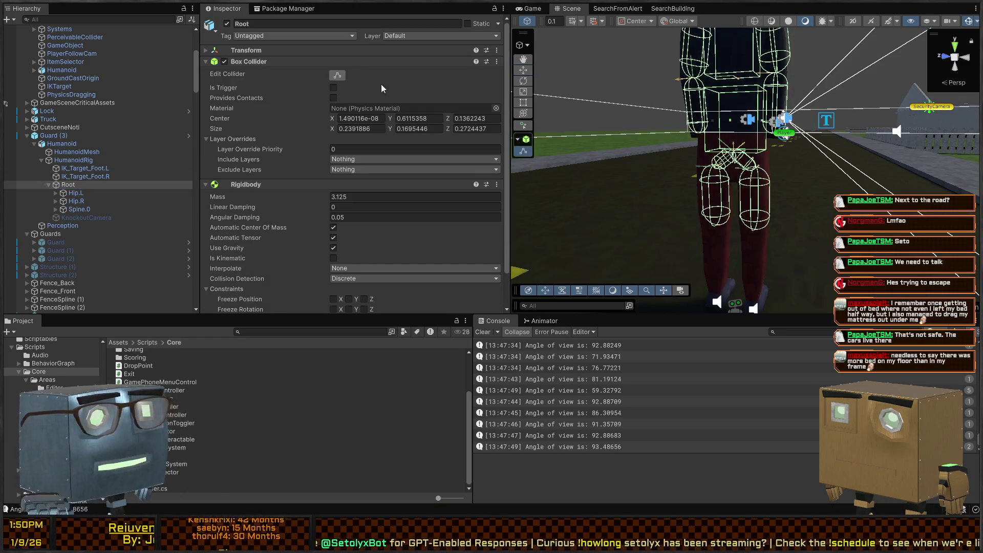
pyautogui.moveTo(734, 154)
pyautogui.mouseDown()
pyautogui.moveTo(735, 144)
pyautogui.moveTo(819, 125)
pyautogui.moveTo(777, 178)
pyautogui.moveTo(745, 172)
pyautogui.moveTo(785, 119)
pyautogui.mouseUp()
pyautogui.rightClick(735, 144)
pyautogui.moveTo(706, 146)
pyautogui.mouseDown()
pyautogui.moveTo(933, 135)
pyautogui.moveTo(932, 84)
pyautogui.moveTo(871, 81)
pyautogui.moveTo(869, 97)
pyautogui.mouseUp()
pyautogui.moveTo(716, 191); pyautogui.dragTo(675, 179)
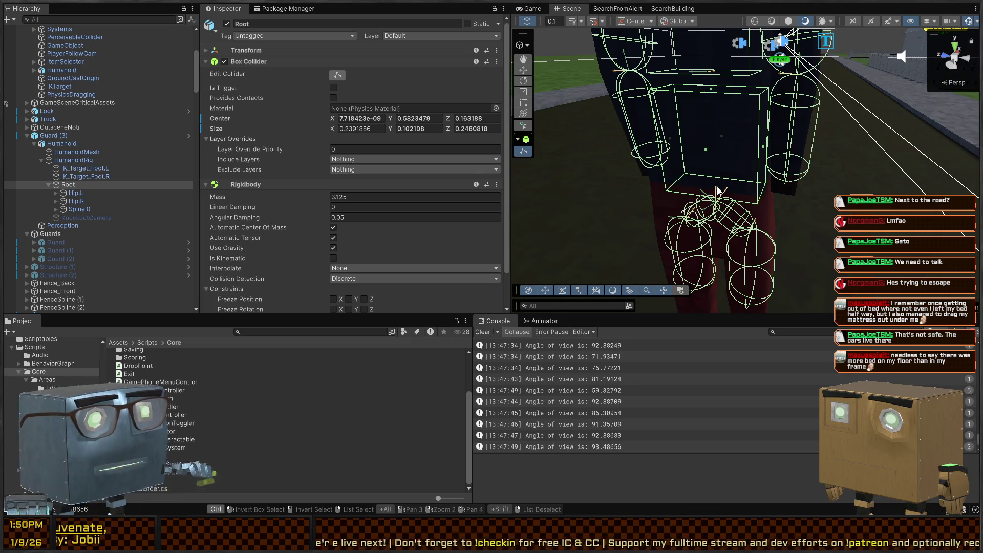
# Step: Play-test walking to the guard's ragdoll on the road, picking it up and throwing it
pyautogui.hotkey('ctrl', 'p')
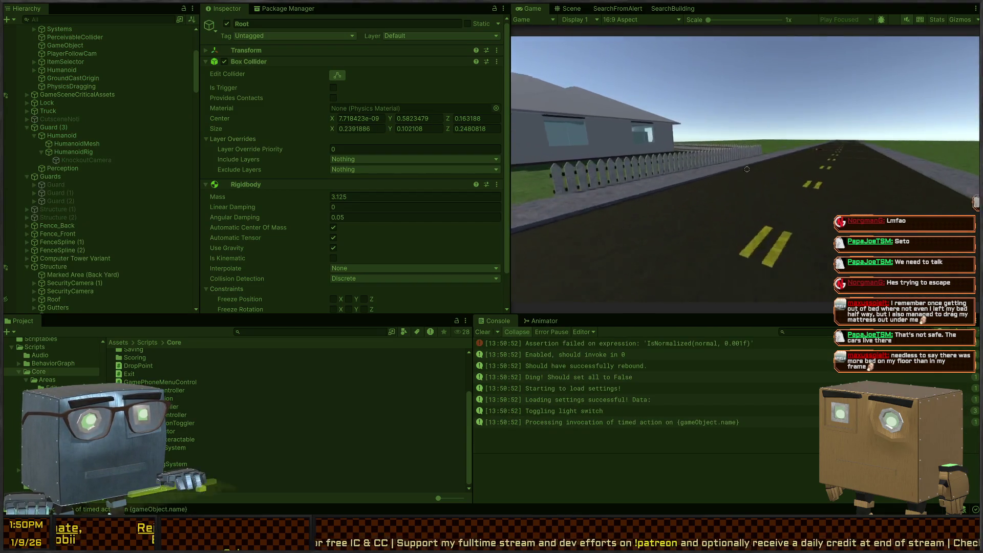
pyautogui.press('w')
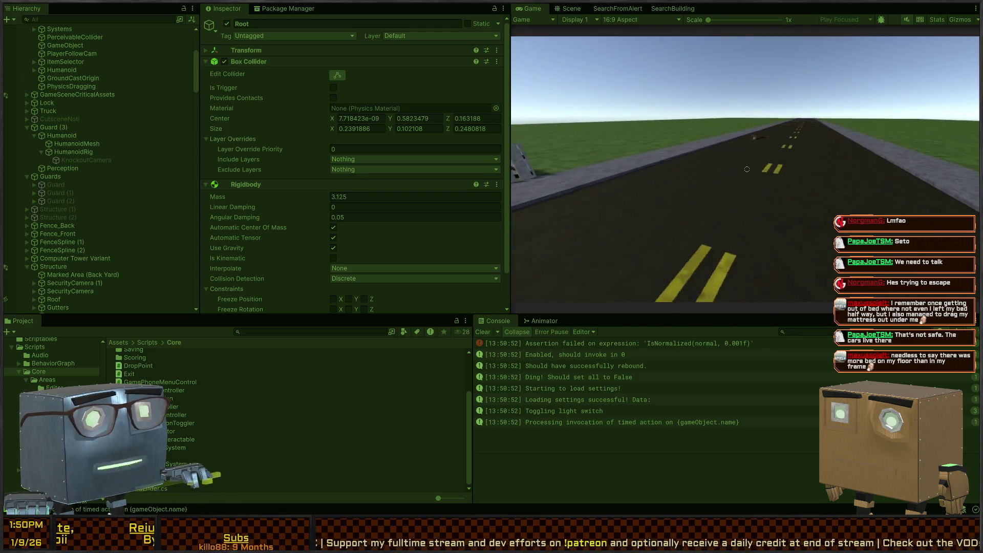
pyautogui.press('w')
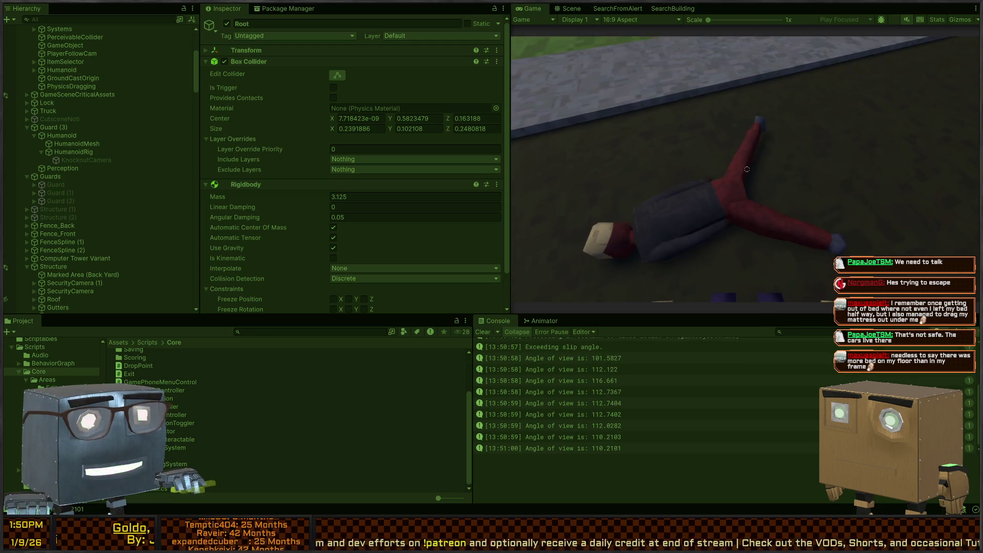
pyautogui.click(747, 169)
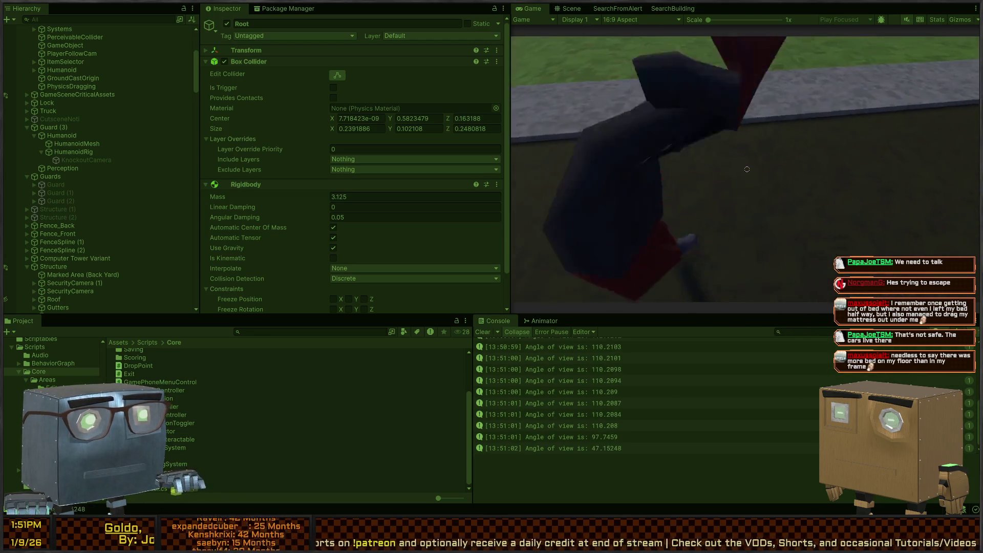
pyautogui.click(746, 169)
# Step: Exit Play mode and return to the PhysicsDragger script in Visual Studio
pyautogui.press('Escape')
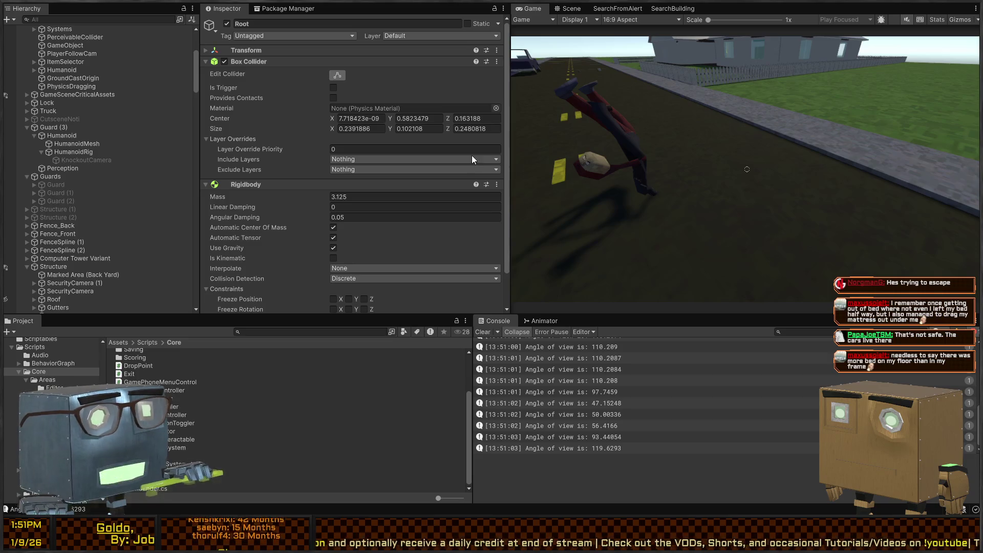
pyautogui.hotkey('shift', 'space')
pyautogui.hotkey('alt', 'Tab')
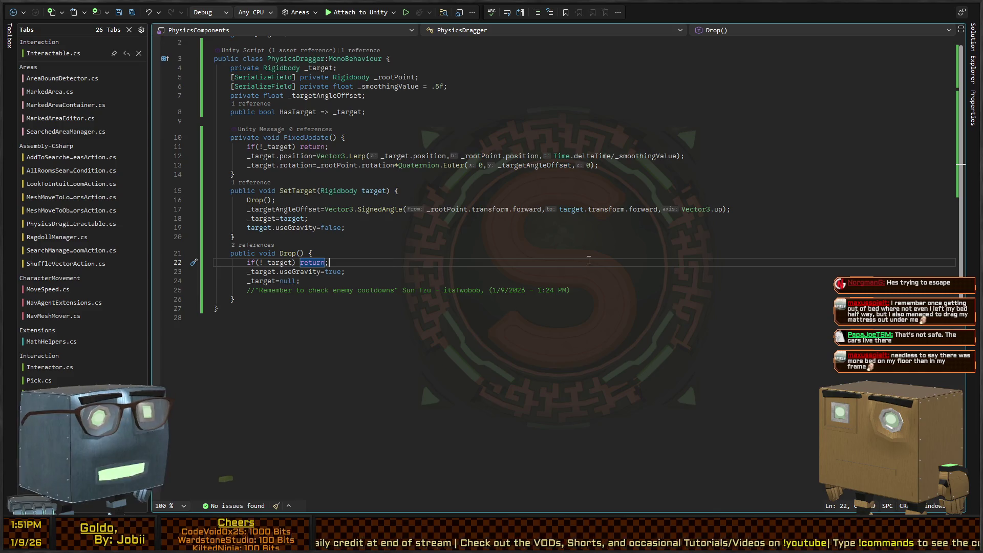
# Step: In Drop(), add _target.isKinematic = false; alongside the _target = null line
pyautogui.press('Up')
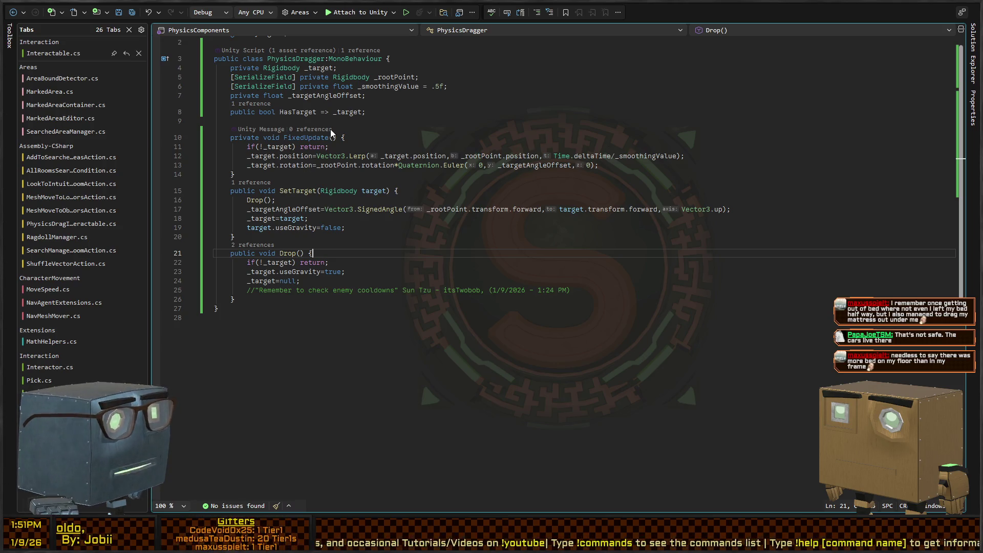
pyautogui.press('Up')
pyautogui.press('Up')
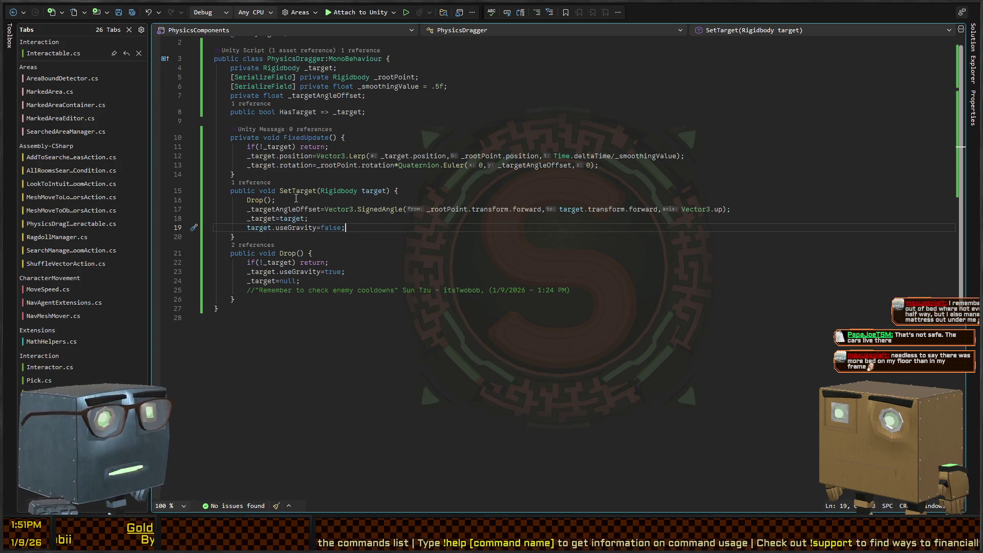
pyautogui.click(334, 281)
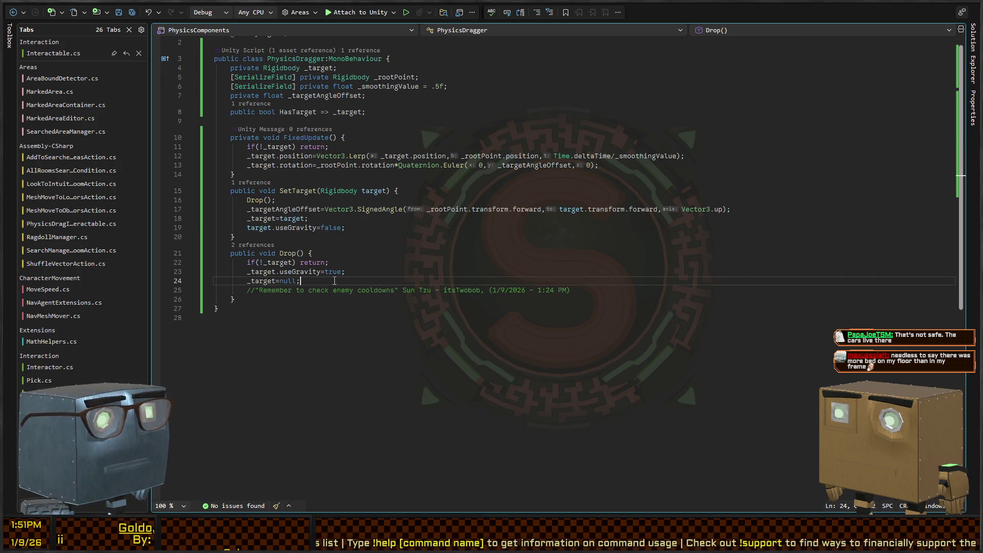
pyautogui.press('Return')
pyautogui.press('Up')
pyautogui.hotkey('alt', 'Down')
pyautogui.press('Up')
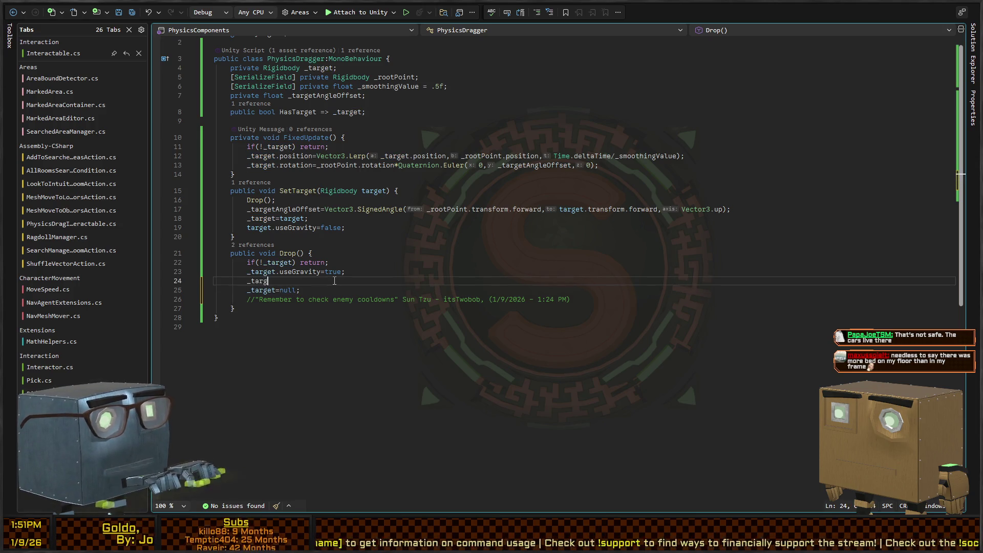
pyautogui.write('=f')
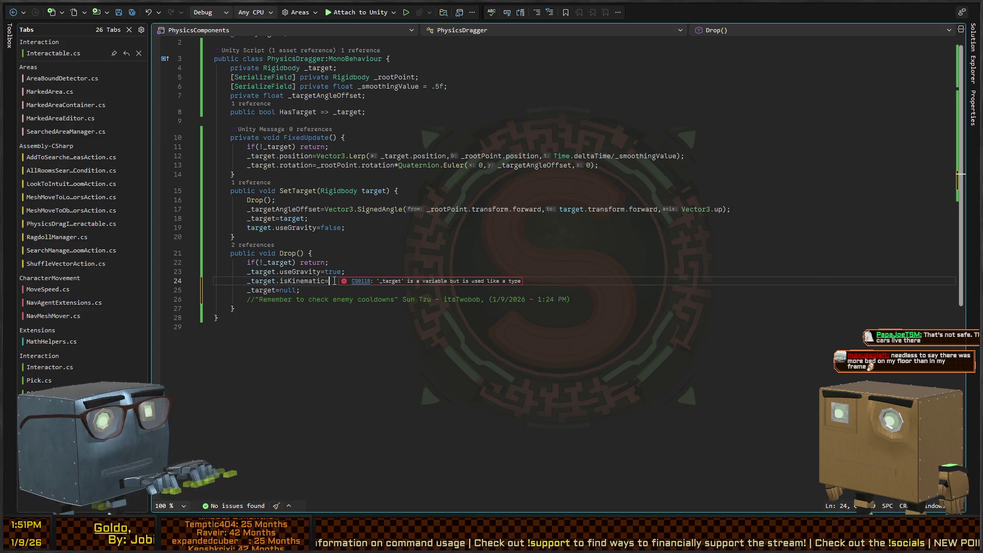
# Step: Paste the isKinematic line into SetTarget() with the value changed to true, then return to Unity
pyautogui.press('Up')
pyautogui.press('Up')
pyautogui.press('Up')
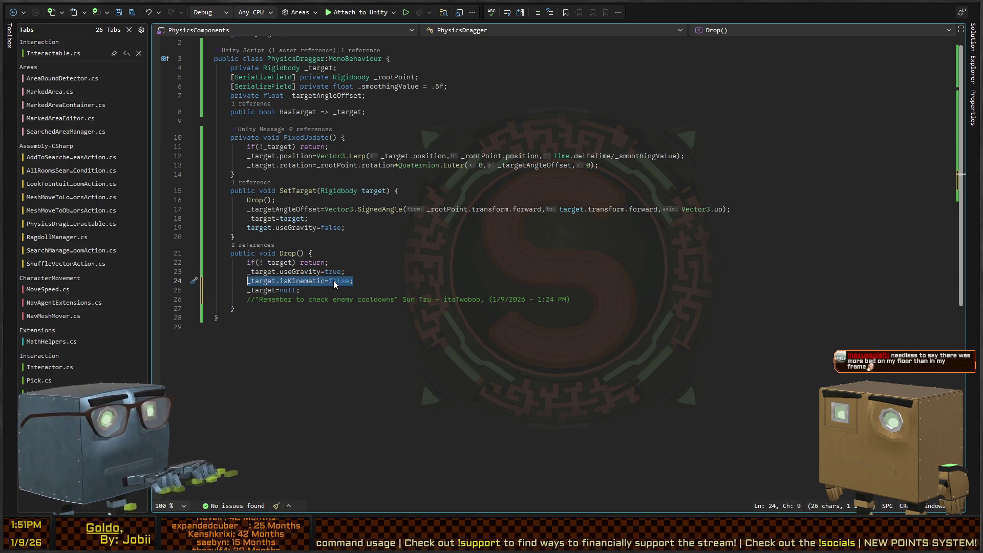
pyautogui.write('_target.isKinematic=false;')
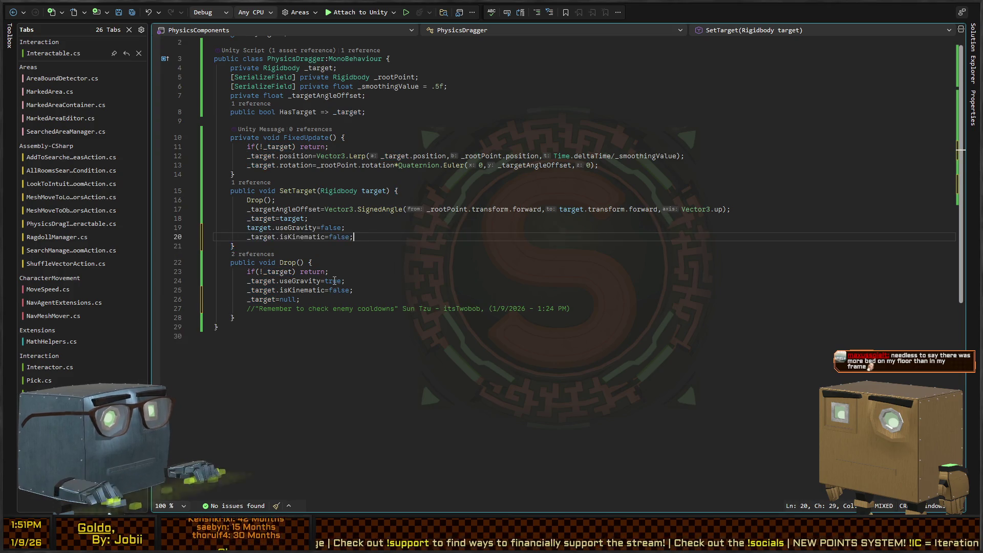
pyautogui.hotkey('ctrl', 'shift', 'Left')
pyautogui.write('true')
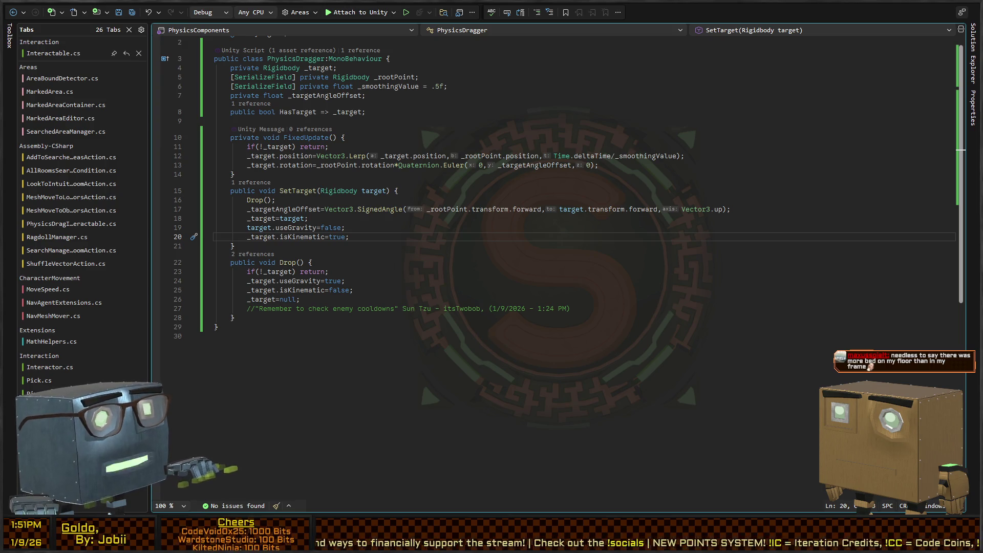
pyautogui.hotkey('alt', 'Tab')
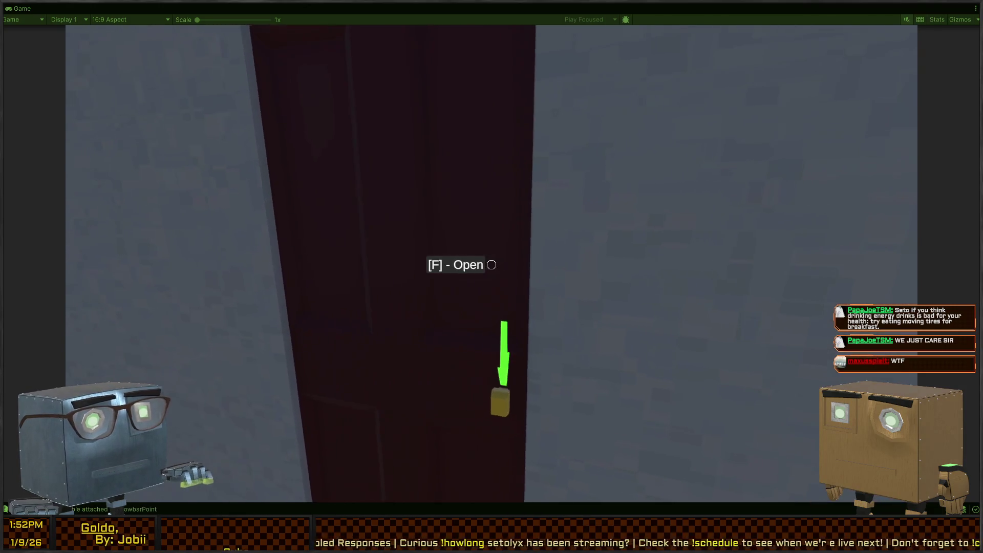
# Step: Open the red doors, grab the guard ragdoll, and test hiding in the wardrobe
pyautogui.press('f')
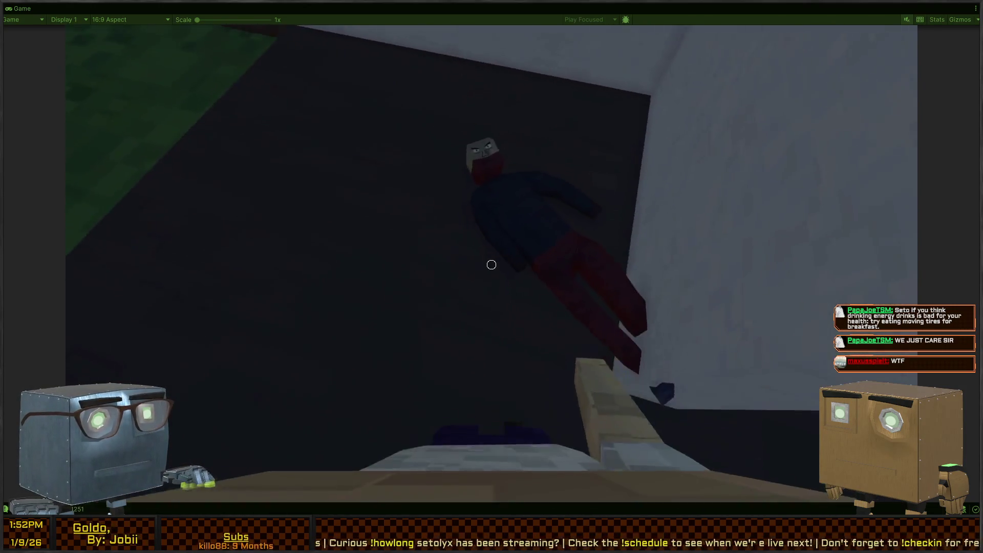
pyautogui.press('f')
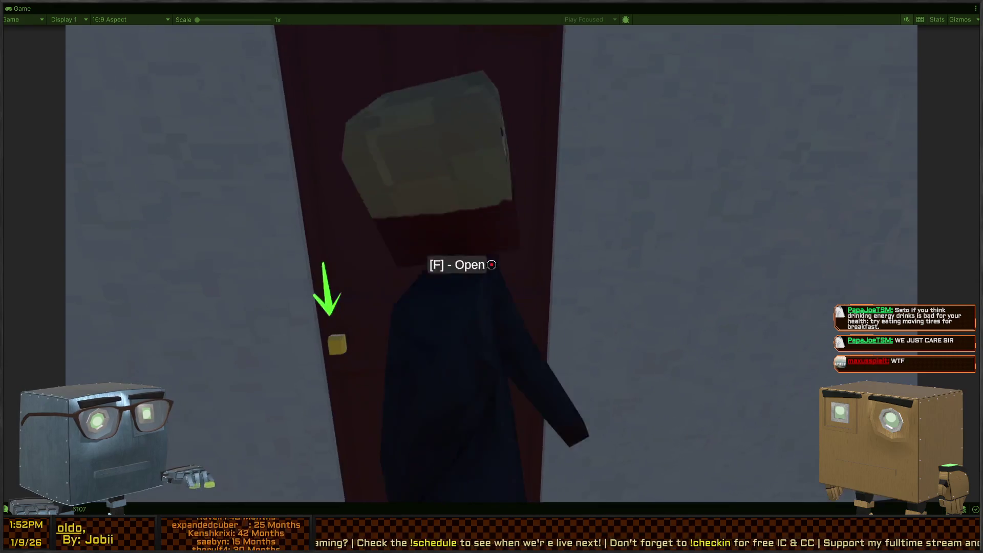
pyautogui.press('f')
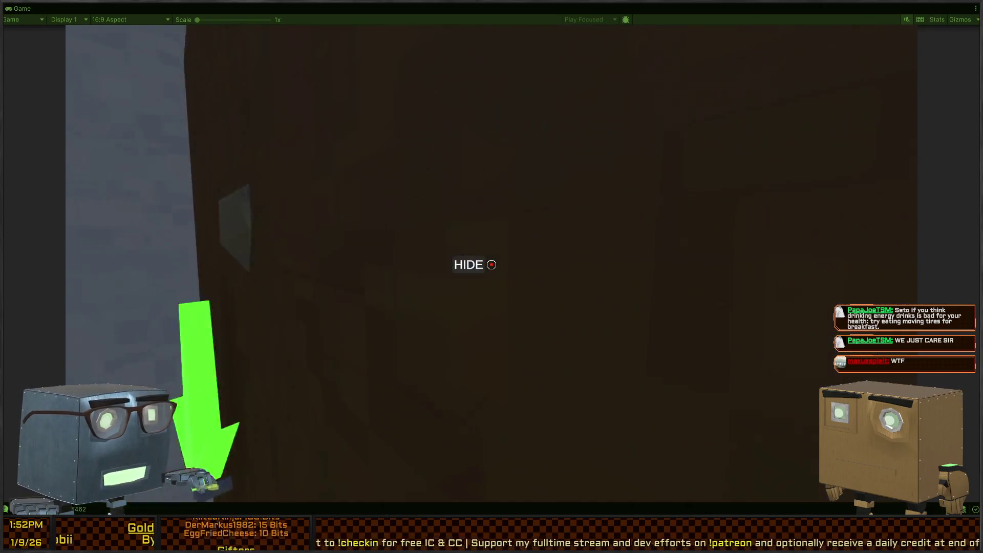
pyautogui.press('f')
pyautogui.press('f')
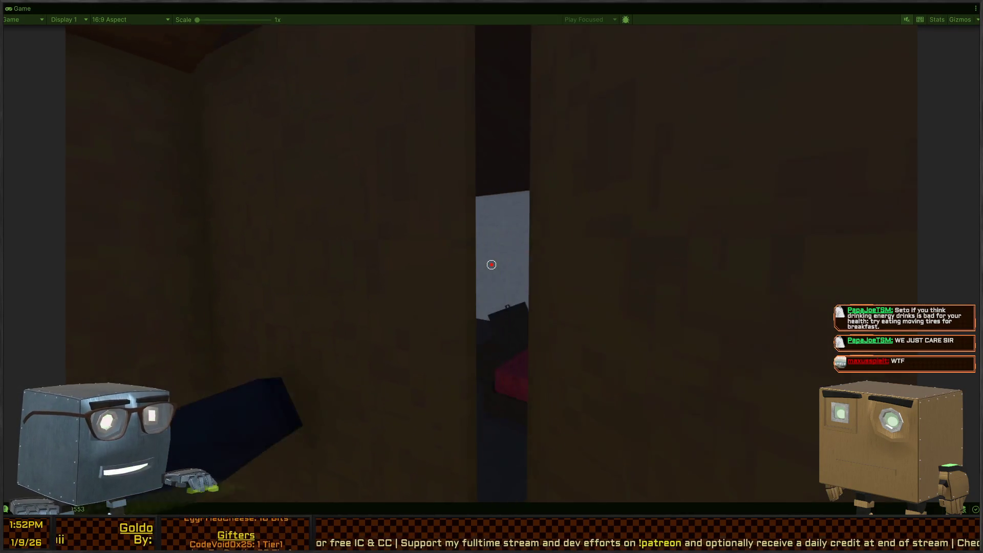
pyautogui.press('f')
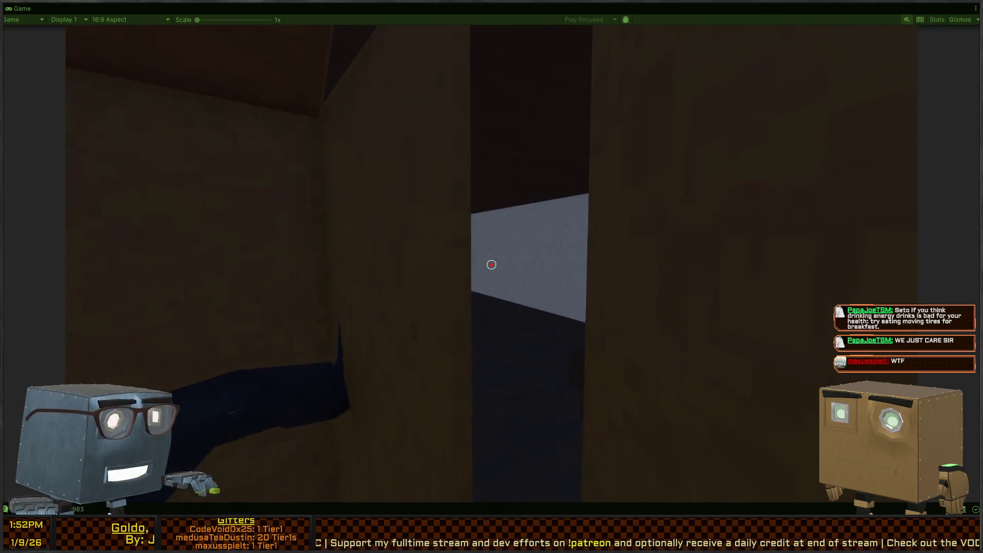
# Step: Carry the guard ragdoll around the room and drop it beside the wardrobe
pyautogui.press('w')
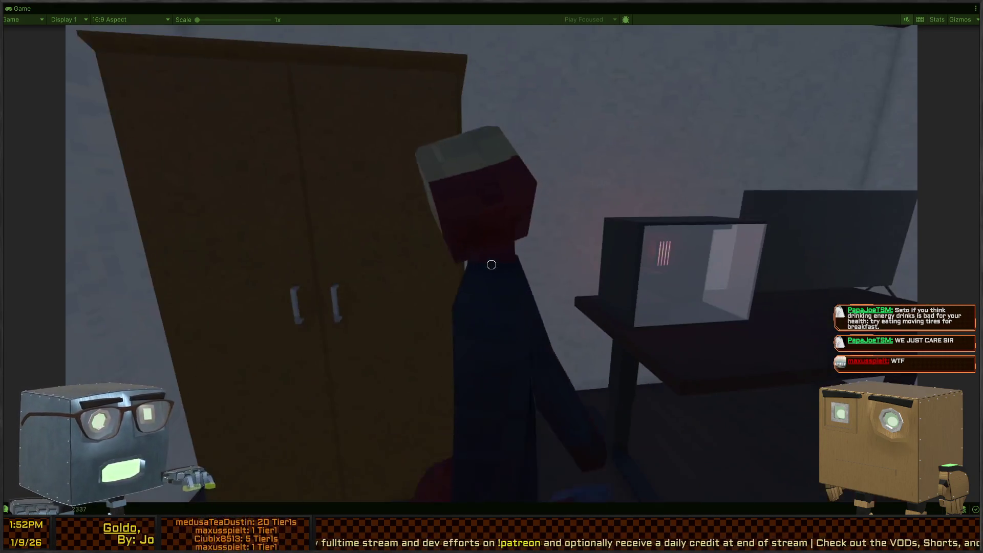
pyautogui.press('f')
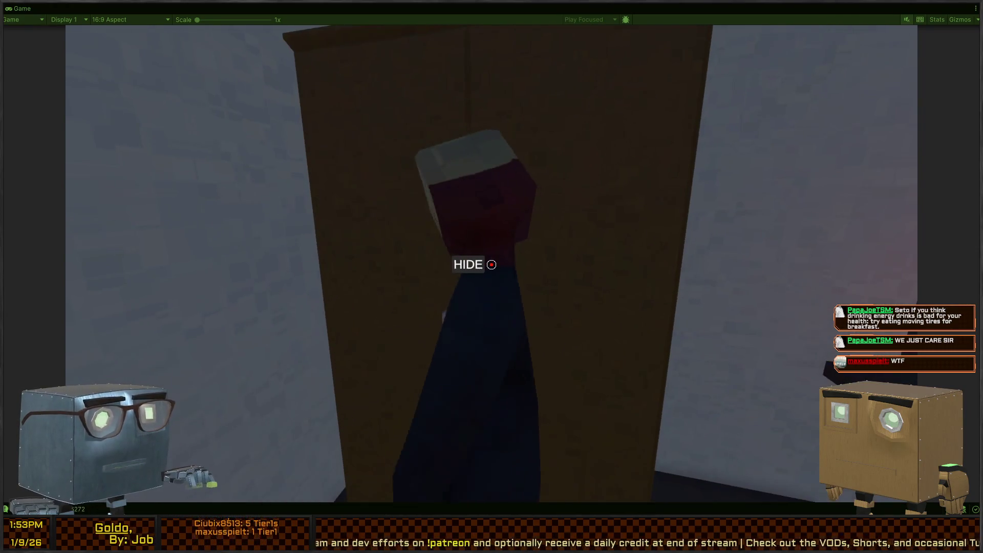
pyautogui.press('w')
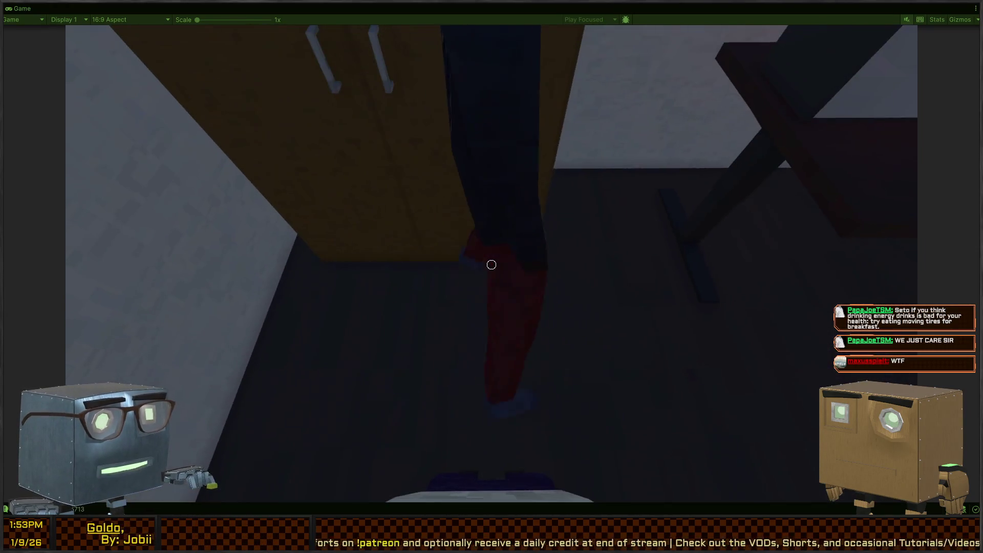
pyautogui.press('s')
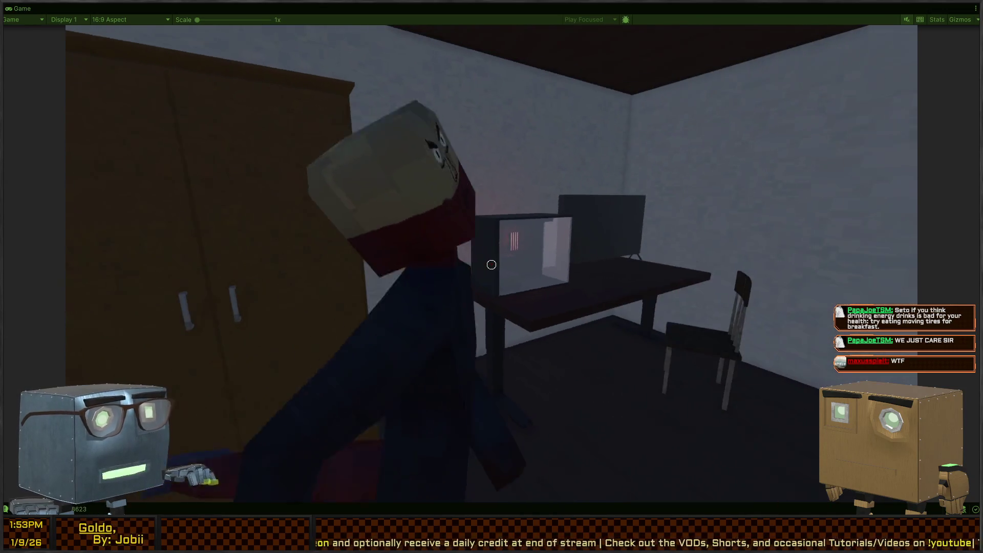
pyautogui.press('w')
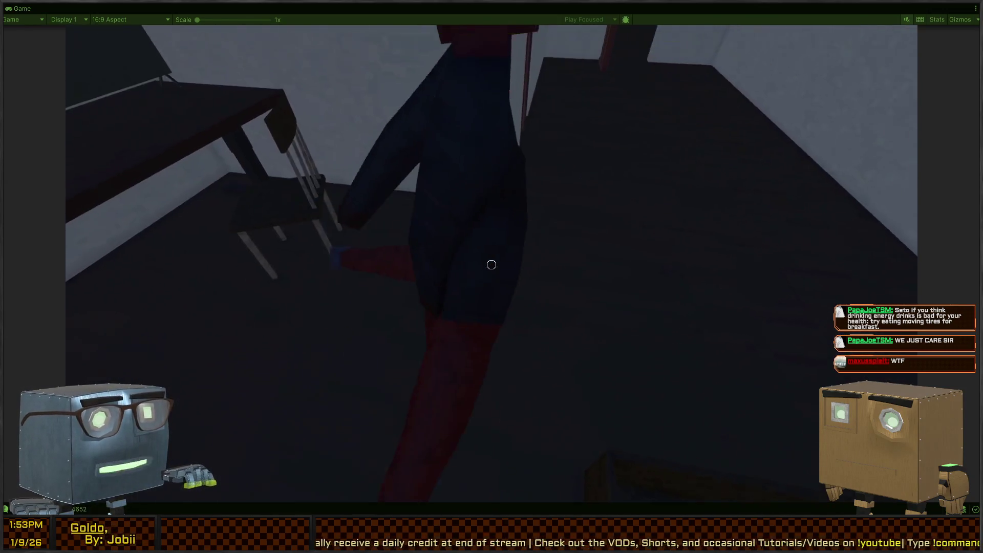
pyautogui.press('w')
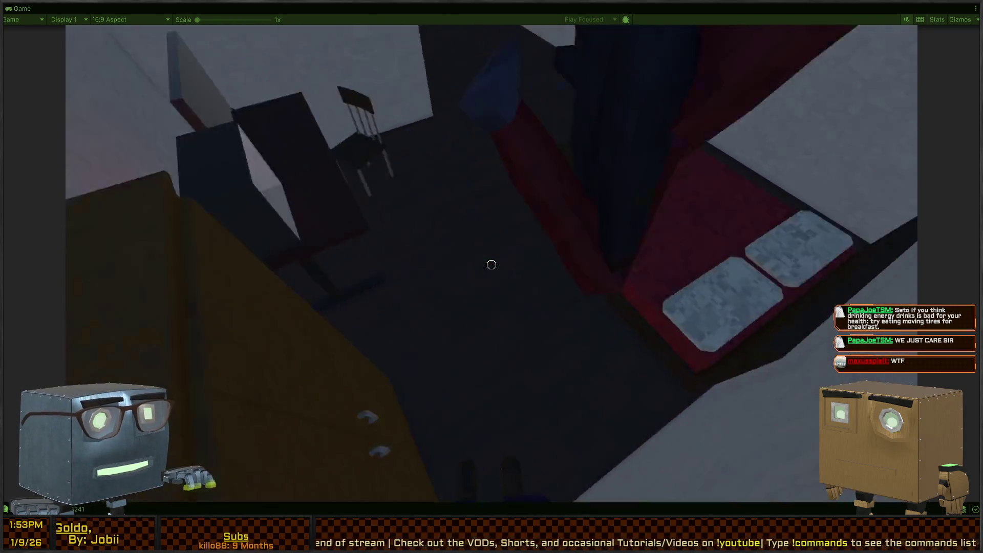
pyautogui.press('f')
pyautogui.press('w')
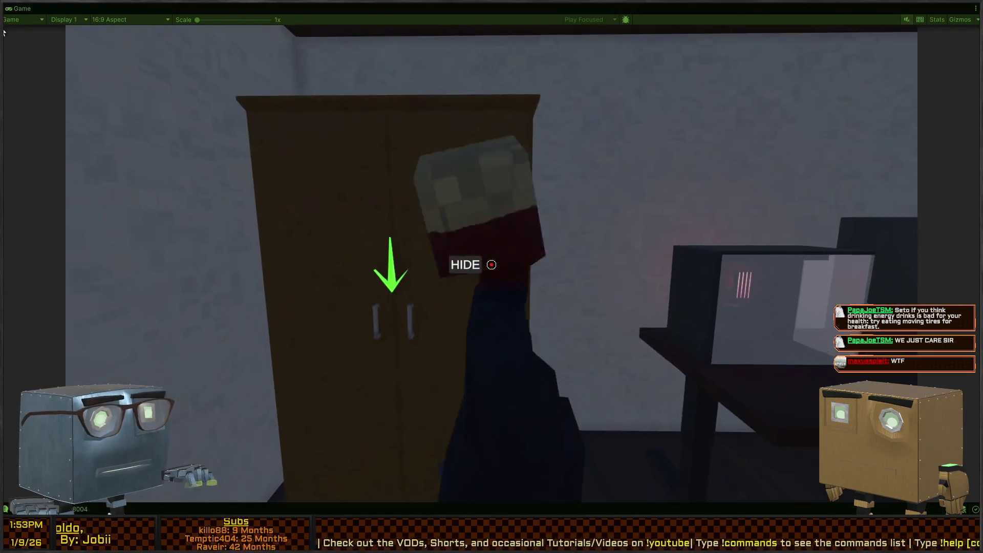
pyautogui.press('f')
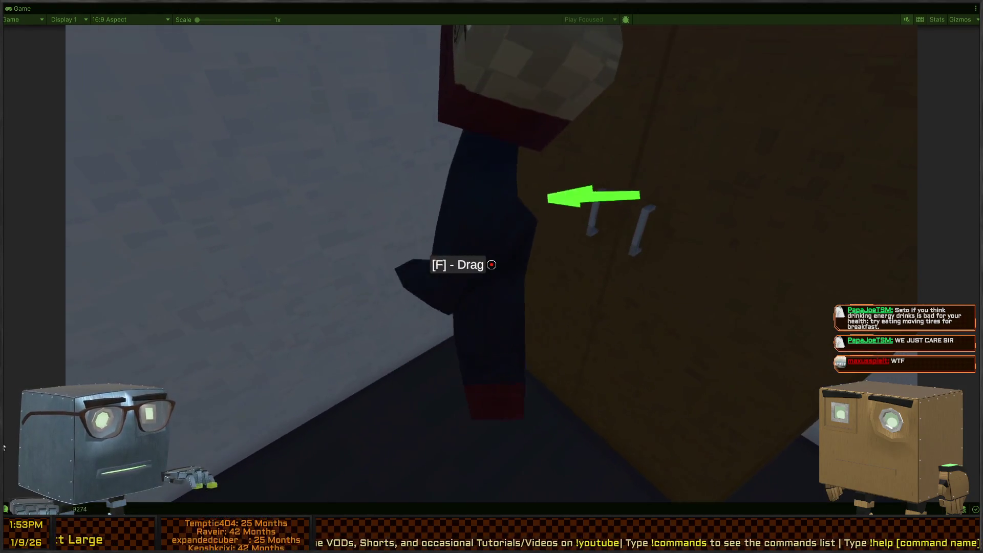
# Step: Hide inside the wardrobe with the ragdoll nearby, then leave it again
pyautogui.press('s')
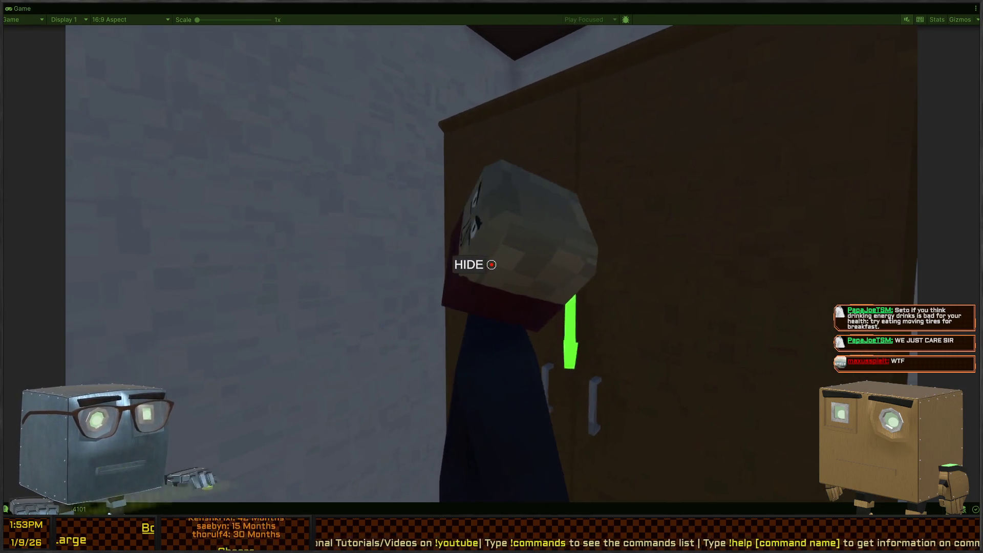
pyautogui.click(491, 264)
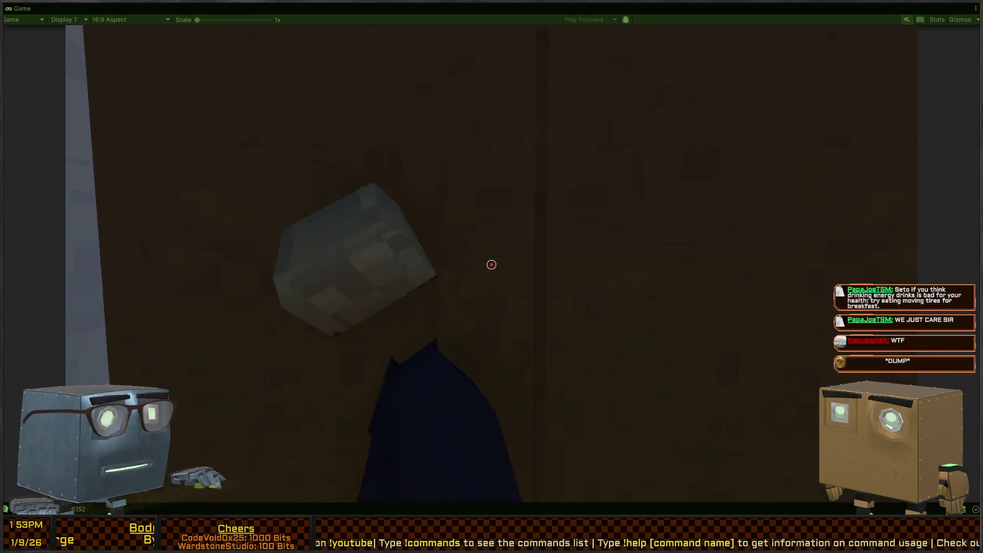
pyautogui.click(492, 264)
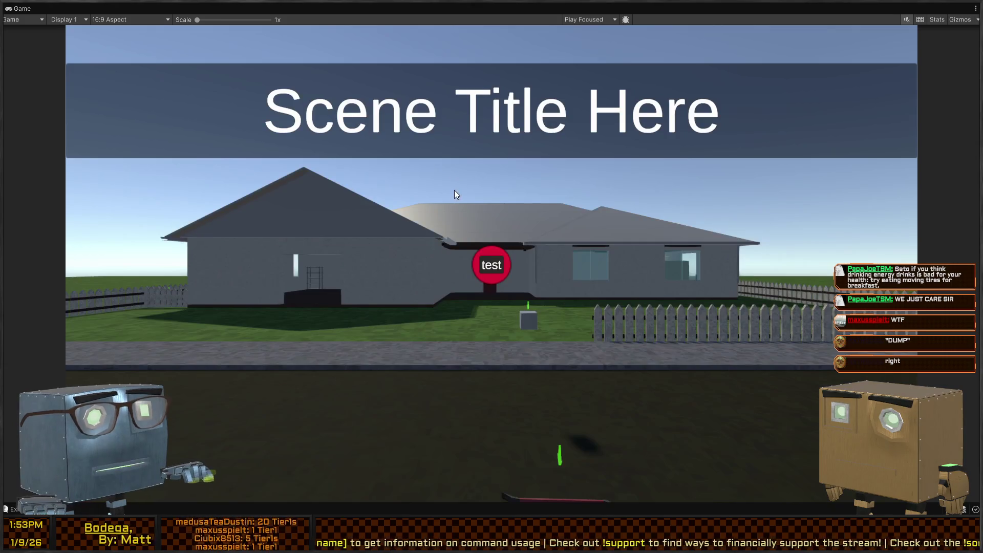
# Step: Return to the full editor layout and open DropPoint.cs from the Core scripts in Visual Studio
pyautogui.press('Escape')
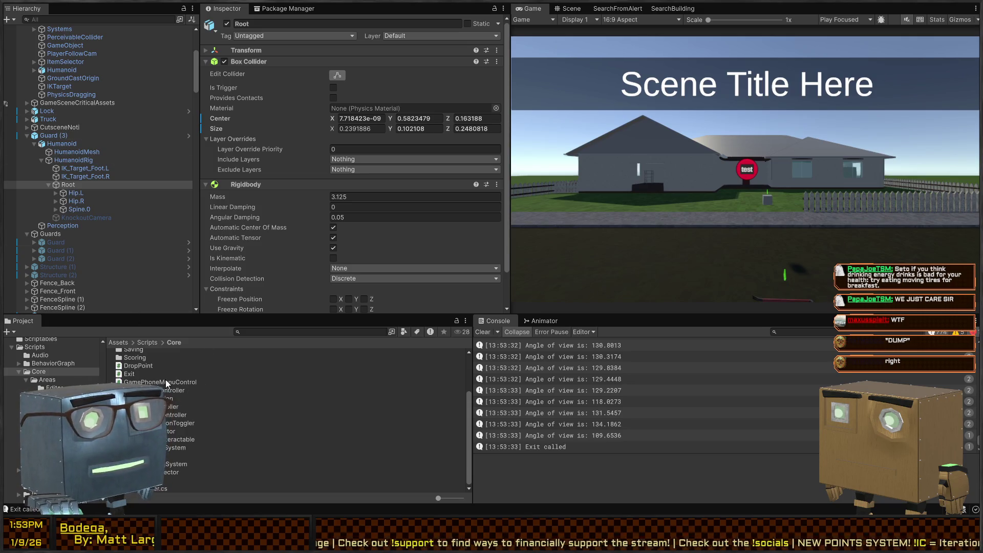
pyautogui.click(139, 366)
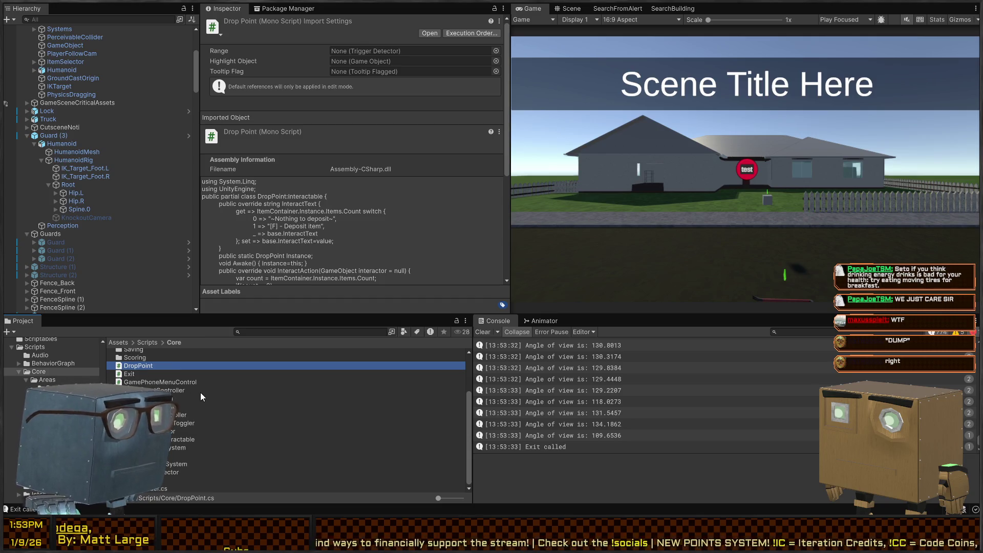
pyautogui.scroll(-5, 353, 205)
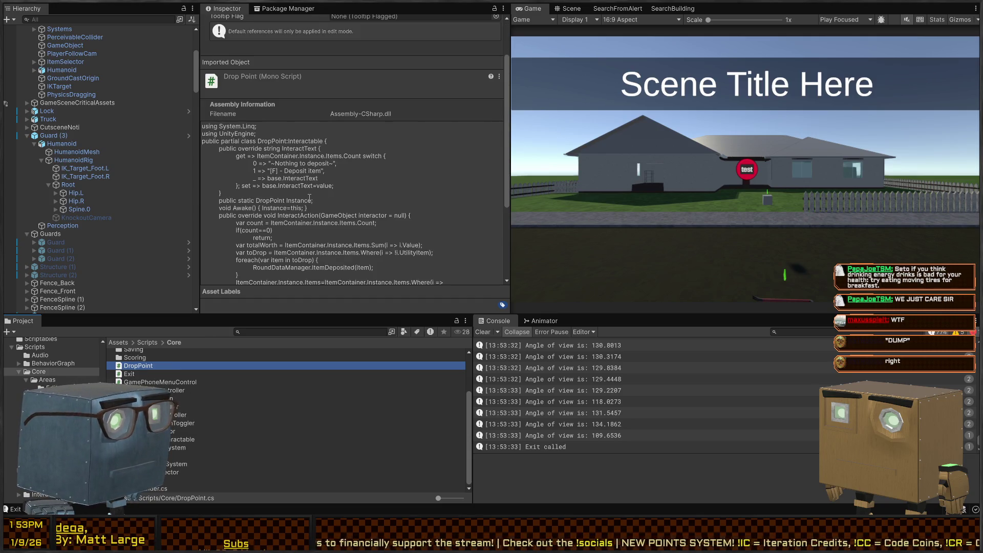
pyautogui.doubleClick(144, 367)
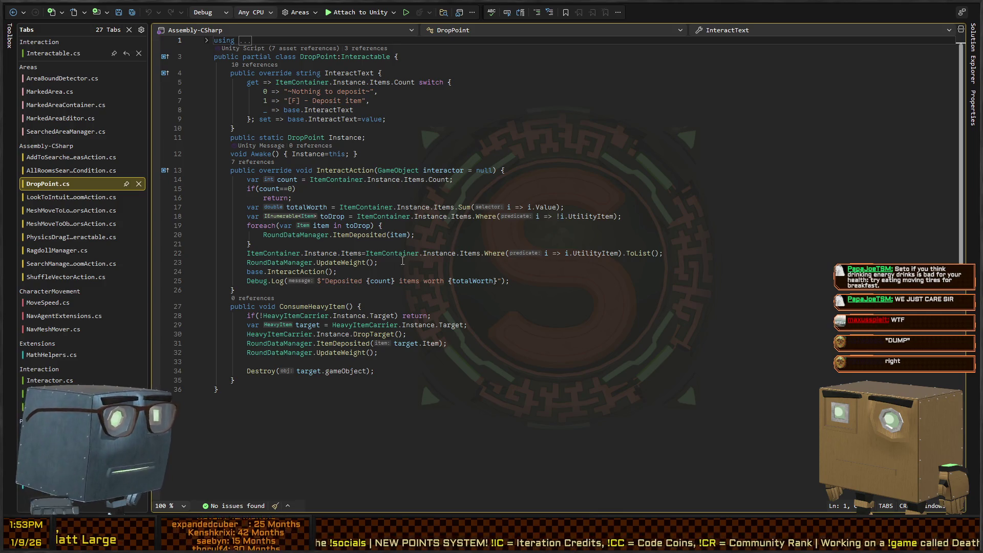
# Step: Jump from DropPoint.cs to the HeavyItemCarrier class definition
pyautogui.keyDown('ctrl'); pyautogui.click(306, 318); pyautogui.keyUp('ctrl')
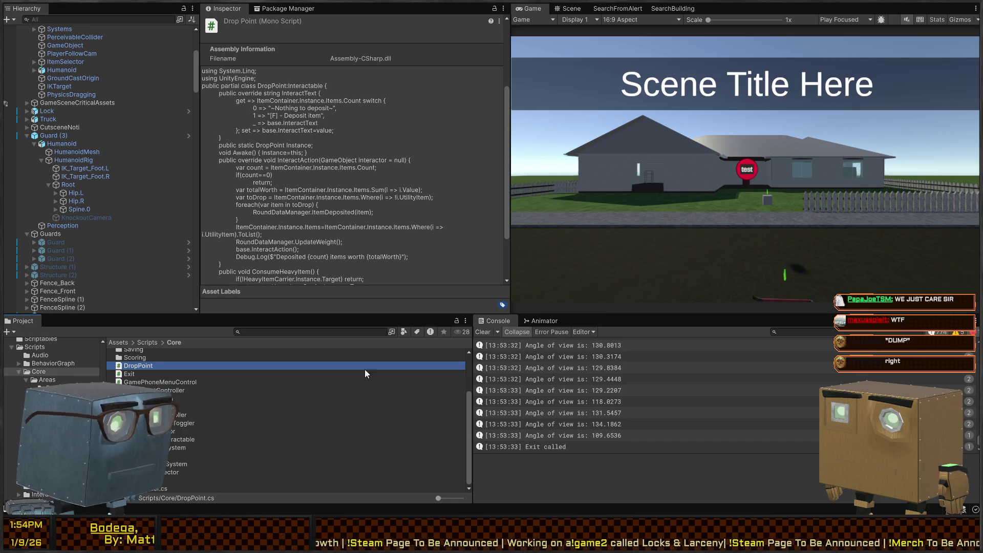
# Step: In the Scene view, fly to the drop-point cabinet and drag CarriedBodyDetector into CorpseManagement
pyautogui.click(572, 8)
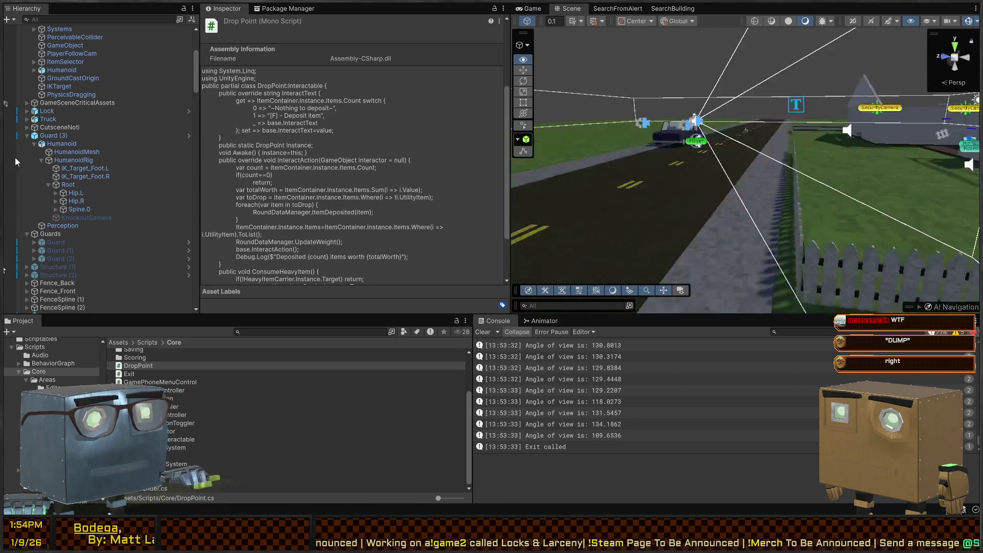
pyautogui.press('w')
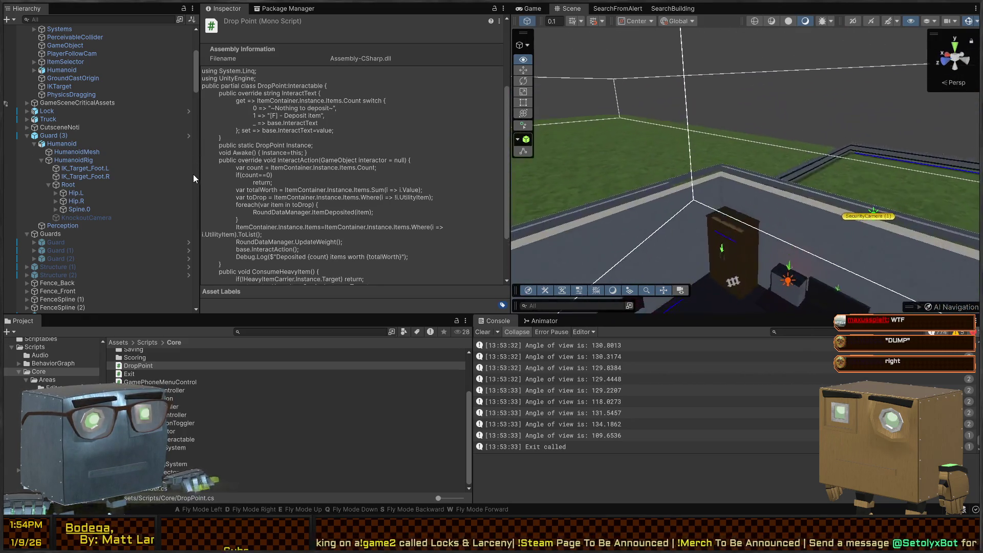
pyautogui.press('w')
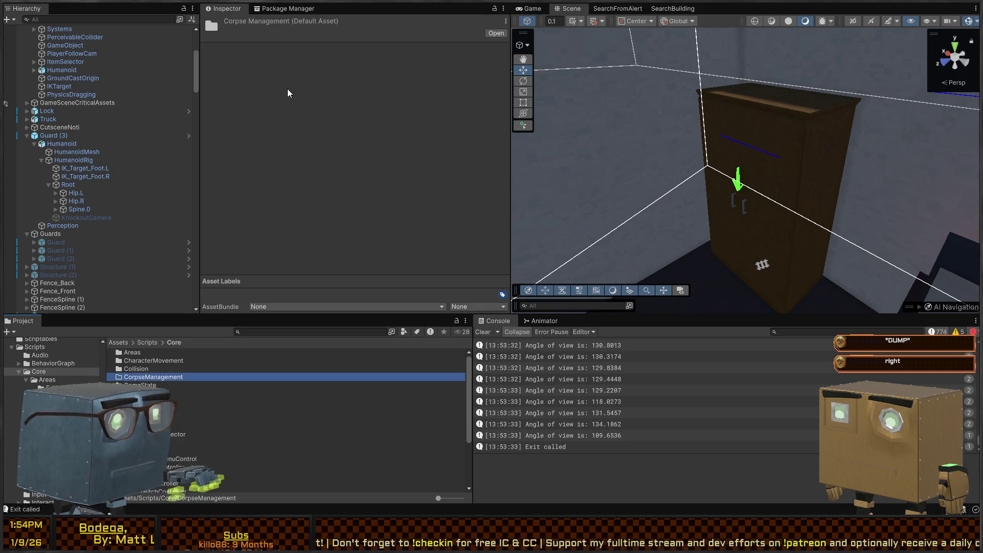
pyautogui.moveTo(149, 434)
pyautogui.mouseDown()
pyautogui.moveTo(144, 368)
pyautogui.moveTo(142, 378)
pyautogui.mouseUp()
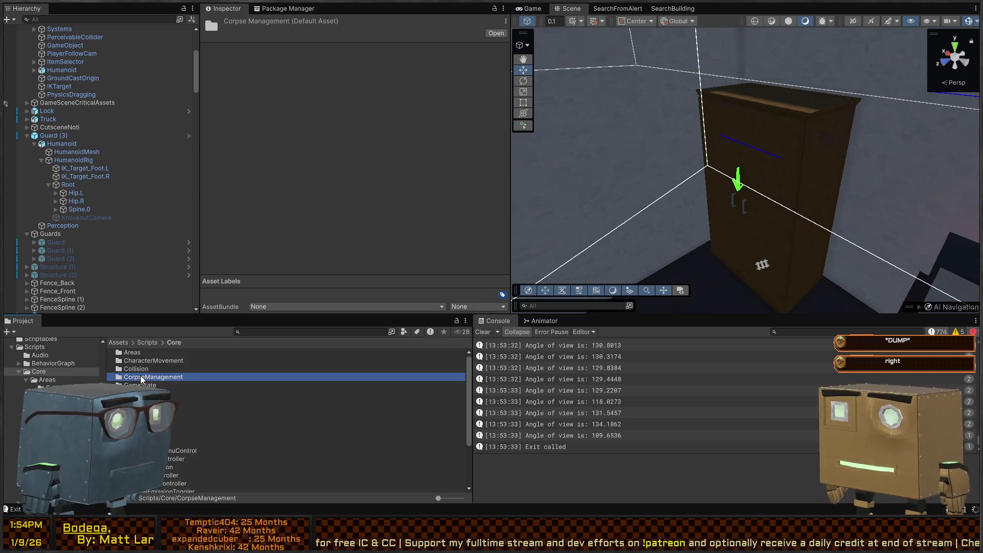
# Step: Open the CorpseManagement folder, add a CorpseMarker script, and select CarriedBodyDetector
pyautogui.doubleClick(143, 380)
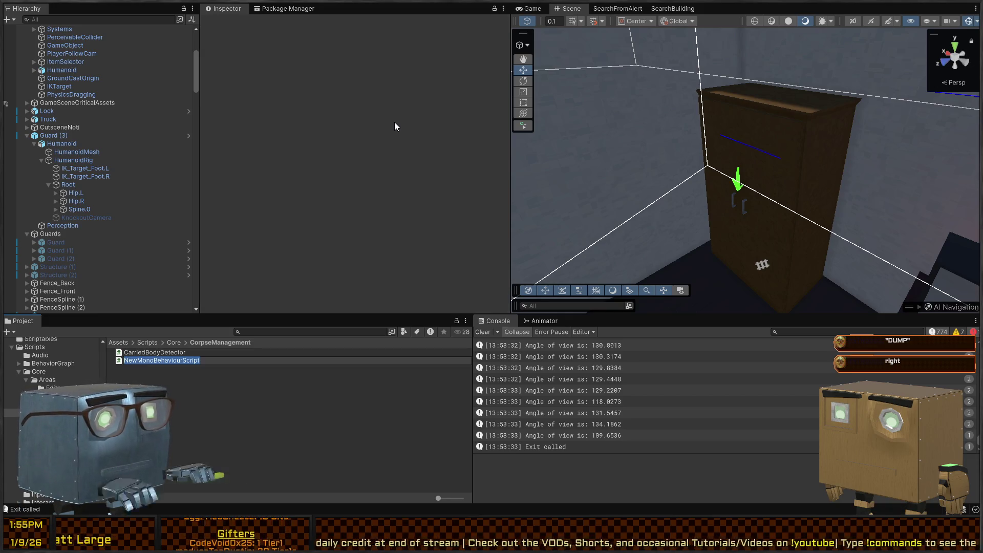
pyautogui.write('Bod')
pyautogui.write('CorpseMarker')
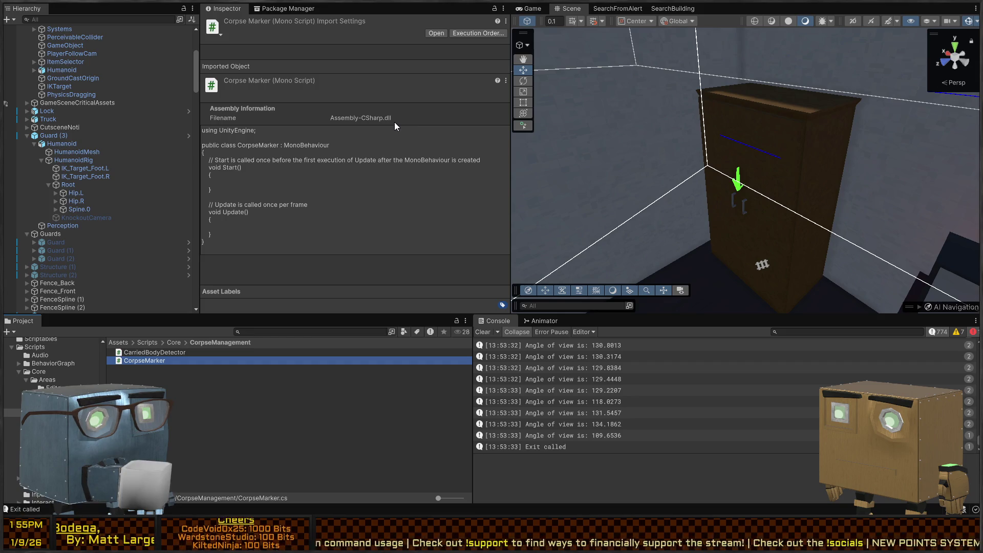
pyautogui.moveTo(588, 169); pyautogui.dragTo(471, 214)
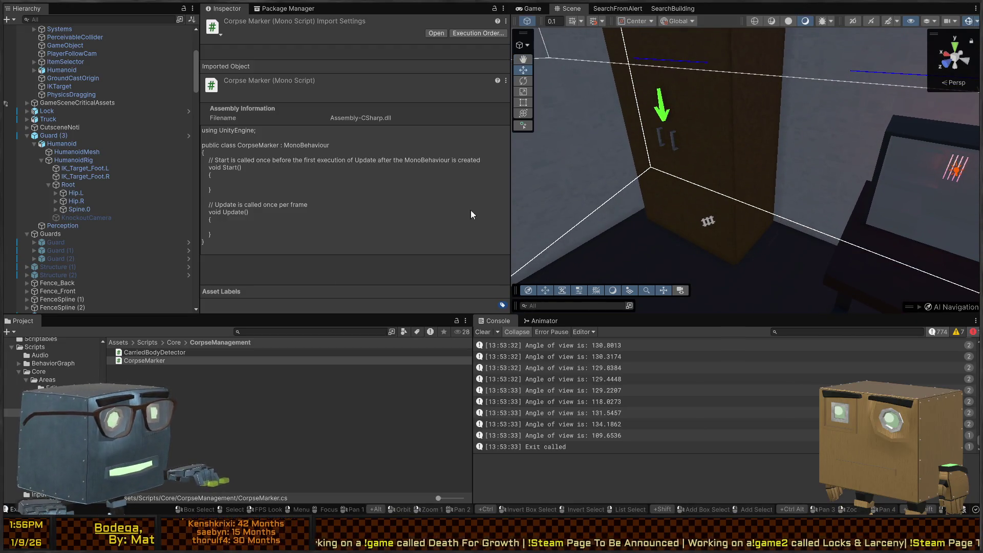
pyautogui.click(147, 355)
# Step: Strip Start/Update from CarriedBodyDetector and change its base class from MonoBehaviour to ObjectDetector
pyautogui.doubleClick(157, 355)
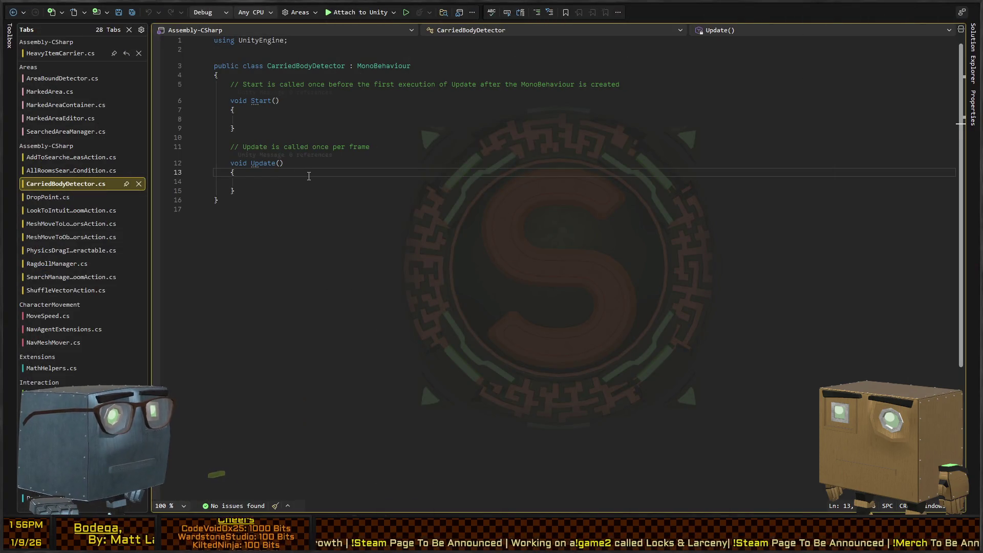
pyautogui.hotkey('shift', 'Up')
pyautogui.hotkey('shift', 'Up')
pyautogui.hotkey('shift', 'Up')
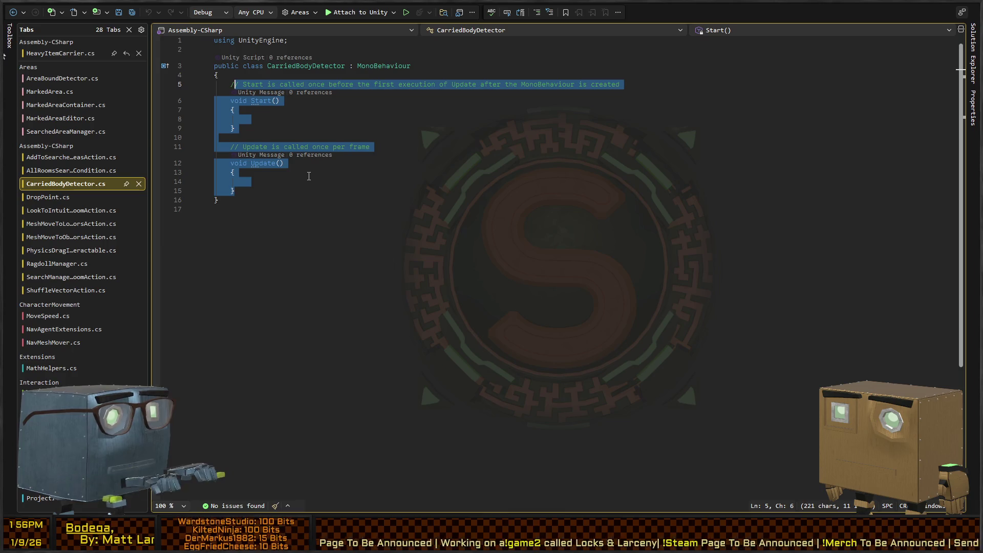
pyautogui.press('Delete')
pyautogui.press('Up')
pyautogui.press('End')
pyautogui.hotkey('ctrl', 'shift', 'Left')
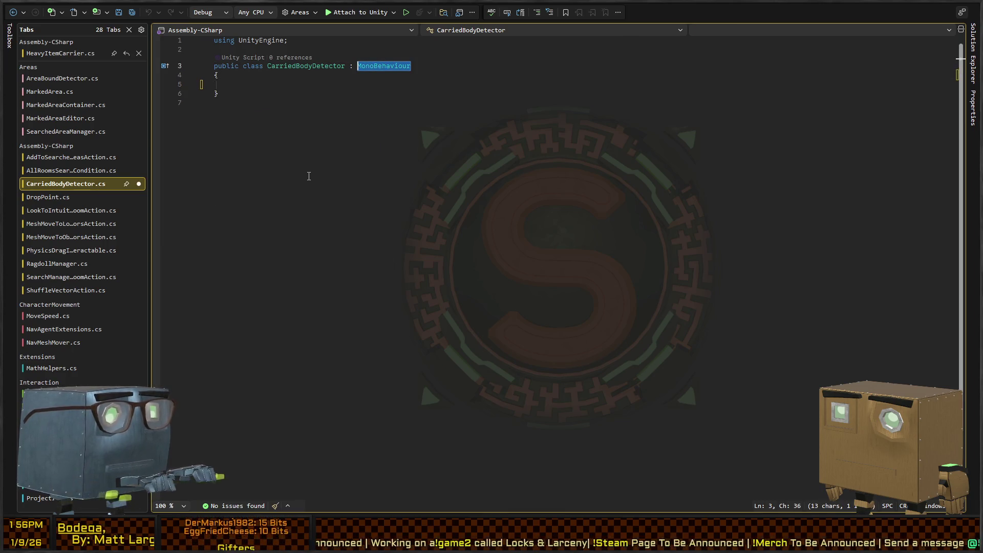
pyautogui.write('ObjectDetector')
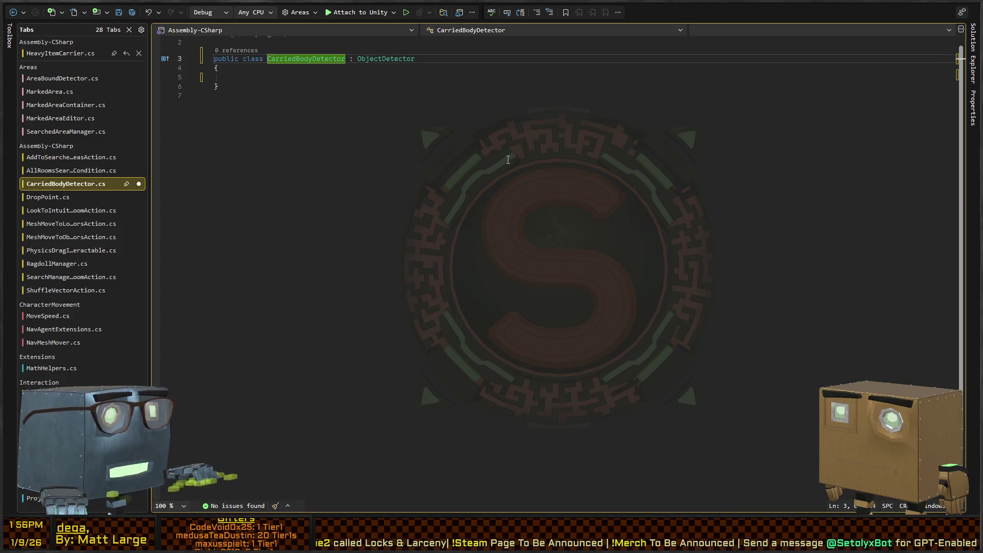
# Step: In ObjectDetector, begin a 'public virtual bool AddedCheck' member after ViewCheck
pyautogui.keyDown('ctrl'); pyautogui.click(376, 63); pyautogui.keyUp('ctrl')
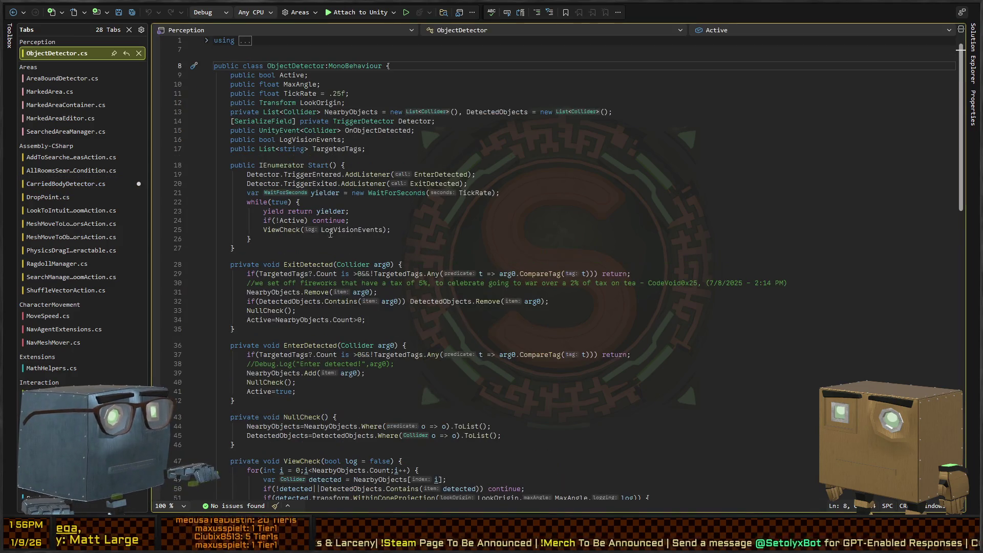
pyautogui.scroll(-5, 298, 180)
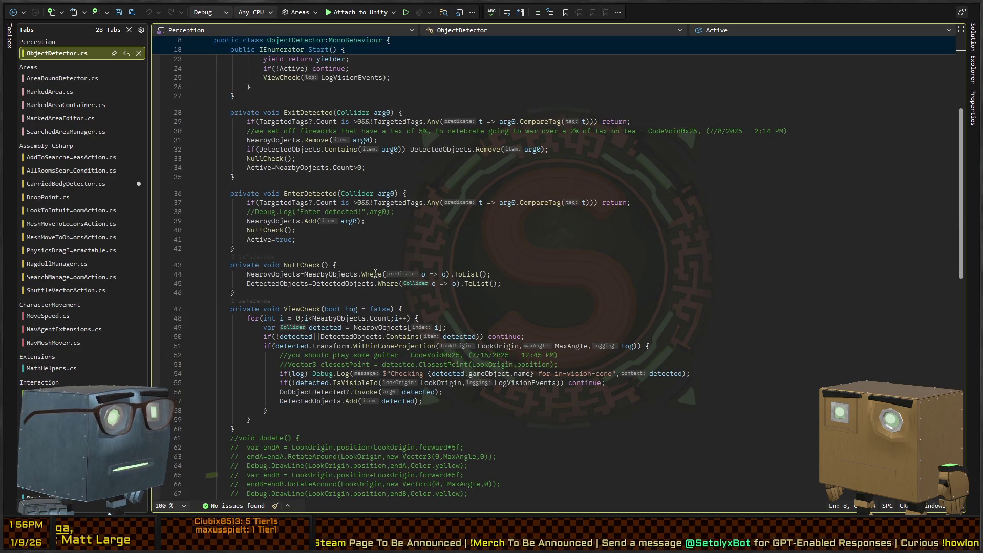
pyautogui.scroll(3, 307, 327)
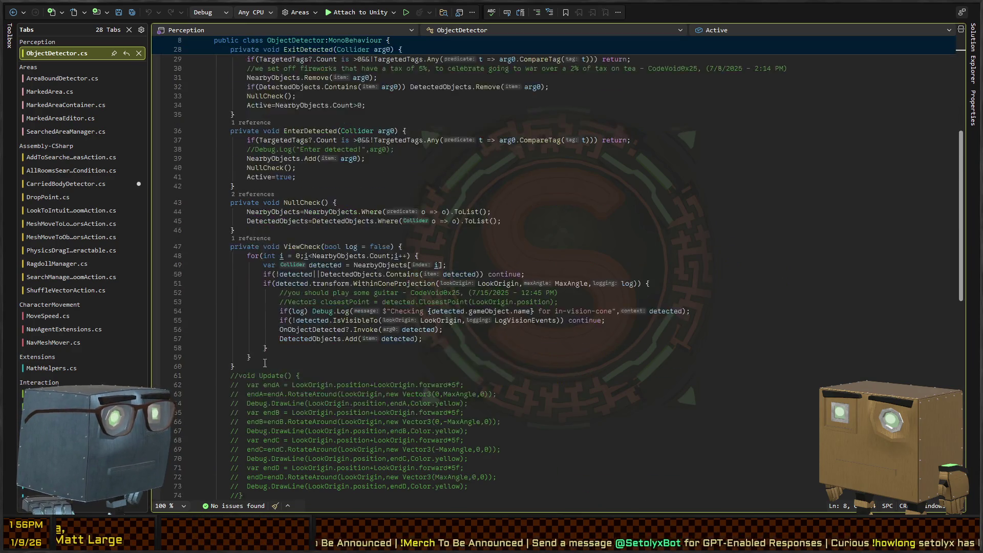
pyautogui.scroll(2, 253, 321)
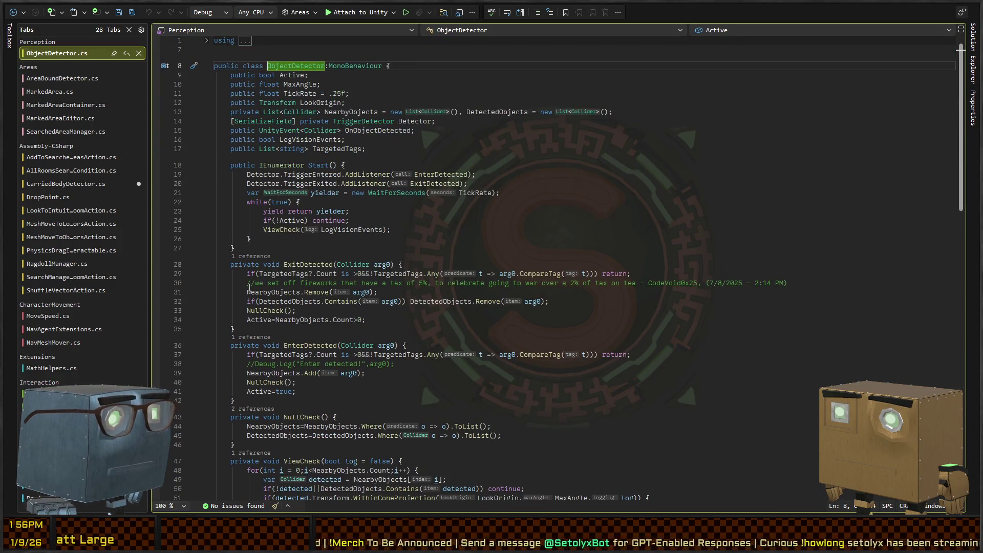
pyautogui.scroll(-9, 259, 279)
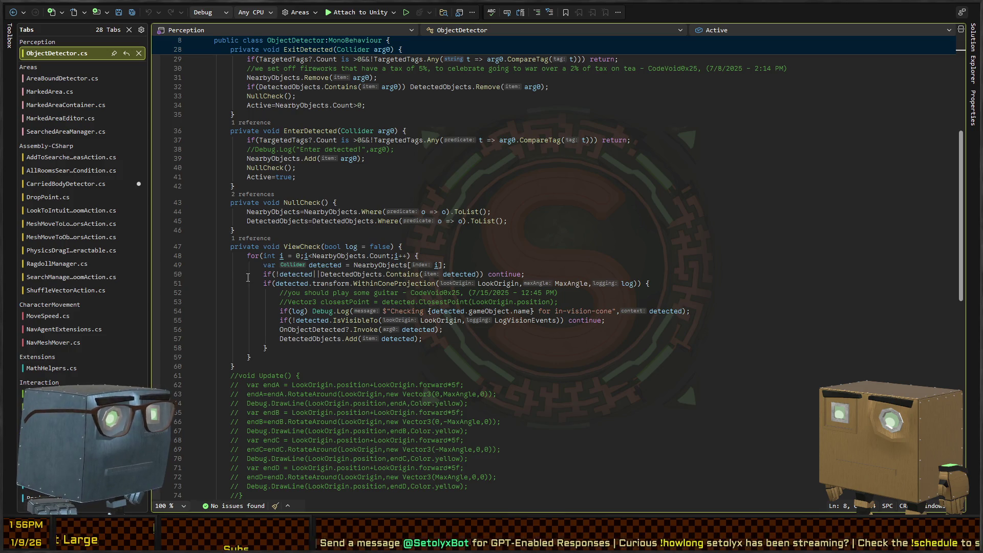
pyautogui.click(252, 363)
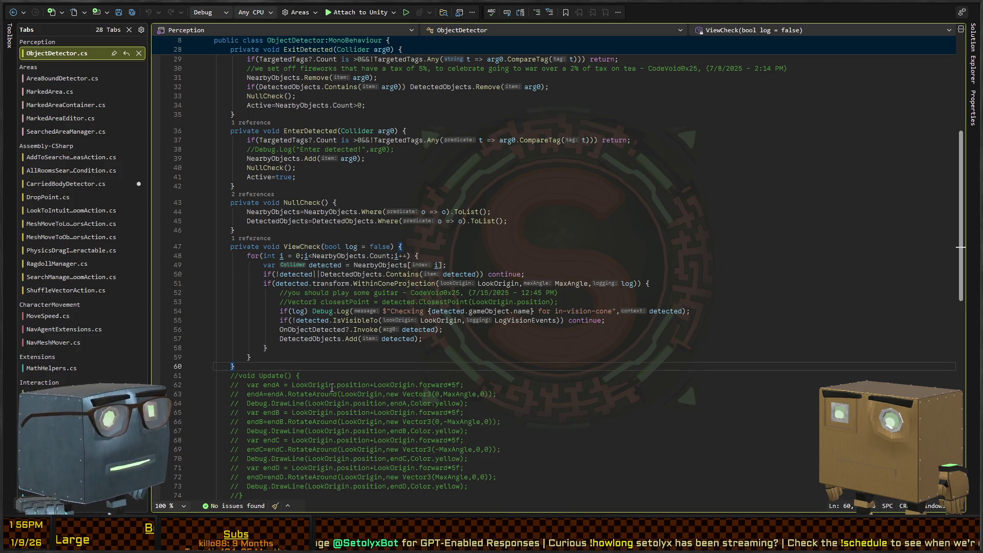
pyautogui.press('Return')
pyautogui.write('publi')
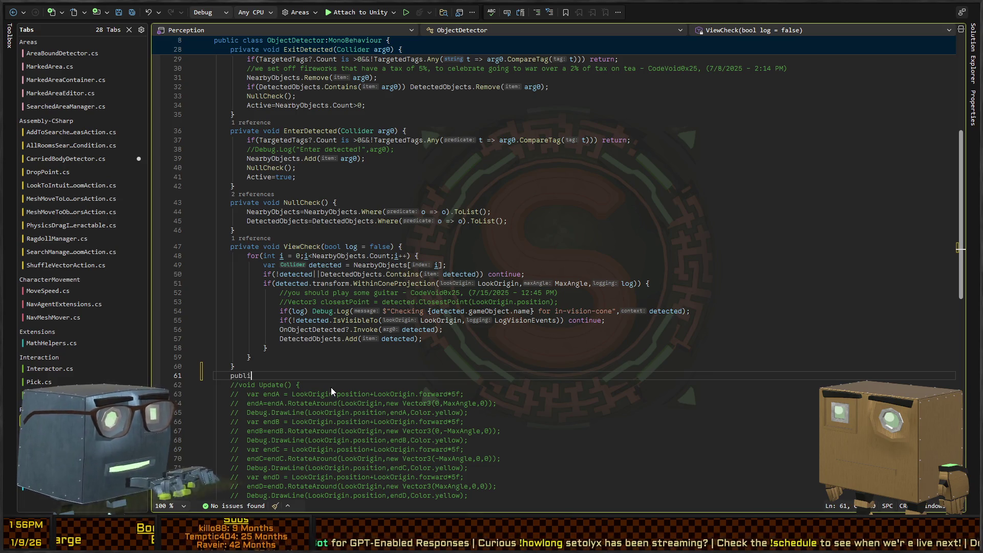
pyautogui.write('c virtual bool ')
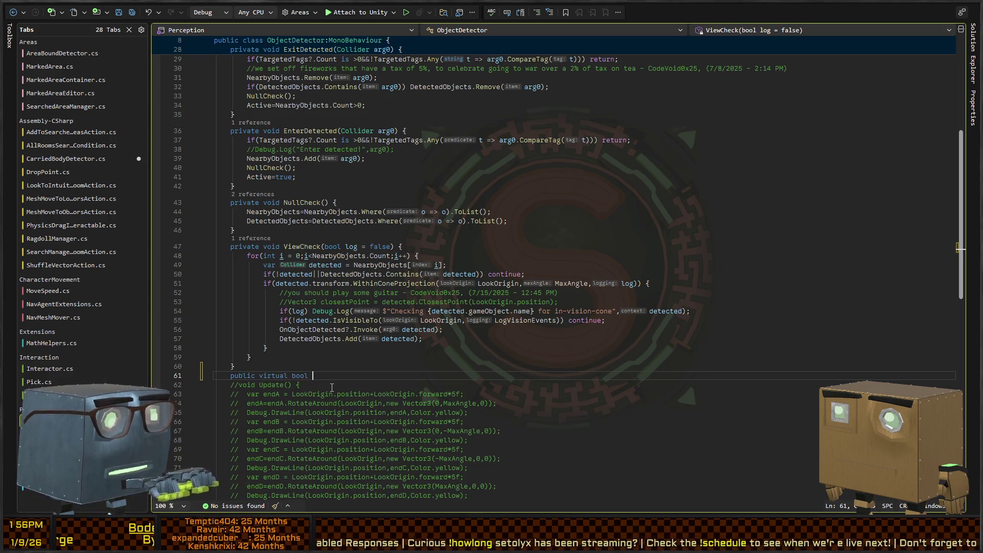
pyautogui.write('AddedCheck')
pyautogui.scroll(2, 582, 322)
pyautogui.scroll(4, 582, 322)
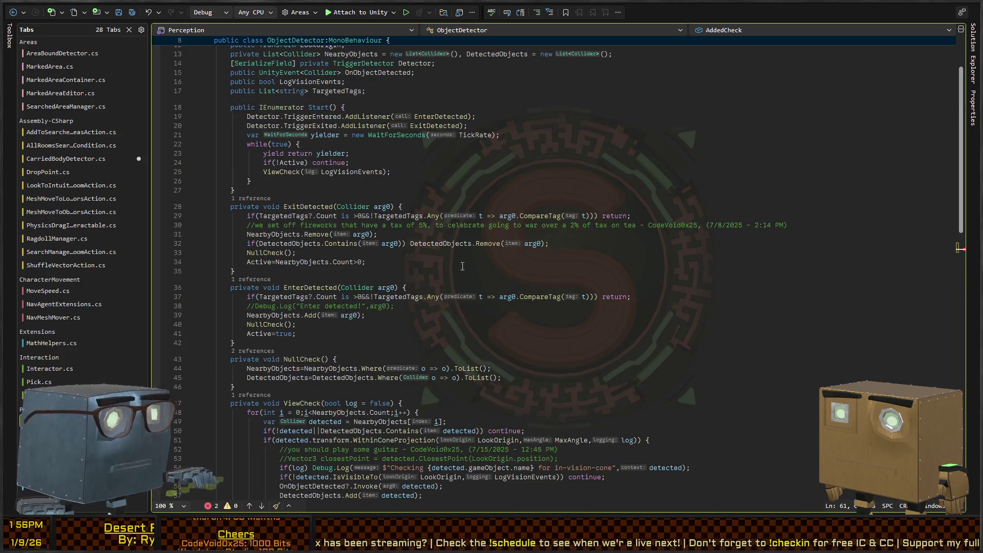
pyautogui.scroll(-2, 261, 268)
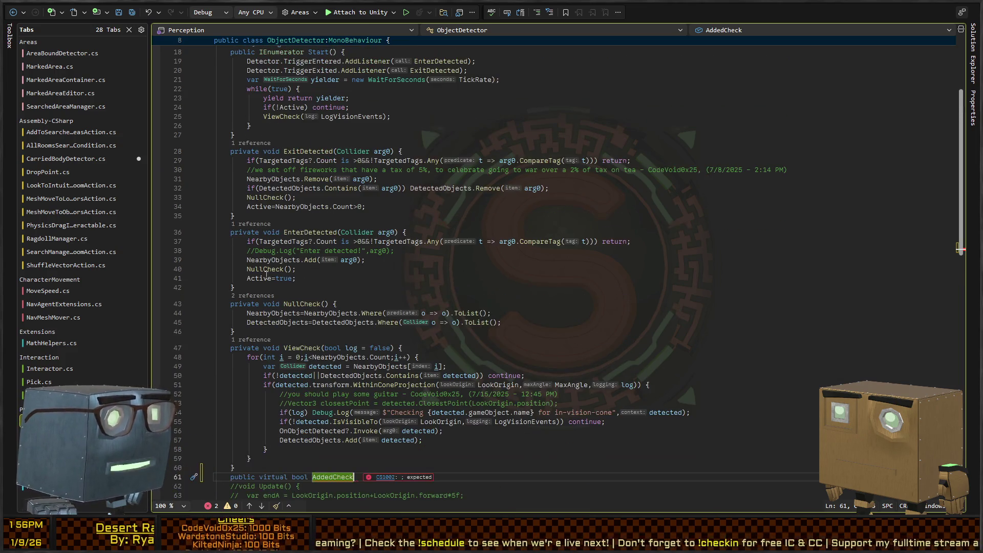
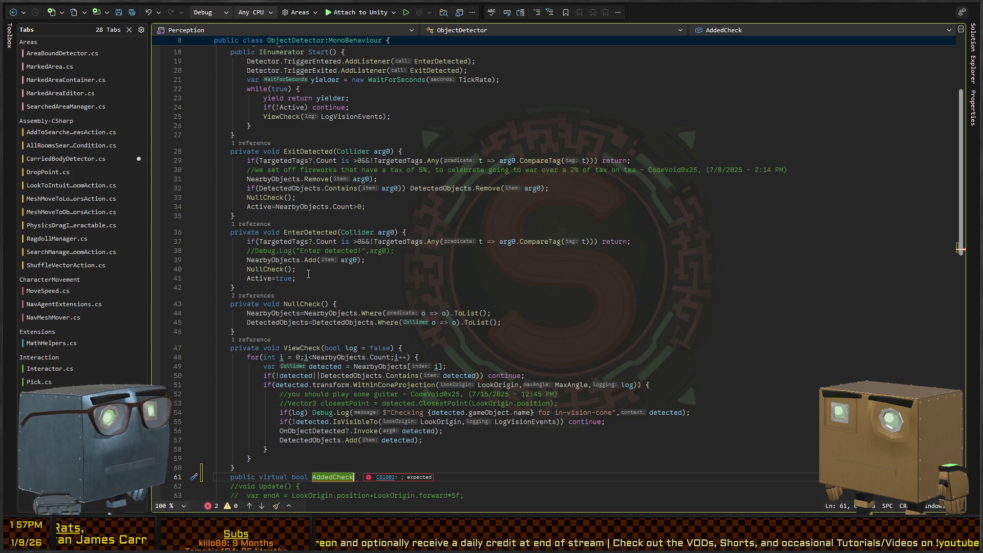
# Step: Delete the half-written 'public virtual bool AddedCheck' line from ObjectDetector and switch to CarriedBodyDetector.cs
pyautogui.scroll(-6, 313, 282)
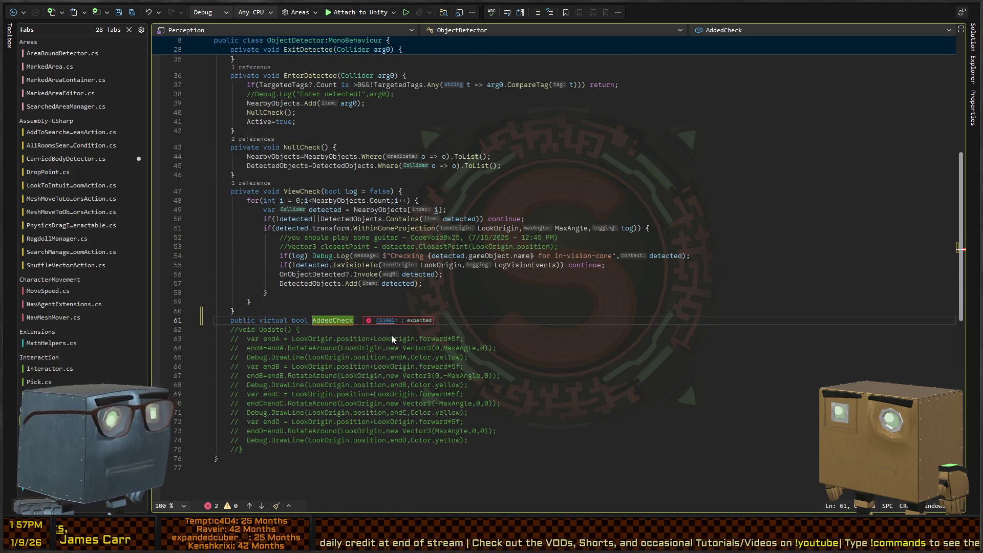
pyautogui.hotkey('shift', 'Home')
pyautogui.hotkey('shift', 'Home')
pyautogui.press('BackSpace')
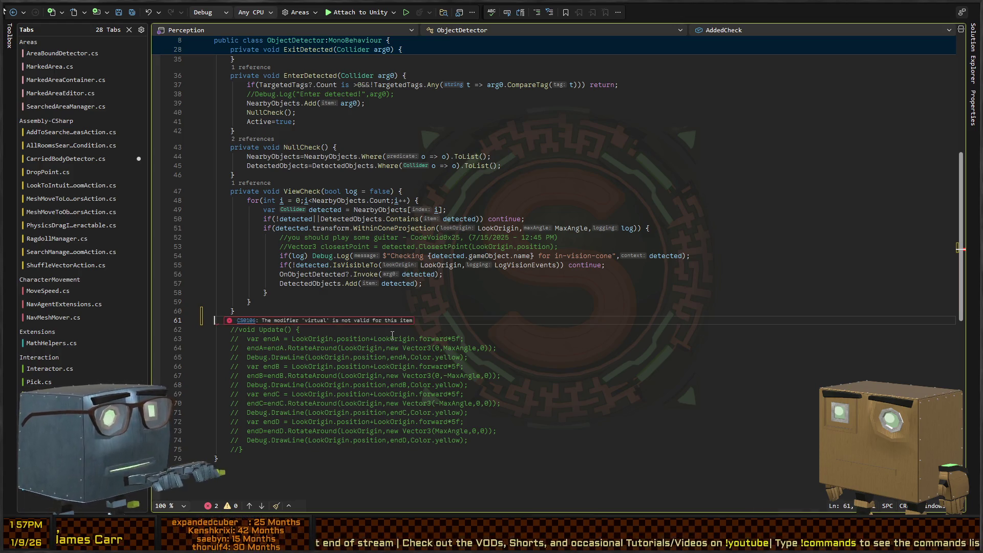
pyautogui.scroll(12, 330, 72)
pyautogui.hotkey('ctrl', 'Tab')
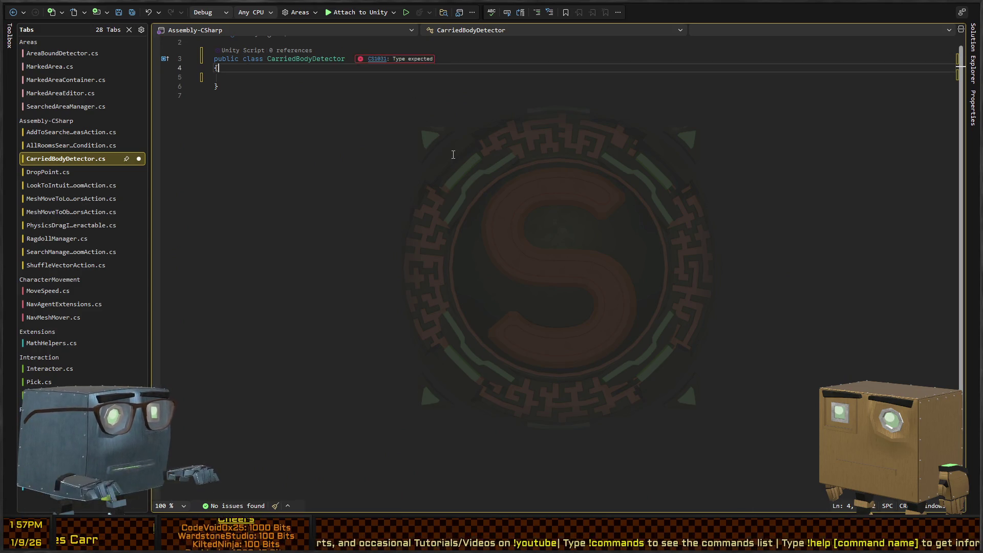
# Step: Remove the ObjectDetector base class and add a 'public ObjectDetector Detector;' field
pyautogui.press('BackSpace')
pyautogui.press('BackSpace')
pyautogui.press('BackSpace')
pyautogui.press('Down')
pyautogui.press('Return')
pyautogui.write('public Objec')
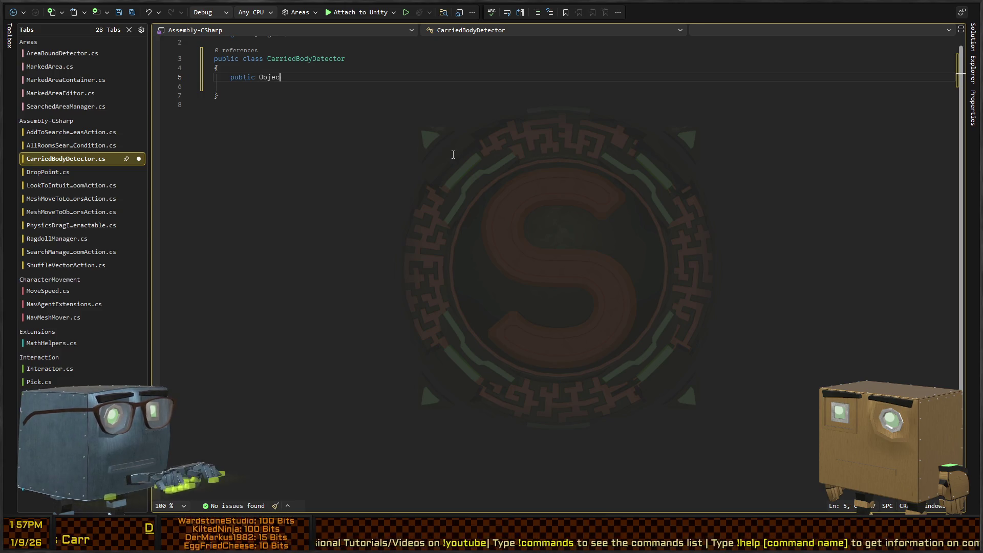
pyautogui.write('tDetector D')
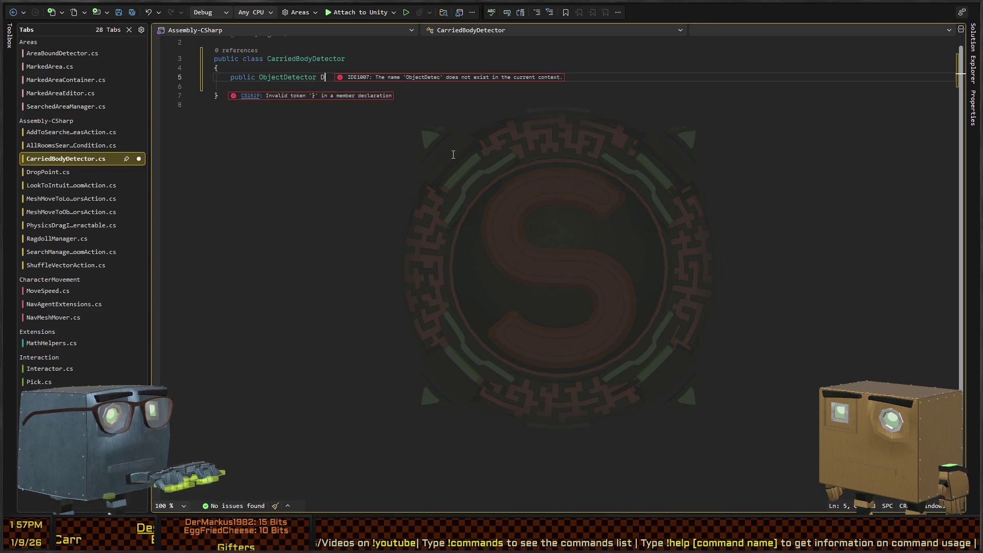
pyautogui.write('etector;')
pyautogui.press('Return')
# Step: Add an empty 'private void OnListChanged()' method and go to ObjectDetector's definition
pyautogui.press('Return')
pyautogui.write('publi')
pyautogui.hotkey('ctrl', 'BackSpace')
pyautogui.write('private void OnListChanged() {')
pyautogui.press('Return')
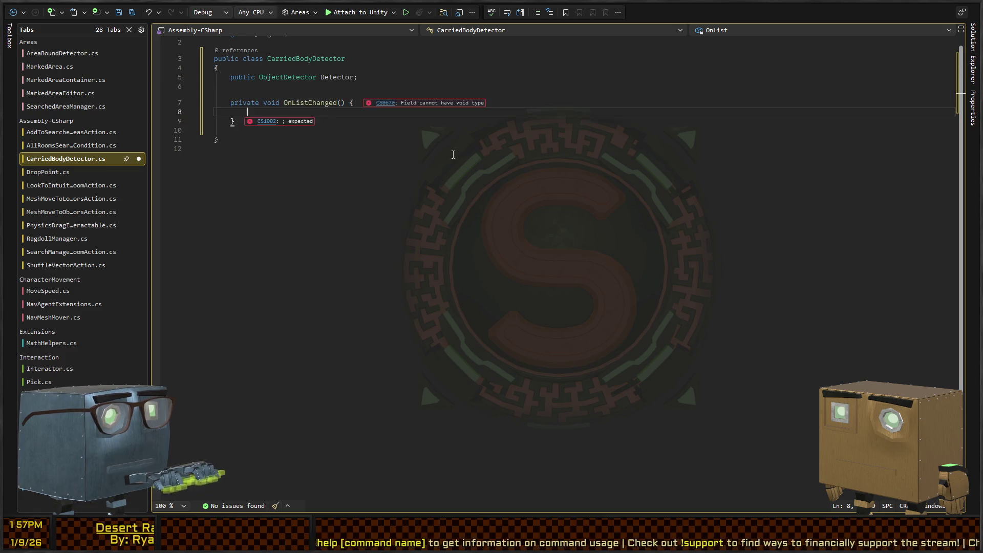
pyautogui.press('Up')
pyautogui.press('Up')
pyautogui.press('Up')
pyautogui.hotkey('ctrl', 'Right')
pyautogui.press('F12')
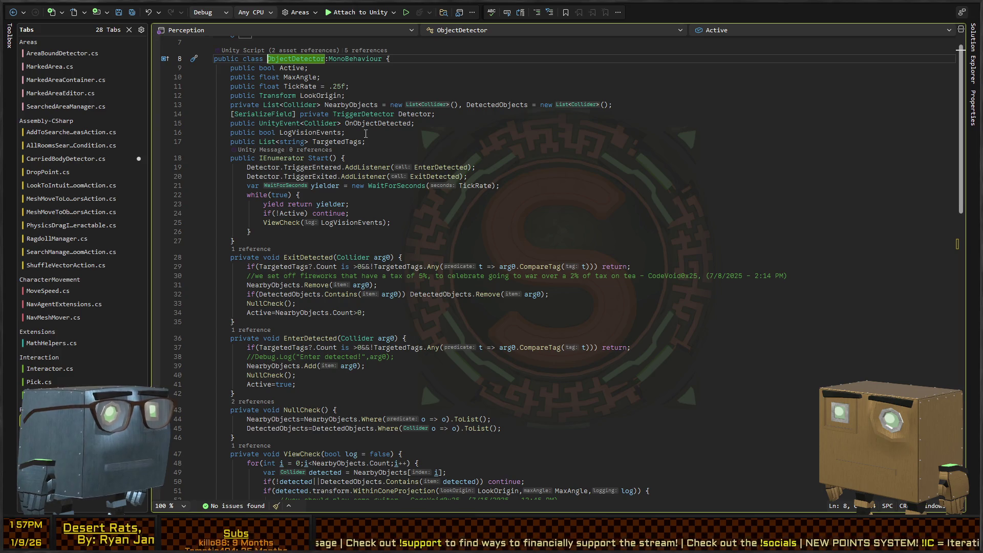
# Step: Trace OnObjectDetected's declaration and invocation in ObjectDetector.cs, then return to CarriedBodyDetector
pyautogui.click(366, 131)
pyautogui.press('Up')
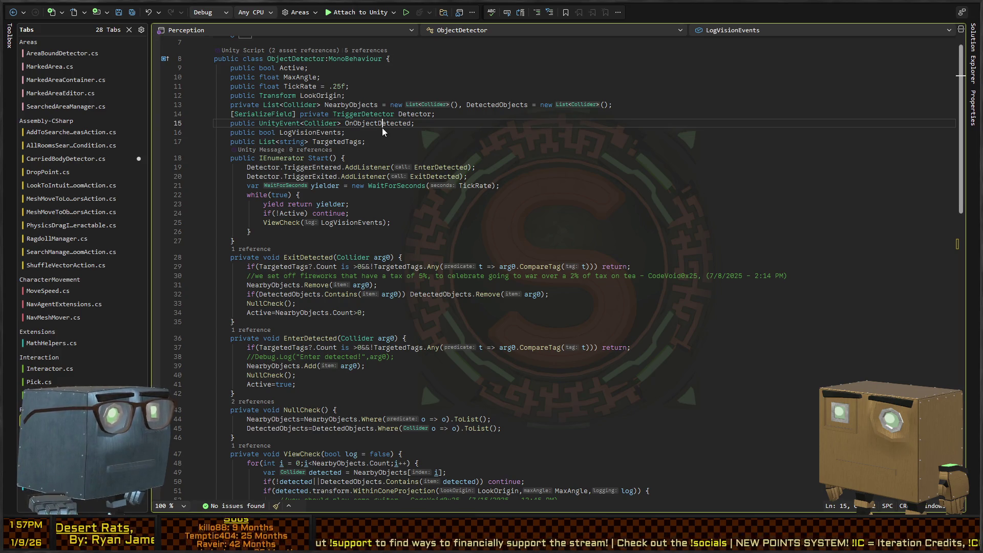
pyautogui.hotkey('ctrl', 'F3')
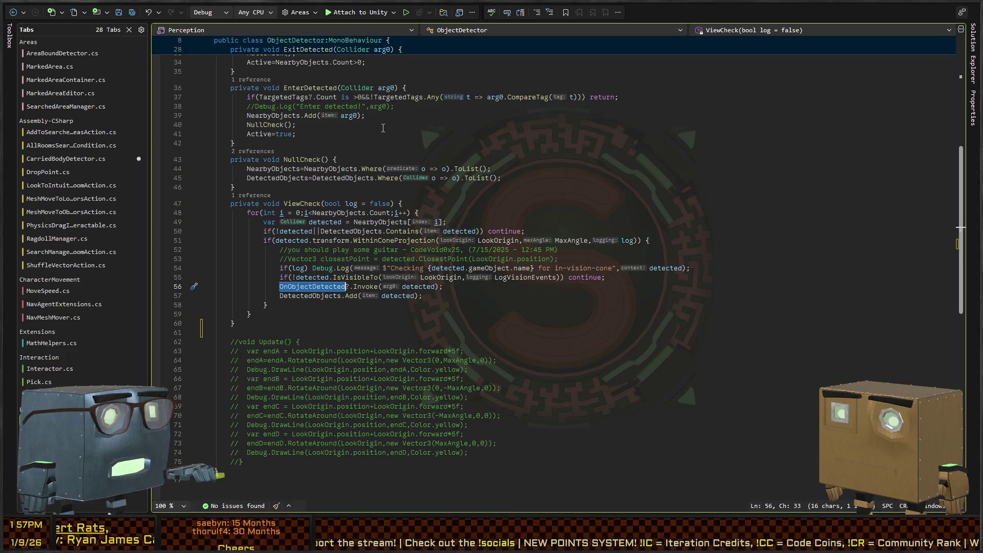
pyautogui.hotkey('ctrl', 'F3')
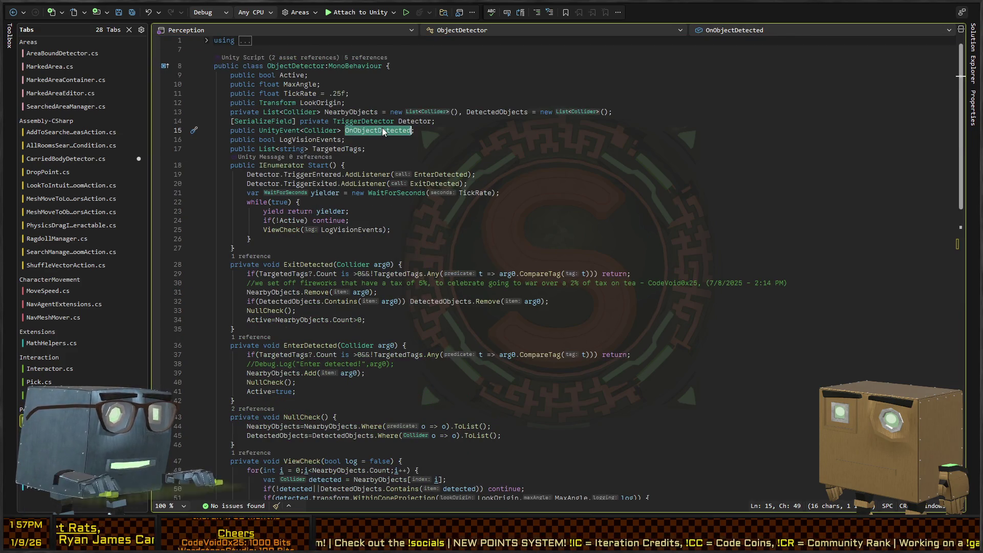
pyautogui.hotkey('ctrl', 'F3')
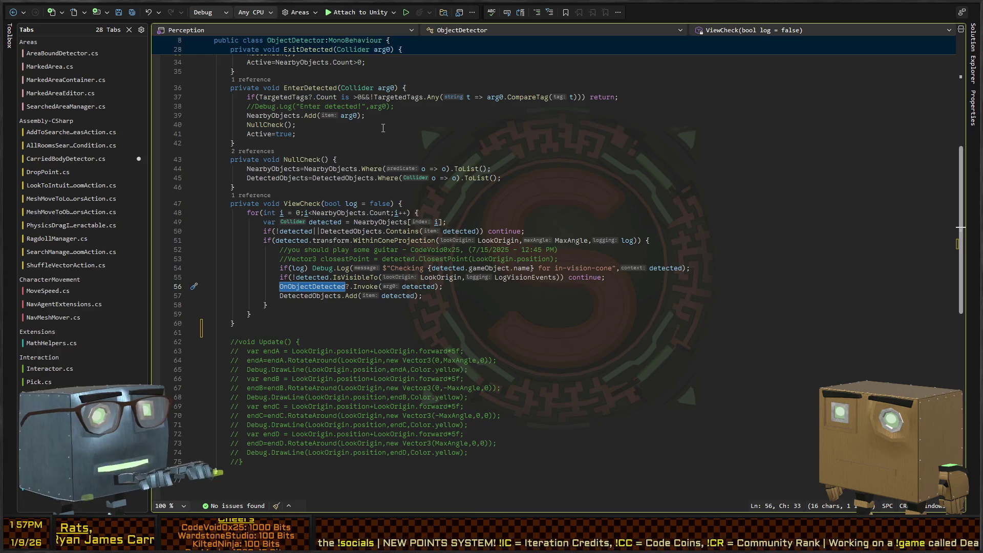
pyautogui.hotkey('alt', 'Tab')
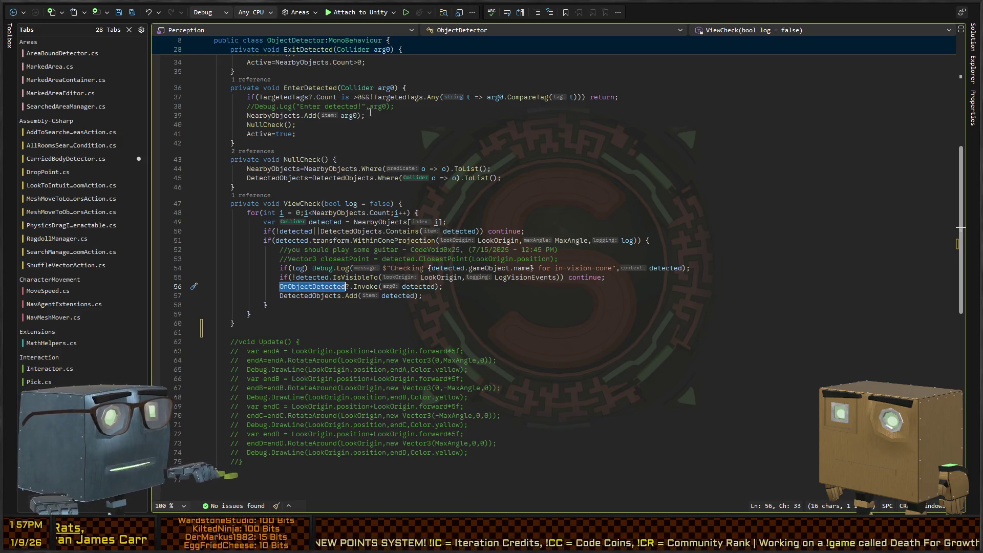
pyautogui.hotkey('ctrl', '-')
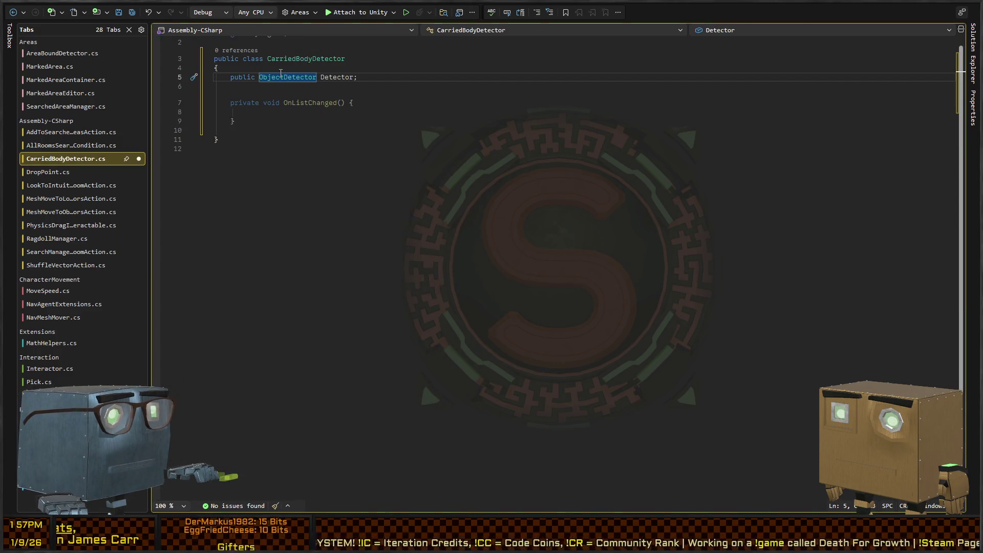
# Step: Change the Detector field's type to TriggerDetector and look up its class definition
pyautogui.write('TriggerDetector')
pyautogui.doubleClick(281, 77)
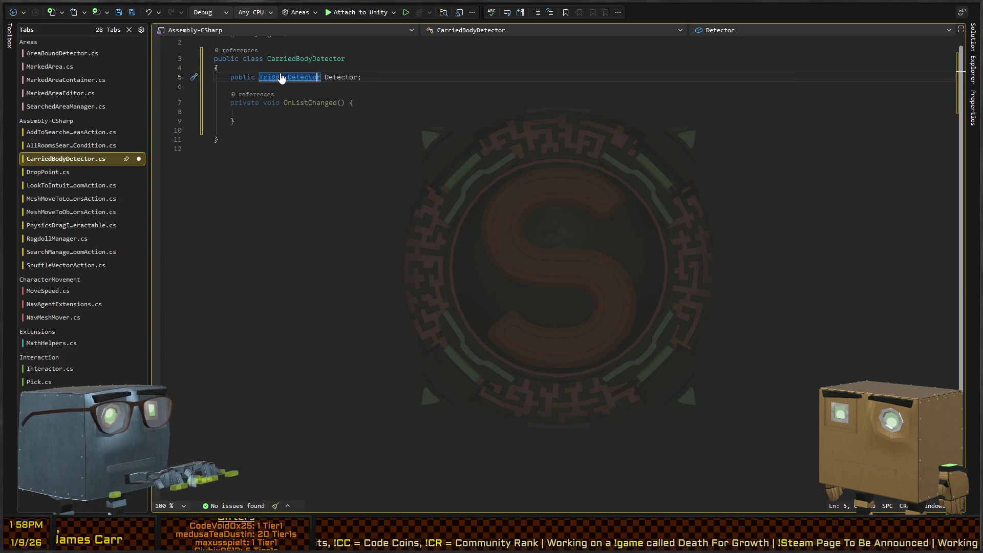
pyautogui.press('F12')
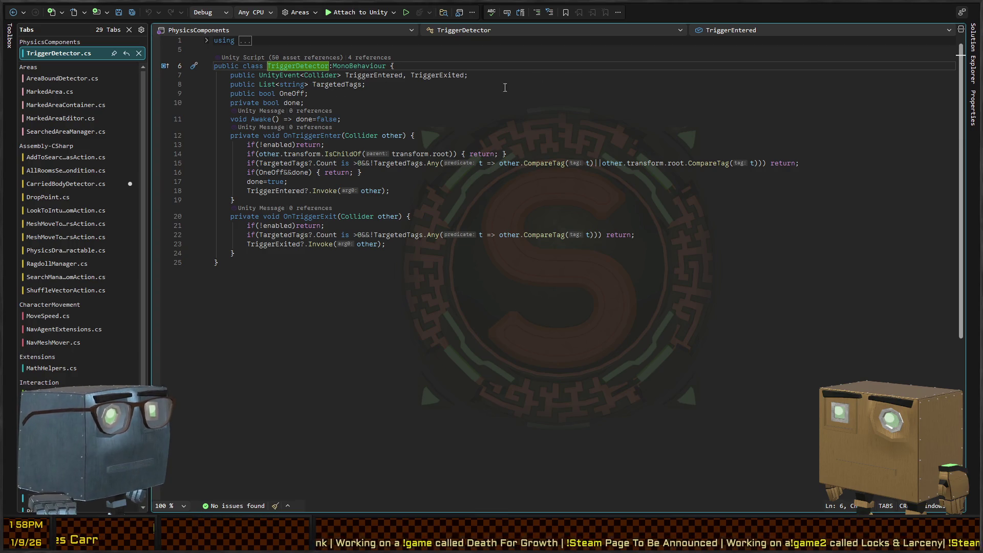
pyautogui.hotkey('ctrl', '-')
pyautogui.press('Down')
pyautogui.press('Down')
pyautogui.press('Down')
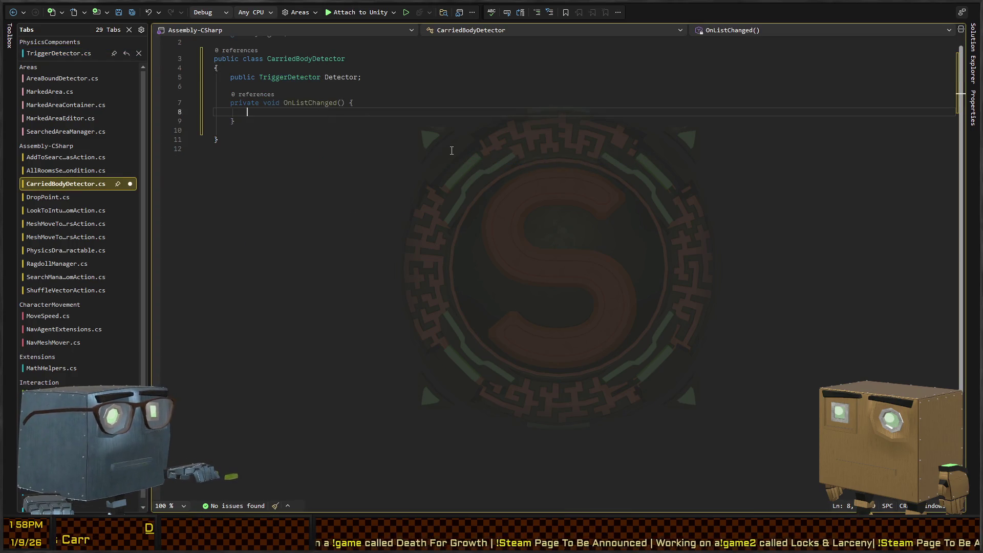
# Step: Review TriggerDetector's TargetedTags list, OneOff check and TriggerEntered invocation against CarriedBodyDetector
pyautogui.hotkey('ctrl', 'shift', '-')
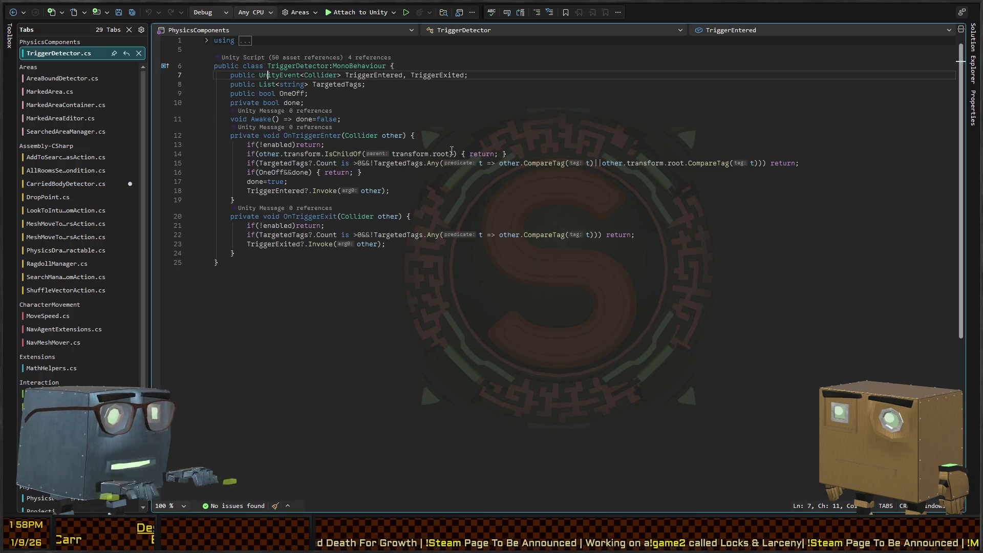
pyautogui.press('Down')
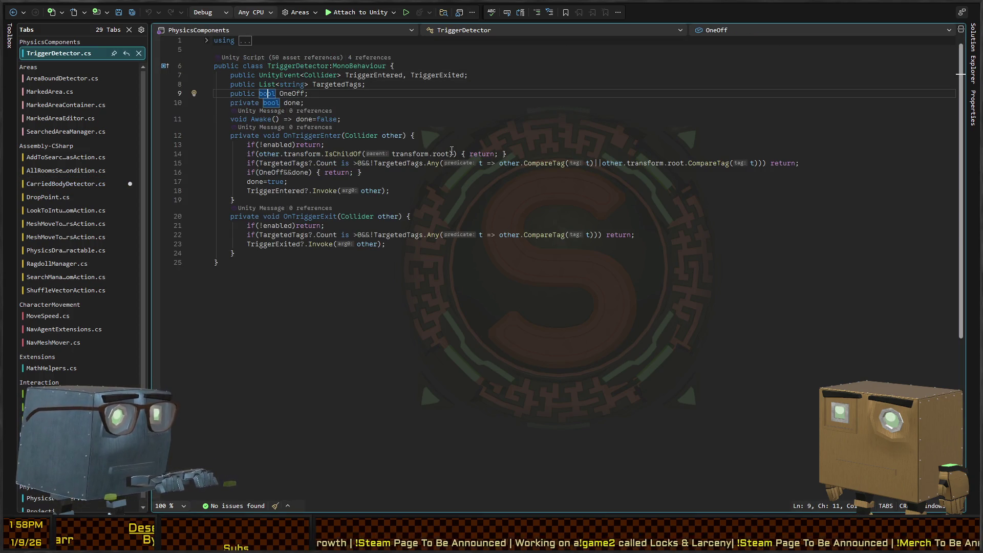
pyautogui.press('Down')
pyautogui.press('Down')
pyautogui.press('Down')
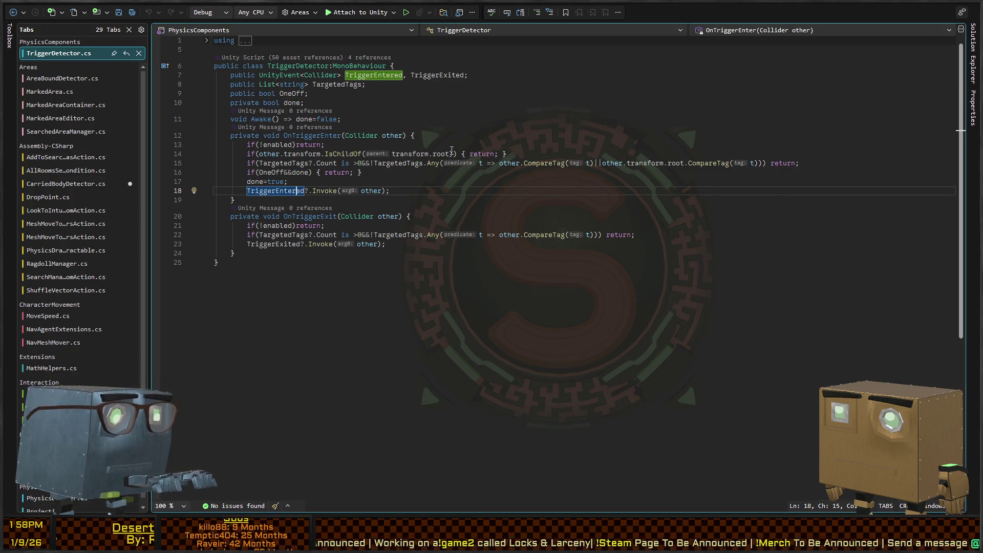
pyautogui.hotkey('ctrl', '-')
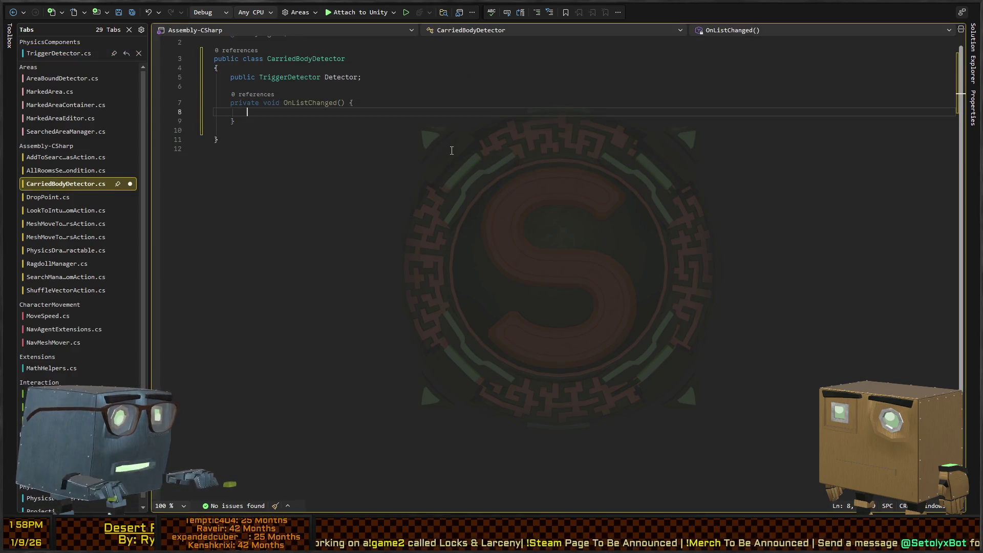
pyautogui.hotkey('ctrl', 'shift', '-')
pyautogui.press('Up')
pyautogui.press('Up')
pyautogui.press('Up')
pyautogui.press('Right')
pyautogui.press('Right')
pyautogui.press('Down')
pyautogui.press('Down')
pyautogui.press('Down')
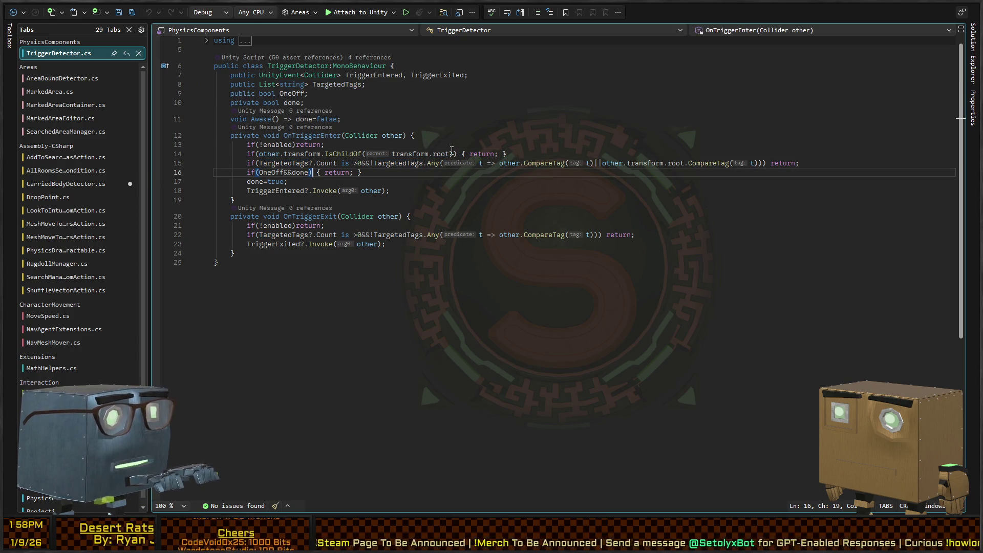
pyautogui.press('Down')
pyautogui.press('Down')
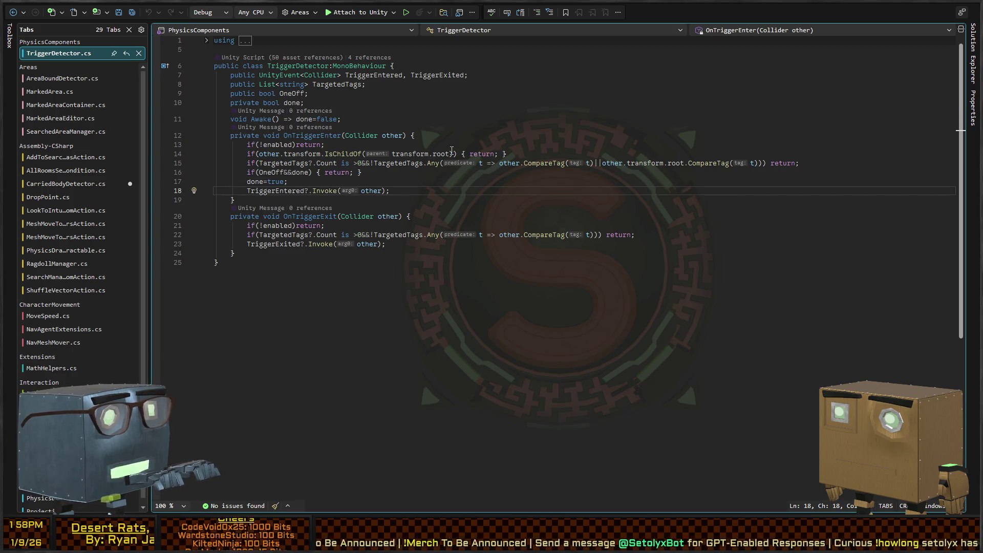
pyautogui.hotkey('ctrl', '-')
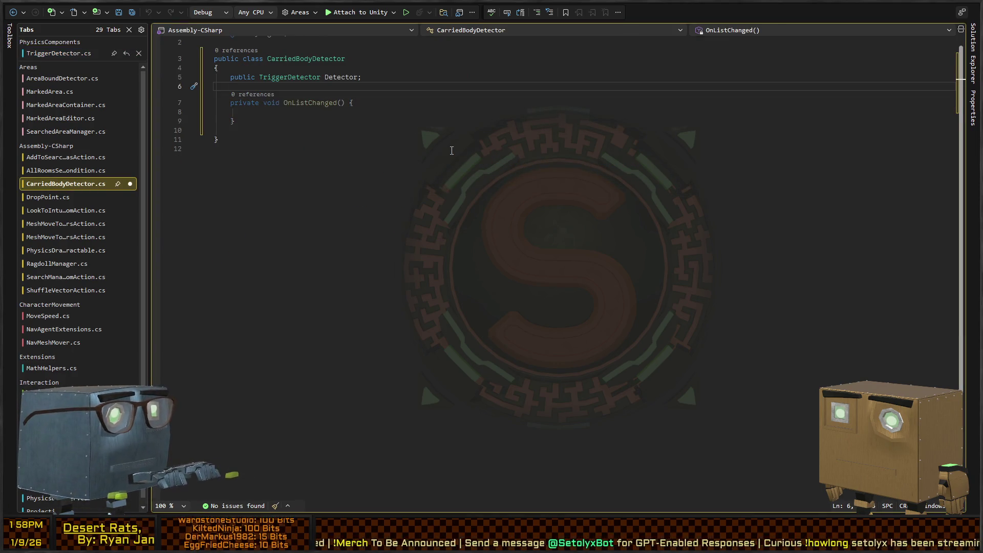
pyautogui.press('Down')
pyautogui.press('Down')
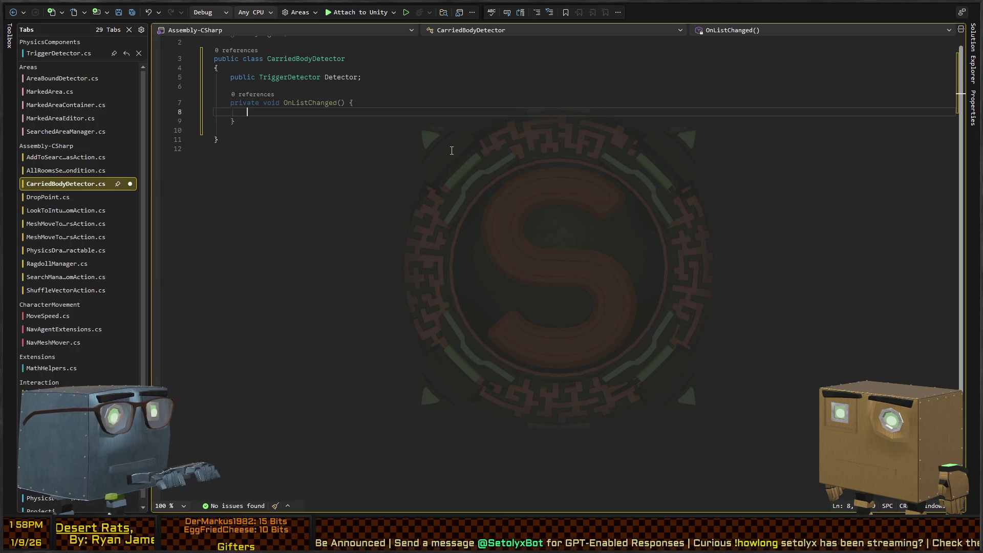
pyautogui.press('Up')
pyautogui.press('Up')
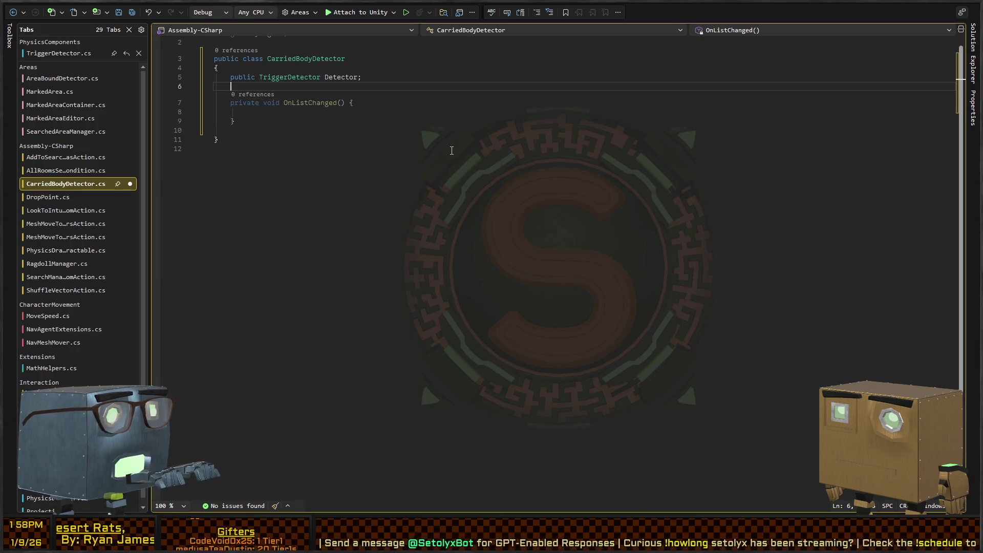
# Step: Delete the stray Awaitable text and OnListChanged stub, and make the class derive from MonoBehaviour
pyautogui.write('Awaitable')
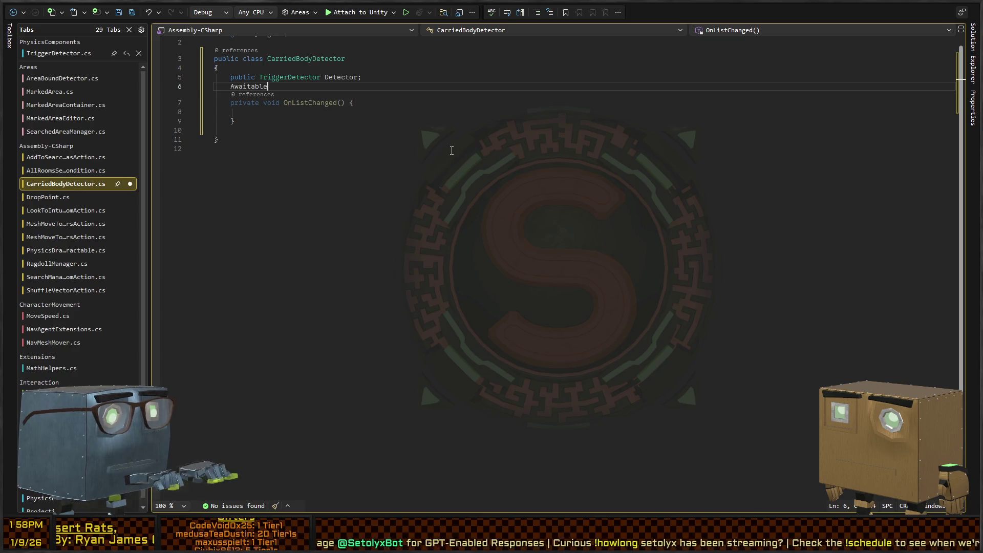
pyautogui.hotkey('ctrl', '-')
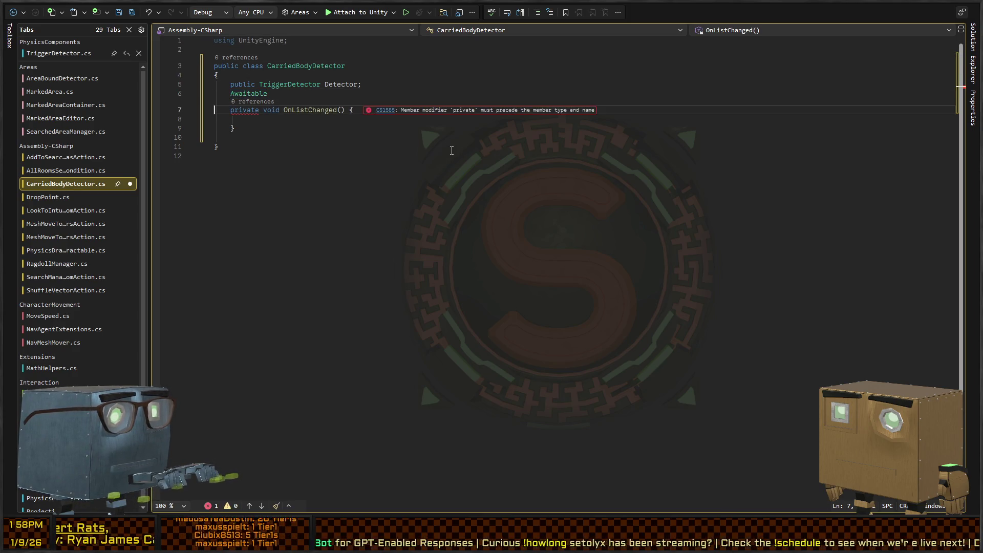
pyautogui.hotkey('shift', 'Home')
pyautogui.hotkey('shift', 'Down')
pyautogui.hotkey('shift', 'Down')
pyautogui.hotkey('shift', 'Down')
pyautogui.press('Delete')
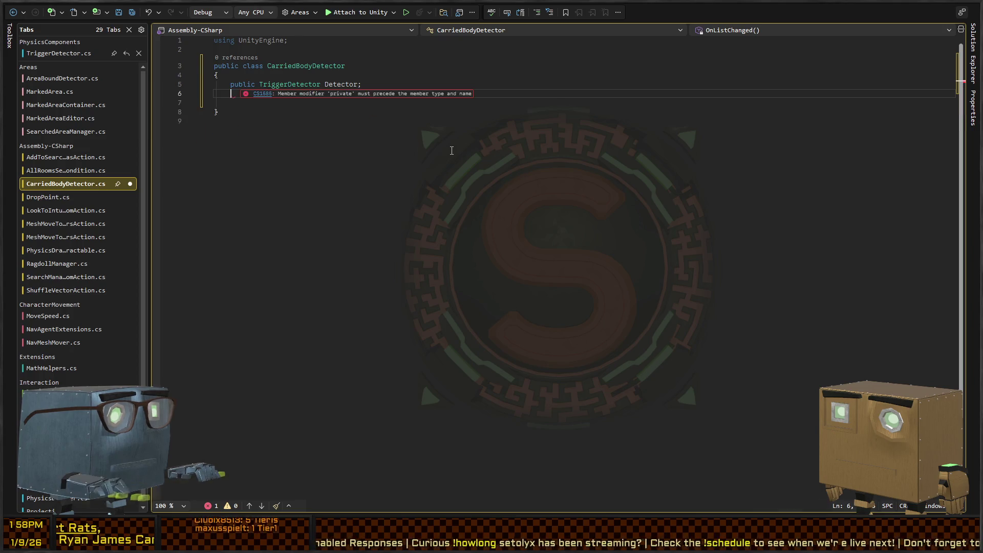
pyautogui.press('Up')
pyautogui.press('Up')
pyautogui.press('Up')
pyautogui.press('End')
pyautogui.write(':M')
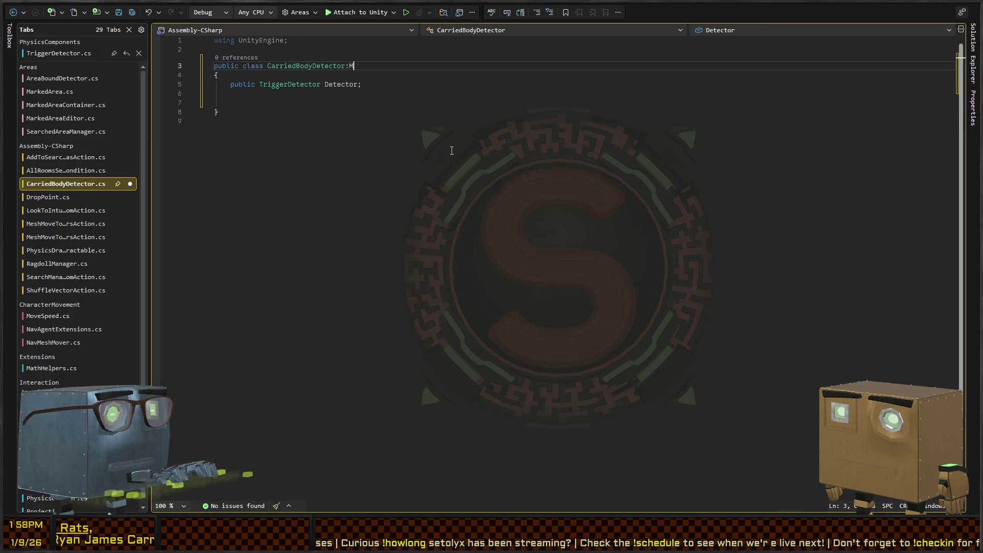
pyautogui.write('onoBehaviour')
pyautogui.press('Down')
pyautogui.press('Down')
pyautogui.press('Down')
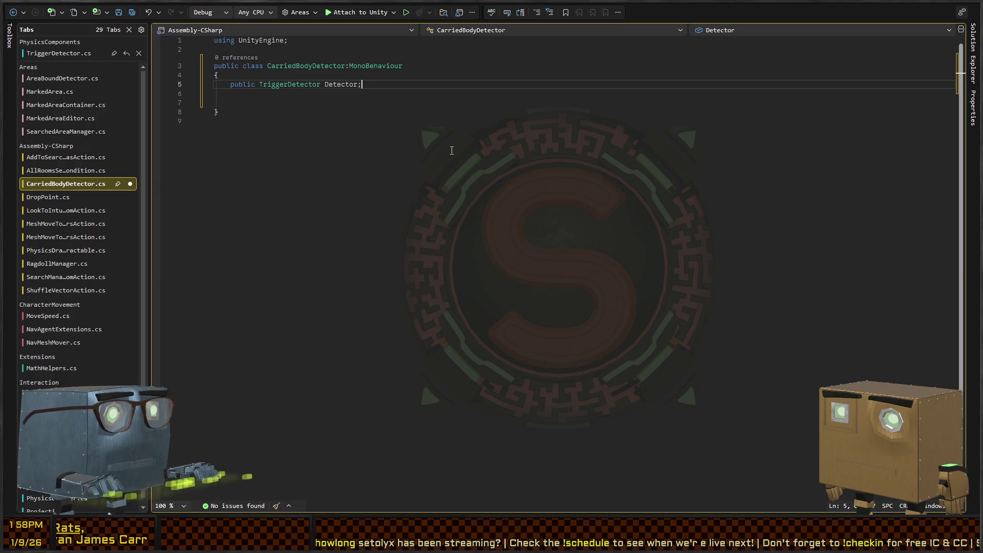
# Step: Add Awake calling Detector.TriggerEntered.AddListener(TriggerEntered) and generate the TriggerEntered handler
pyautogui.write('private void Awake() {')
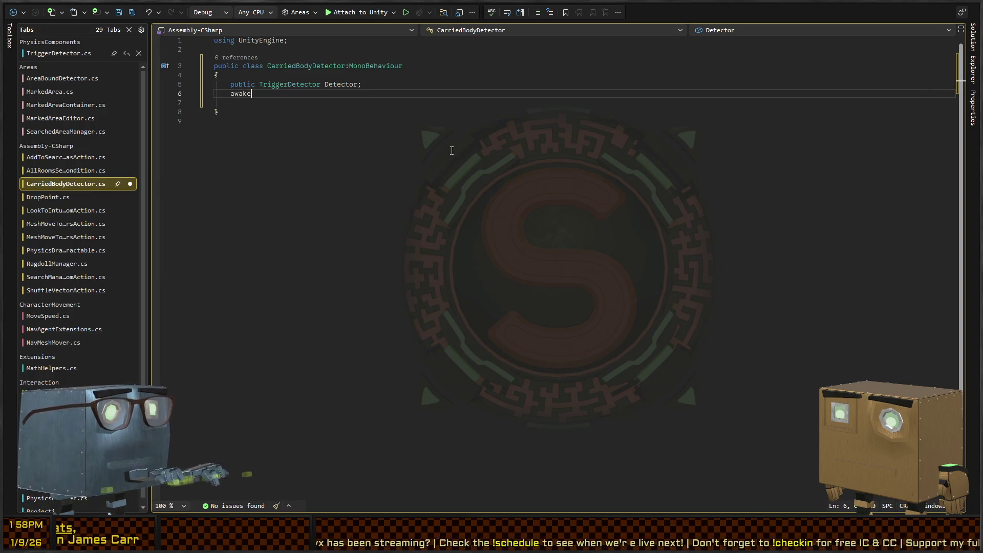
pyautogui.press('Return')
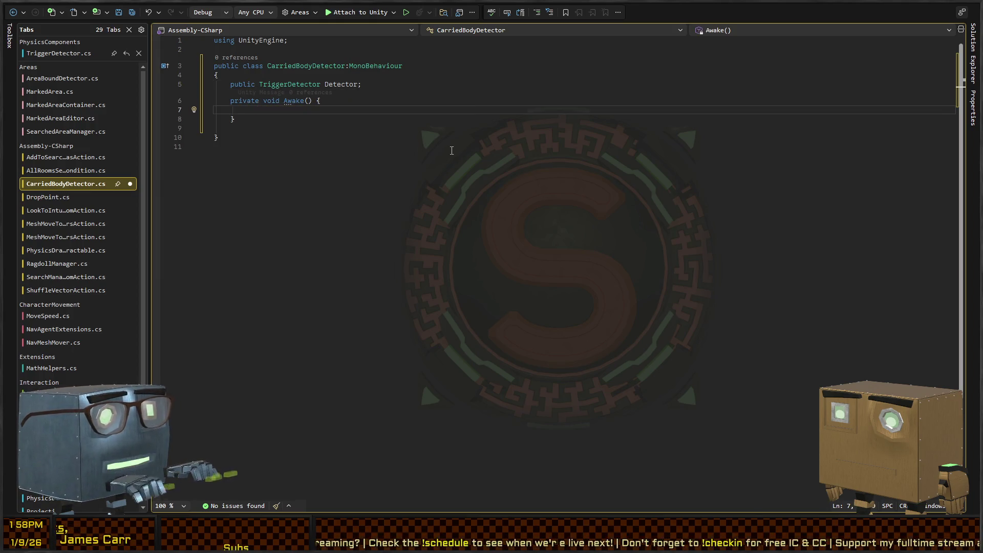
pyautogui.write('Detector.')
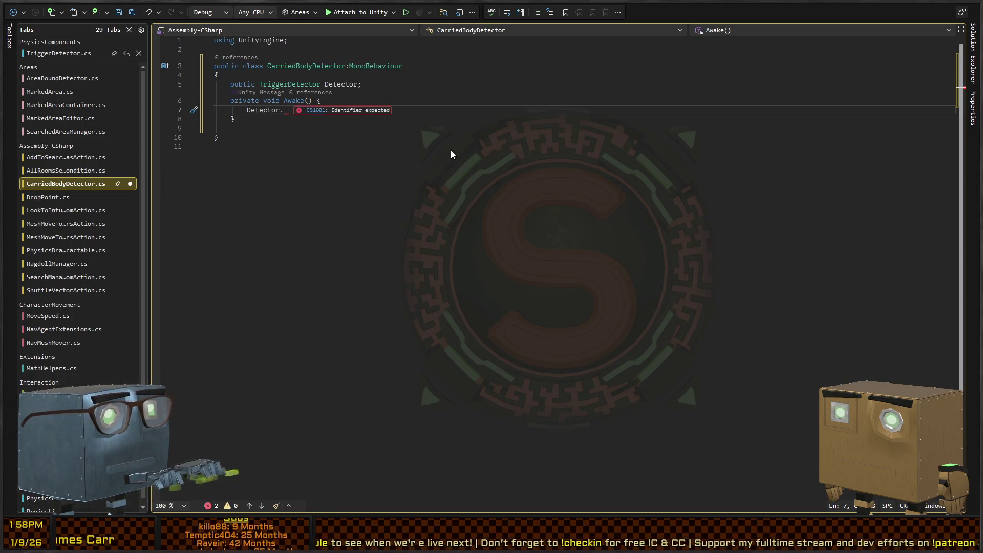
pyautogui.hotkey('ctrl', 'Tab')
pyautogui.hotkey('ctrl', 'Tab')
pyautogui.write('TriggerEntered')
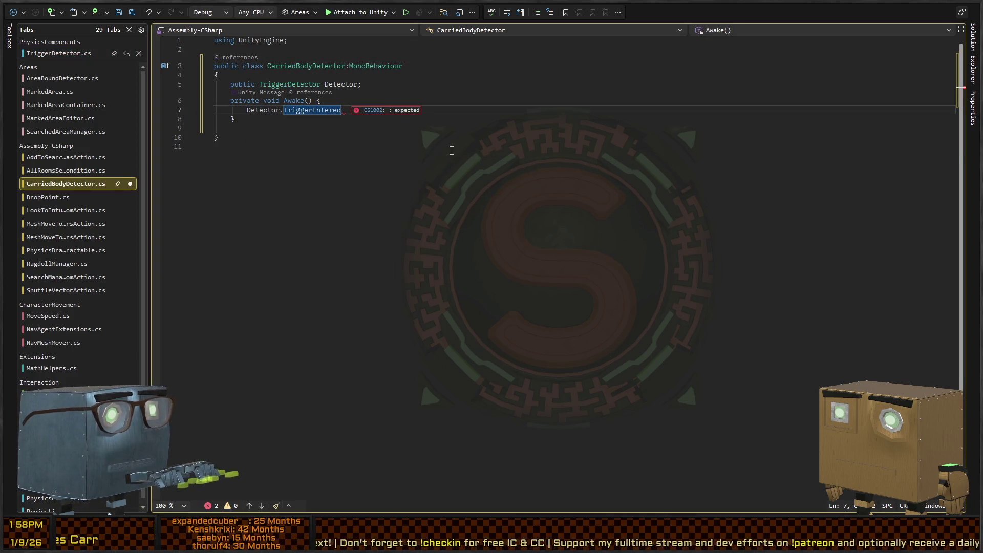
pyautogui.write('+=')
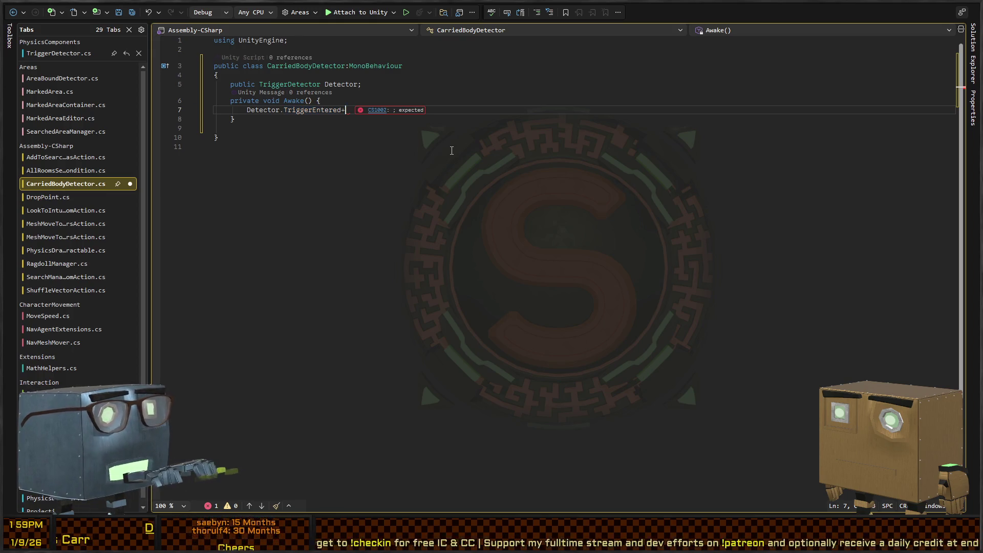
pyautogui.press('BackSpace')
pyautogui.press('BackSpace')
pyautogui.write('.AddList')
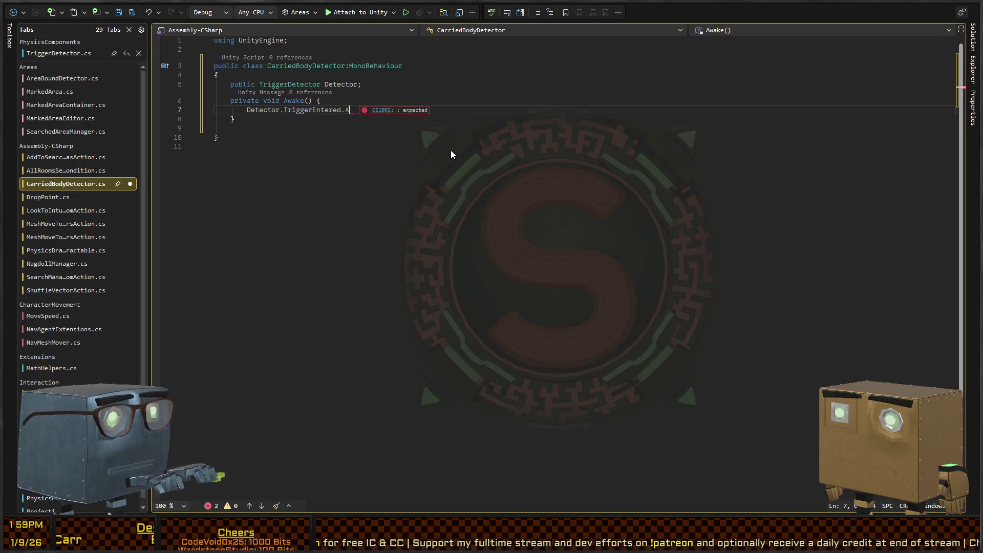
pyautogui.write('ener')
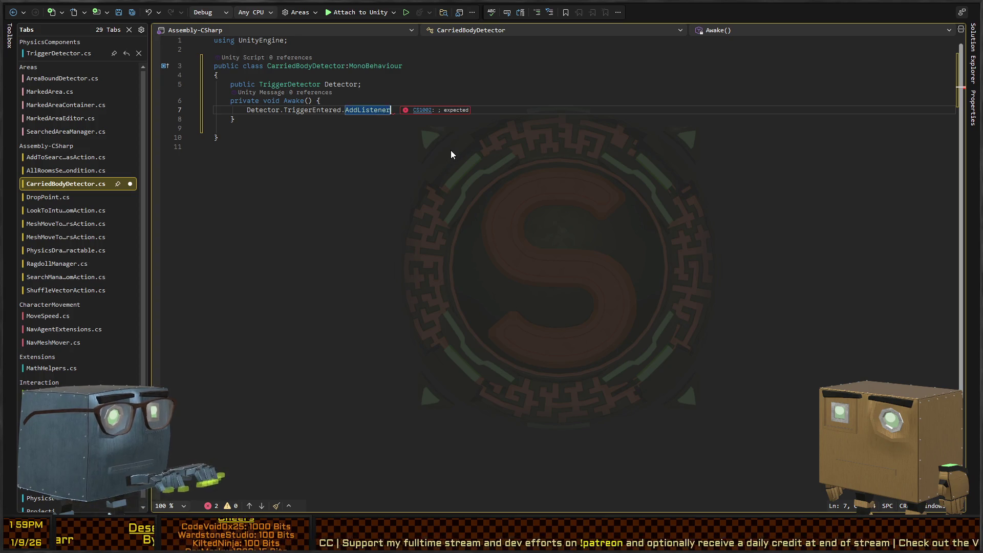
pyautogui.write('(TriggerEntered);')
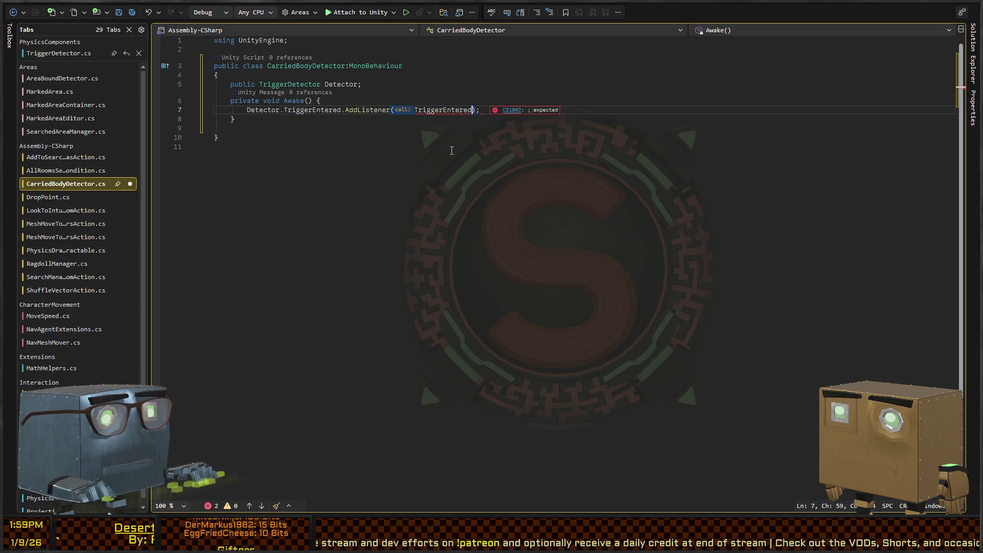
pyautogui.press('Left')
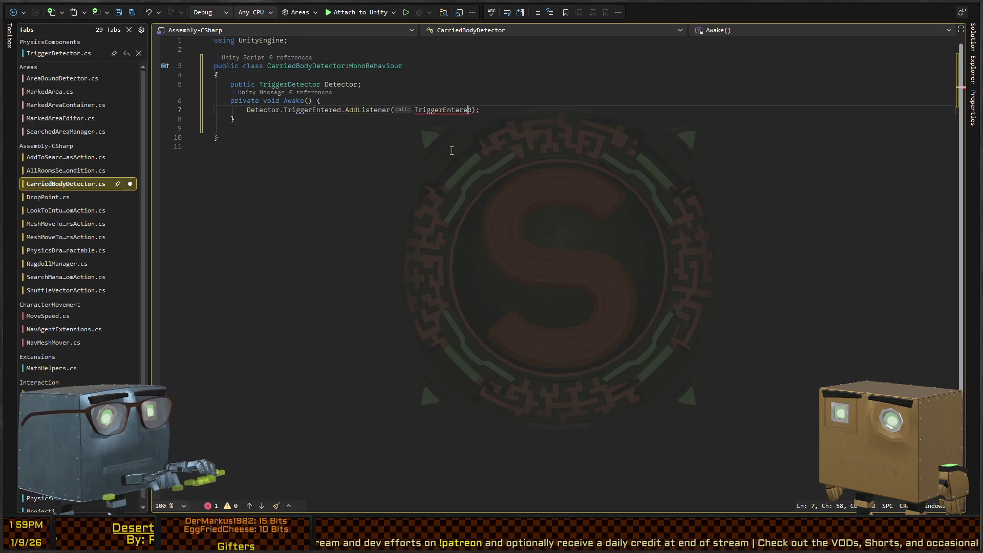
pyautogui.hotkey('ctrl', '.')
pyautogui.press('Return')
# Step: Paste a copy of the AddListener line in Awake and retarget it to Detector.TriggerExited
pyautogui.press('End')
pyautogui.press('Return')
pyautogui.write('Detector.TriggerEntered.AddListener(TriggerEntered);')
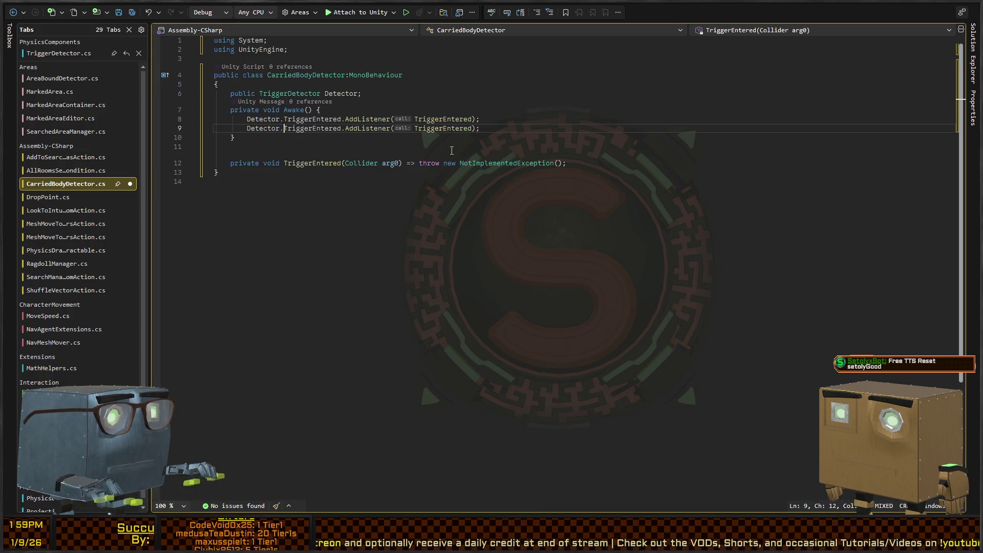
pyautogui.press('Right')
pyautogui.press('Right')
pyautogui.hotkey('ctrl', 'shift', 'Right')
pyautogui.write('erExit')
pyautogui.hotkey('ctrl', 'Tab')
pyautogui.hotkey('ctrl', 'Tab')
pyautogui.write('ed')
pyautogui.press('Down')
# Step: Pass TriggerExited as the new listener's argument and save the script
pyautogui.press('Up')
pyautogui.press('End')
pyautogui.press('Left')
pyautogui.press('Left')
pyautogui.hotkey('ctrl', 'shift', 'Left')
pyautogui.press('BackSpace')
pyautogui.write('Trigger')
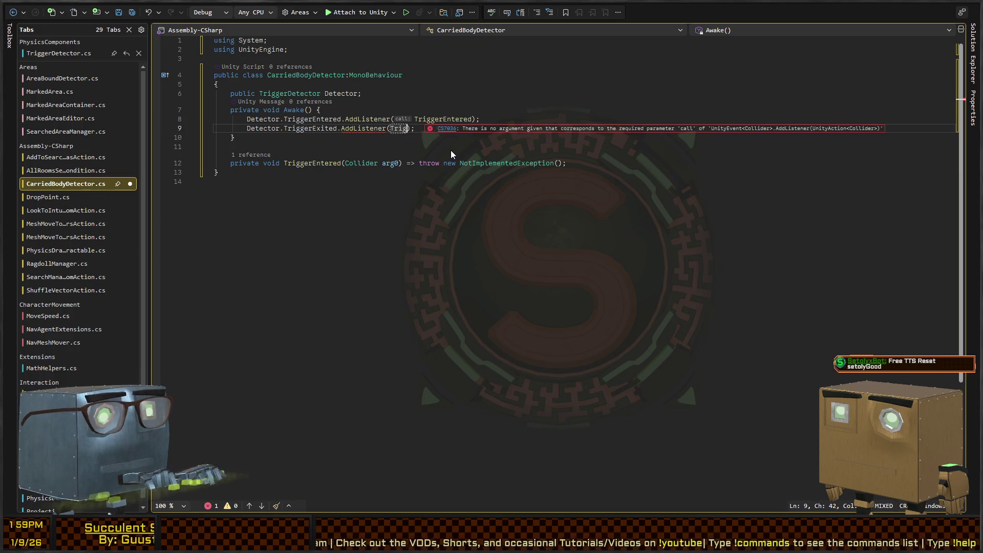
pyautogui.write('Exited')
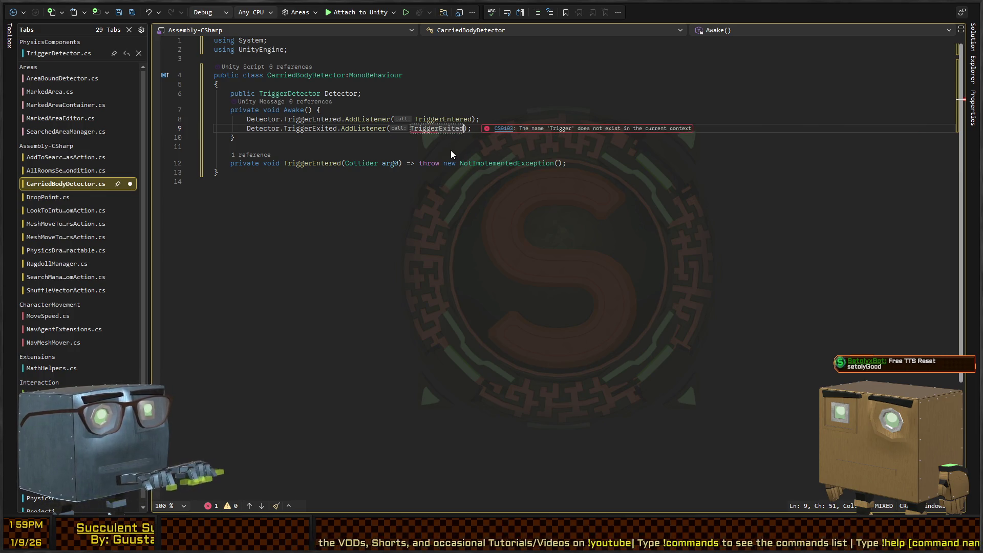
pyautogui.press('Left')
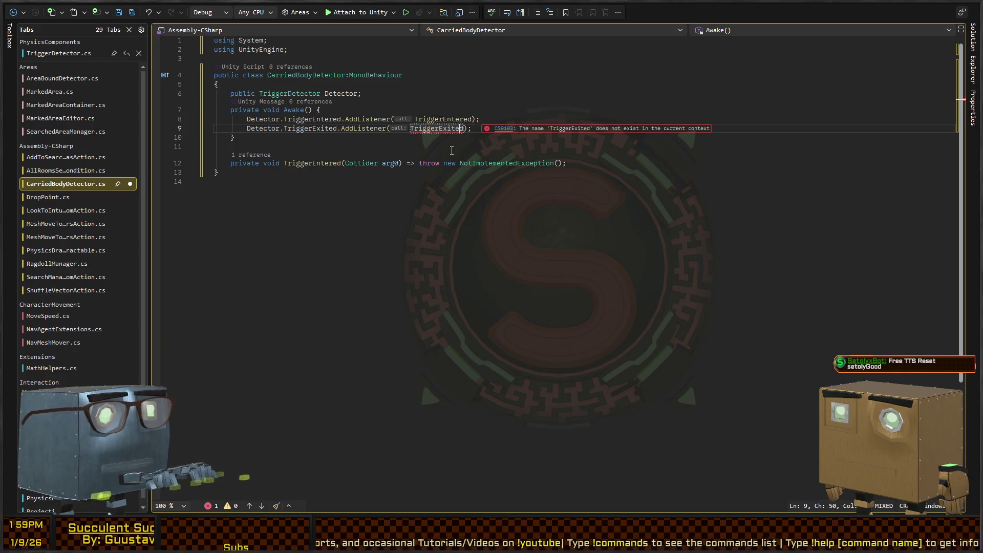
pyautogui.press('Right')
pyautogui.hotkey('ctrl', 's')
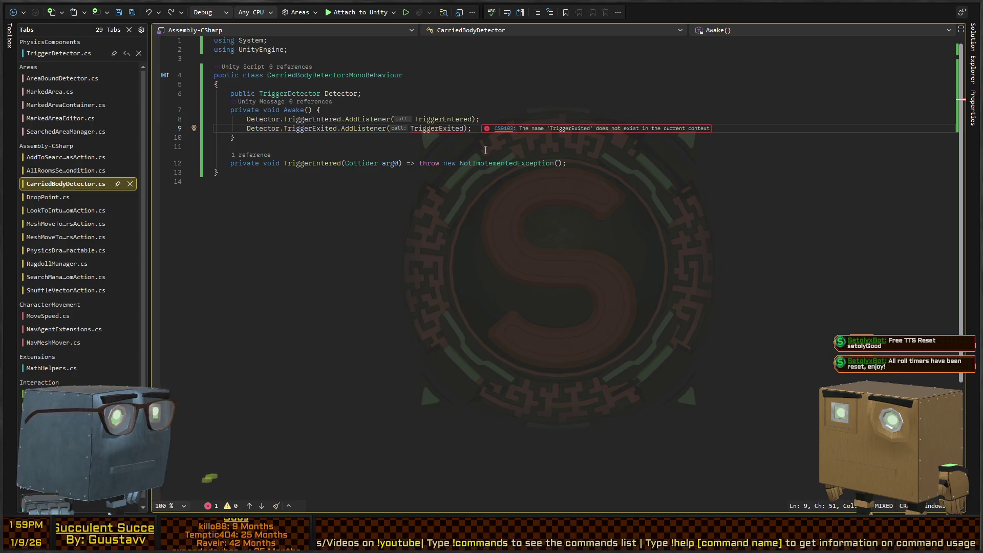
# Step: Generate the TriggerExited(Collider) handler and replace its throw body with empty braces
pyautogui.hotkey('ctrl', '.')
pyautogui.press('Return')
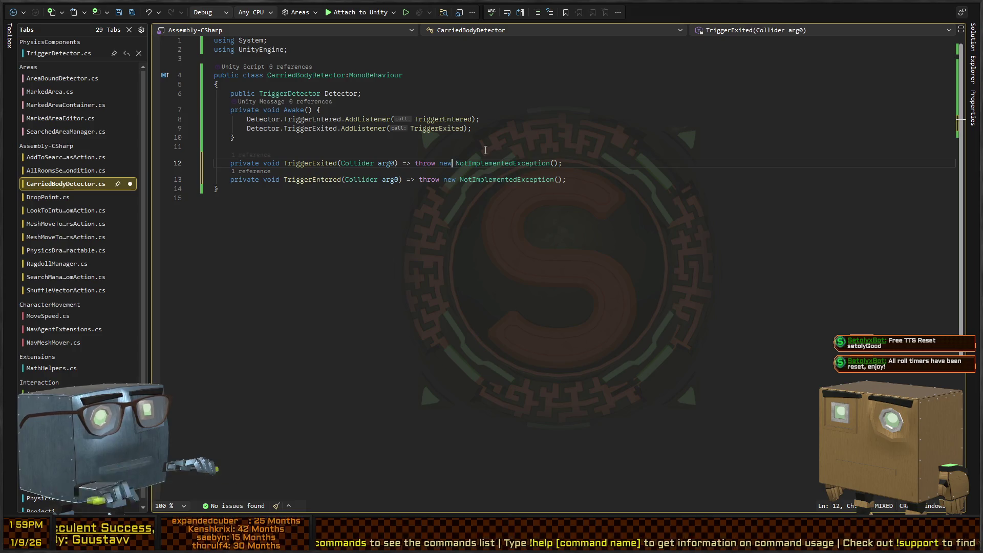
pyautogui.hotkey('shift', 'End')
pyautogui.press('Delete')
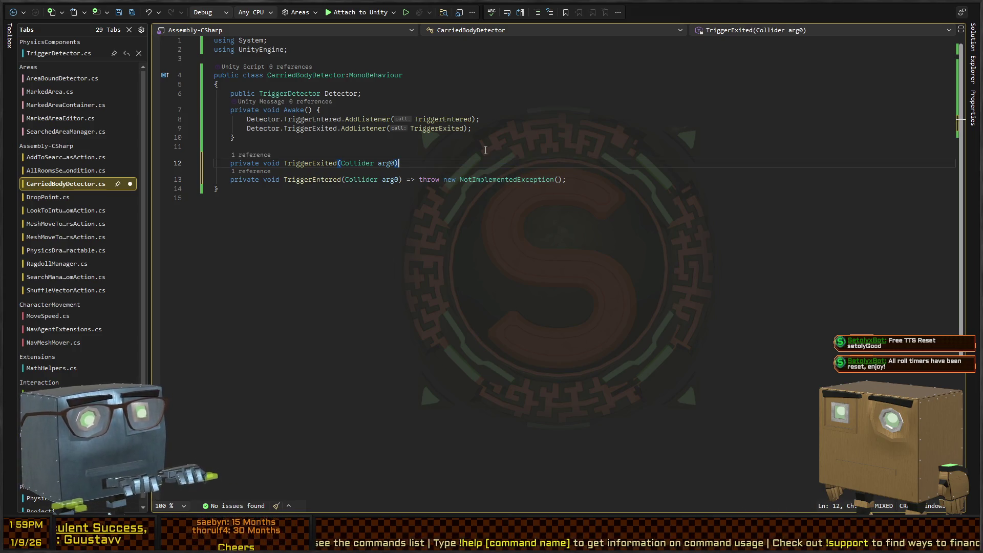
pyautogui.write('{')
pyautogui.press('Return')
# Step: Replace the TriggerEntered handler's throw body with empty braces as well
pyautogui.press('Down')
pyautogui.press('Down')
pyautogui.hotkey('ctrl', 'Right')
pyautogui.hotkey('ctrl', 'Right')
pyautogui.hotkey('ctrl', 'Right')
pyautogui.hotkey('shift', 'End')
pyautogui.press('Delete')
pyautogui.write('{')
pyautogui.press('Return')
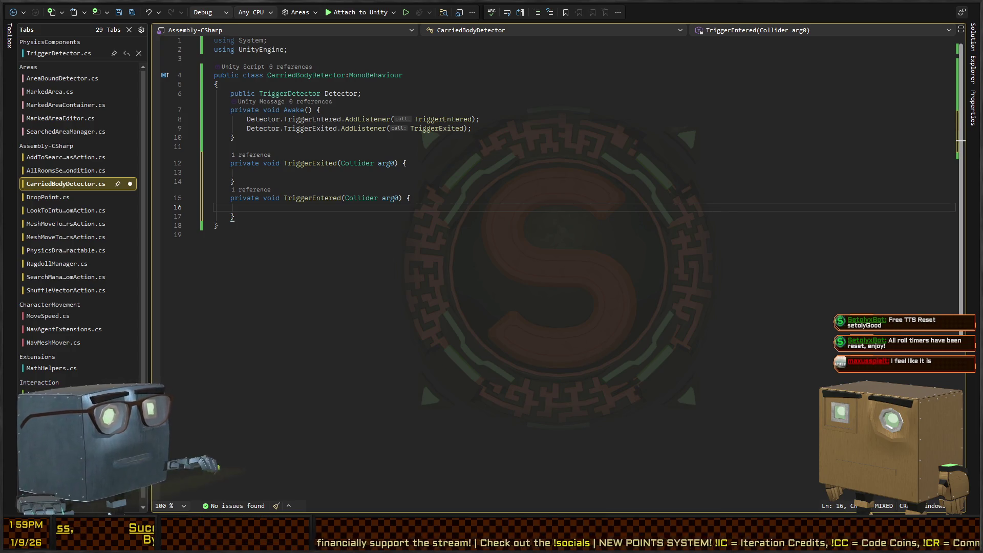
# Step: Insert a blank line above the Detector field and start an arg0 condition in TriggerExited
pyautogui.click(542, 180)
pyautogui.press('Up')
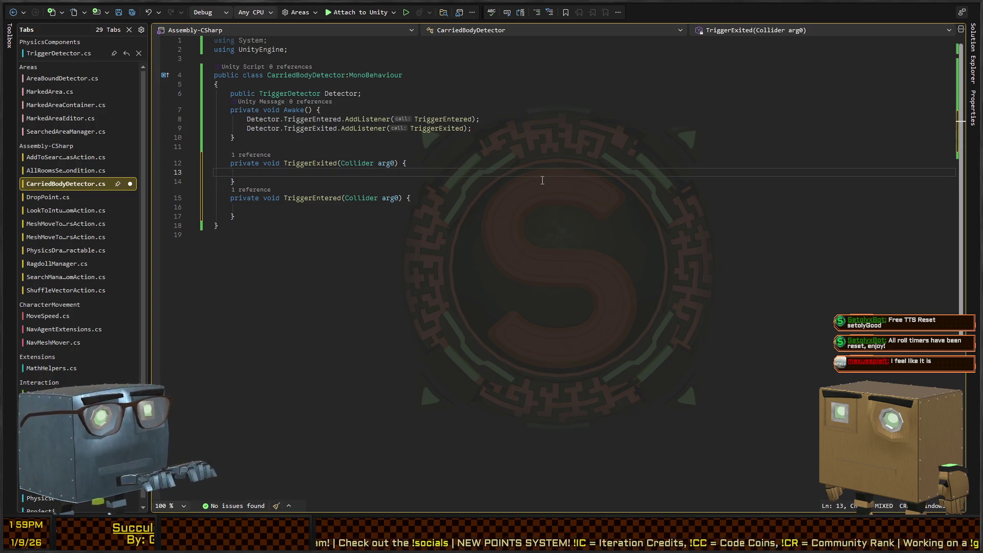
pyautogui.press('Up')
pyautogui.press('Up')
pyautogui.press('Up')
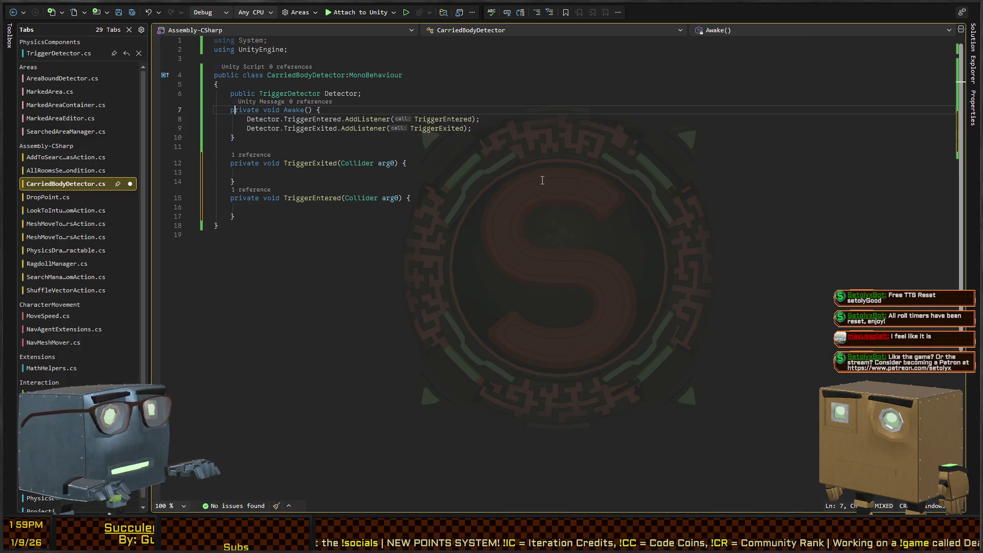
pyautogui.press('Up')
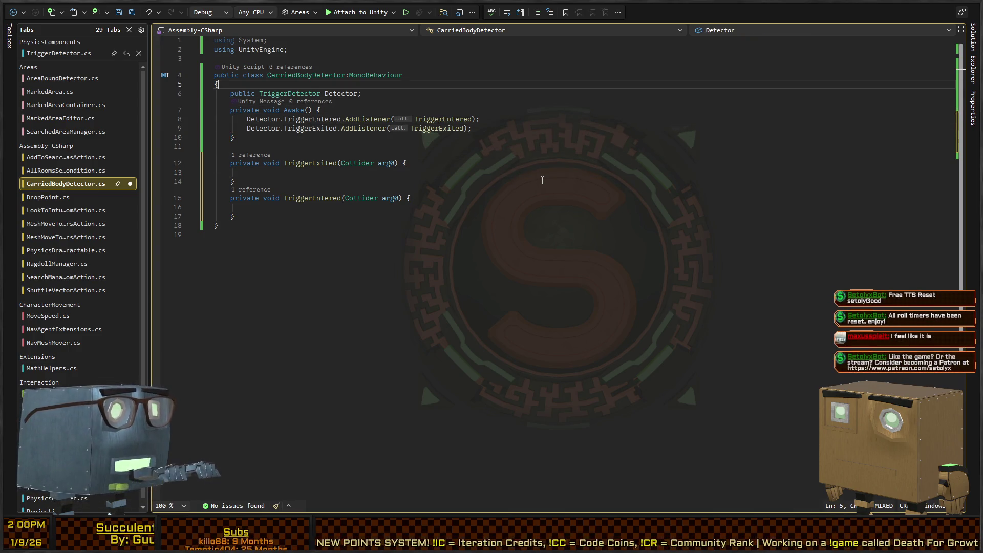
pyautogui.press('Return')
pyautogui.press('Down')
pyautogui.press('Down')
pyautogui.press('Down')
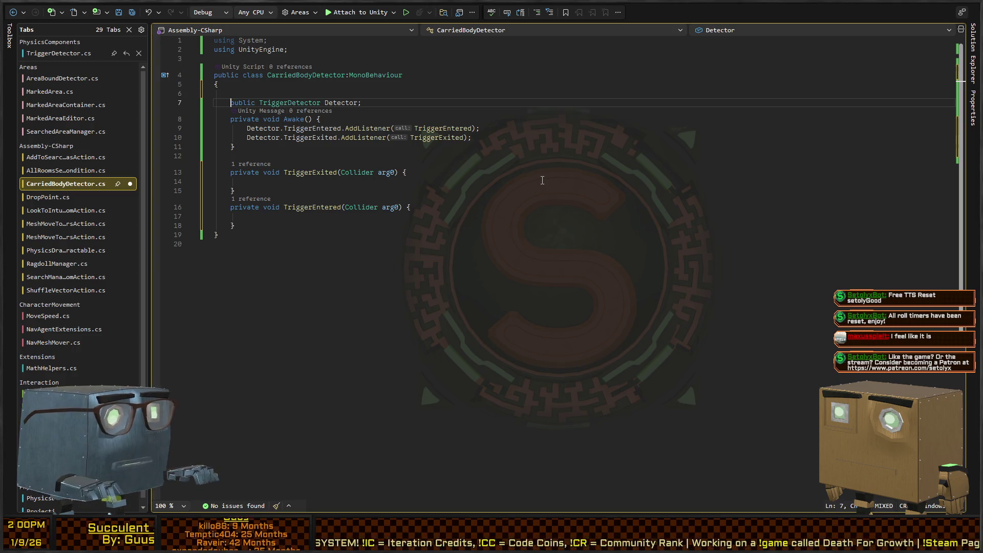
pyautogui.press('Up')
pyautogui.press('Up')
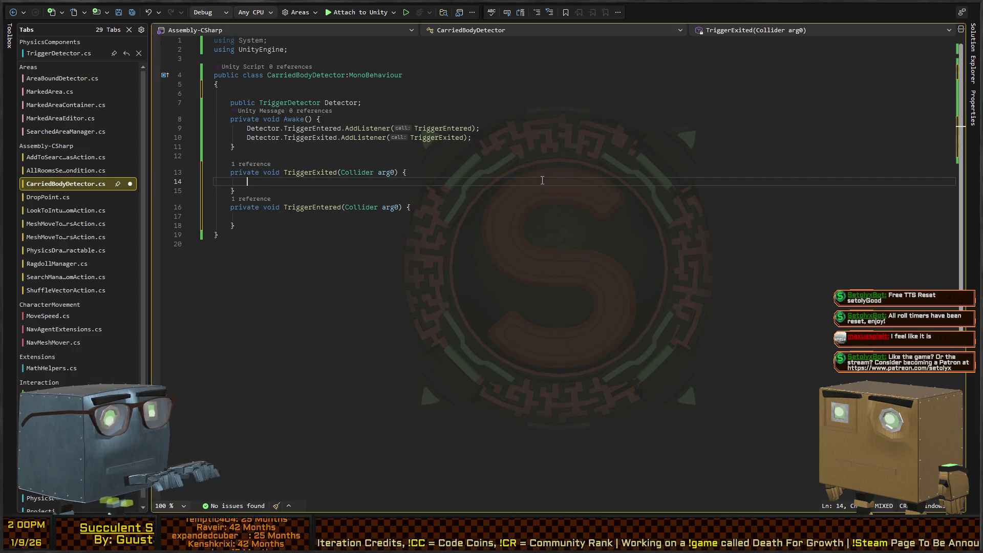
pyautogui.write('if(arg0.')
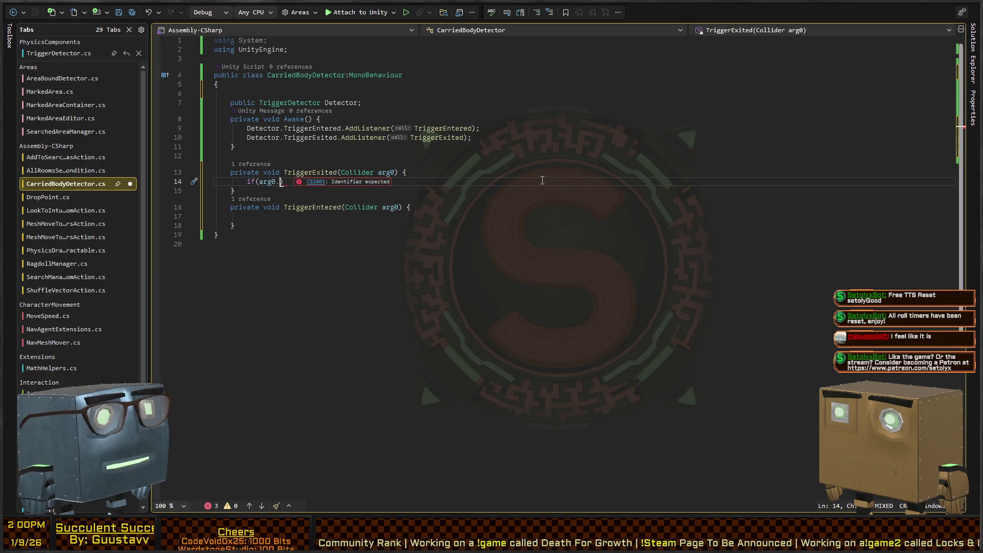
# Step: Write 'if(!CorpseMarker.Instances.TryGetValue(arg0.gameObject,out var found)) return;' in TriggerExited, then open CorpseMarker
pyautogui.press('BackSpace')
pyautogui.press('BackSpace')
pyautogui.press('BackSpace')
pyautogui.write('CorpseMarker.Instances.TryGetValue(arg0.gameObject,out var fo')
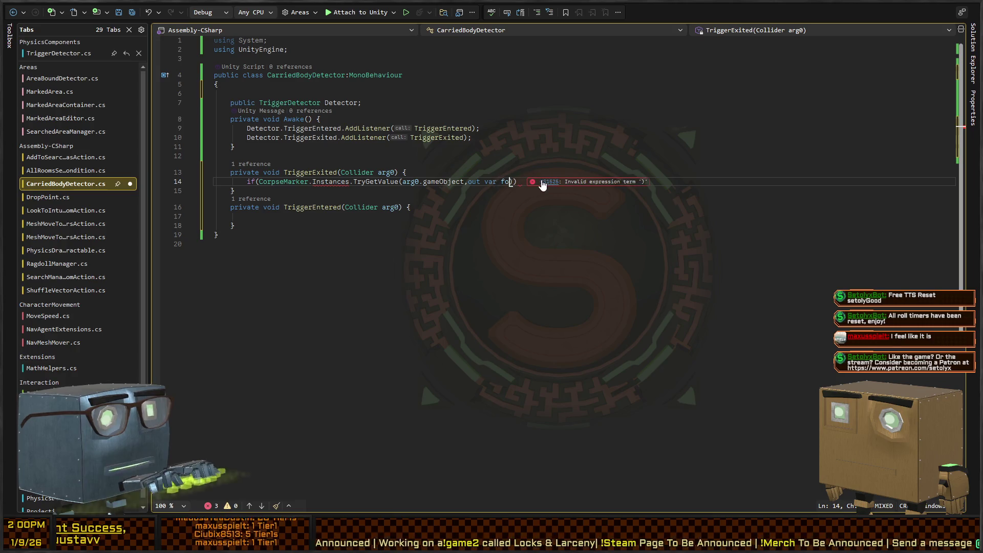
pyautogui.write('und')
pyautogui.scroll(-1, 542, 183)
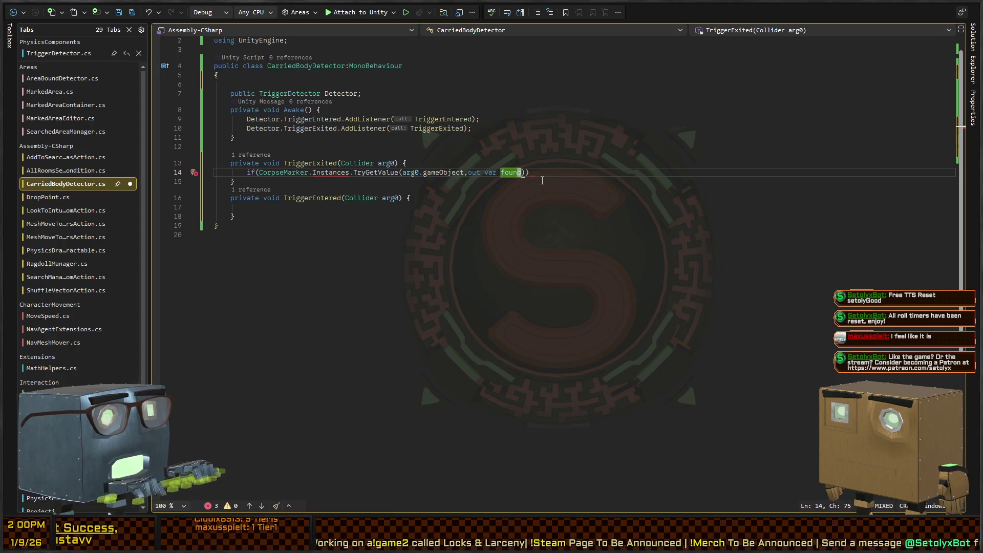
pyautogui.press('Home')
pyautogui.press('Right')
pyautogui.press('Right')
pyautogui.press('Right')
pyautogui.write('!')
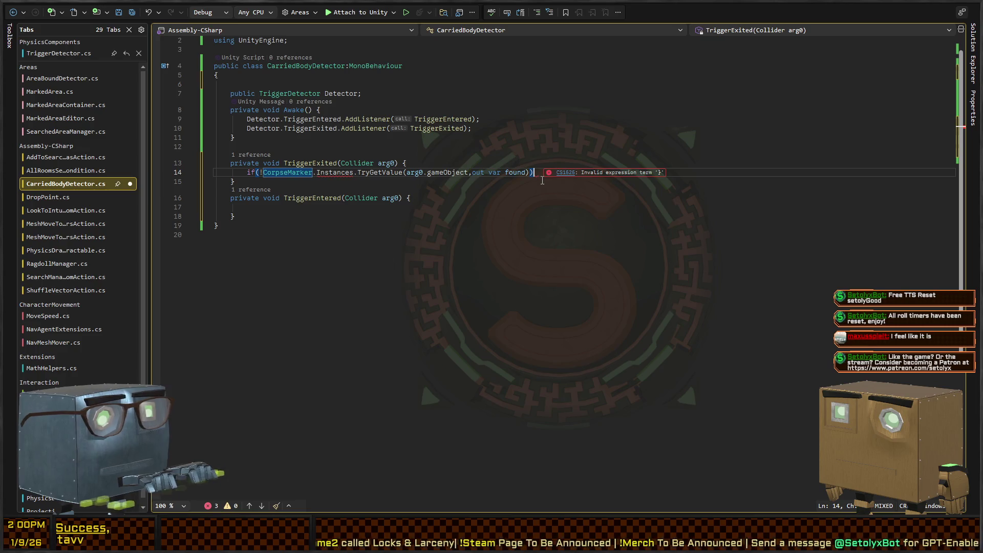
pyautogui.write(' return;')
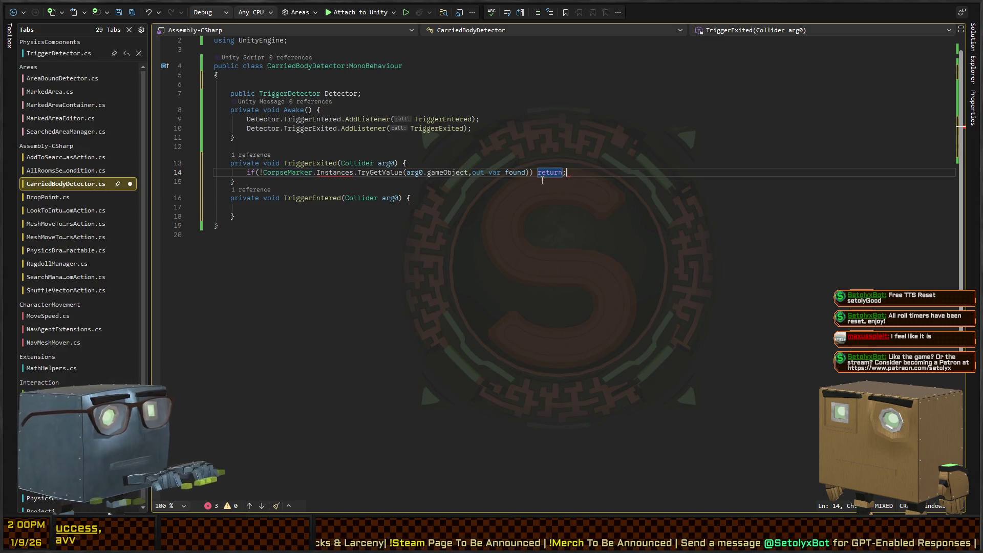
pyautogui.keyDown('ctrl'); pyautogui.click(287, 172); pyautogui.keyUp('ctrl')
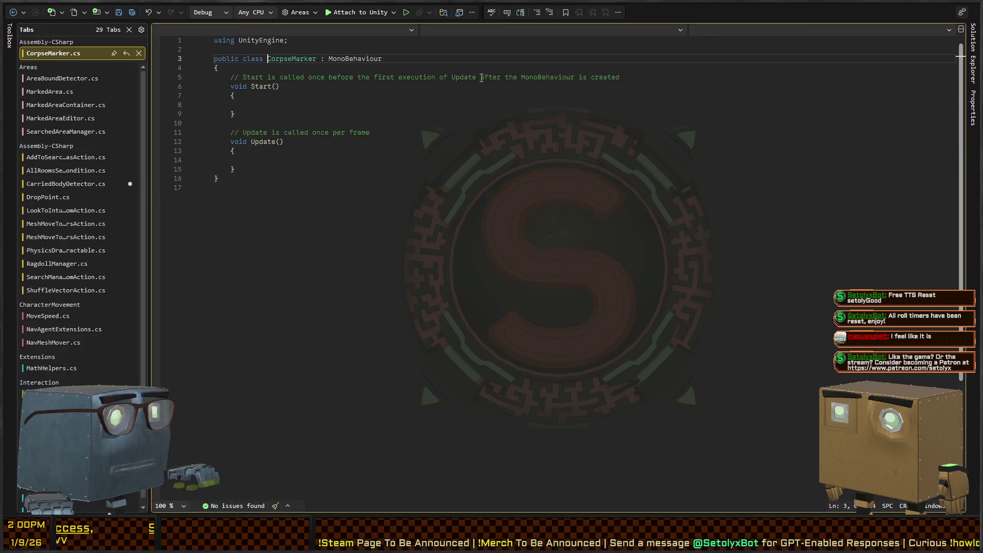
# Step: Replace the template Start/Update methods with 'public static Dictionary<GameObject,CorpseMarker> Instances = new();'
pyautogui.hotkey('shift', 'Down')
pyautogui.hotkey('shift', 'Down')
pyautogui.hotkey('shift', 'Down')
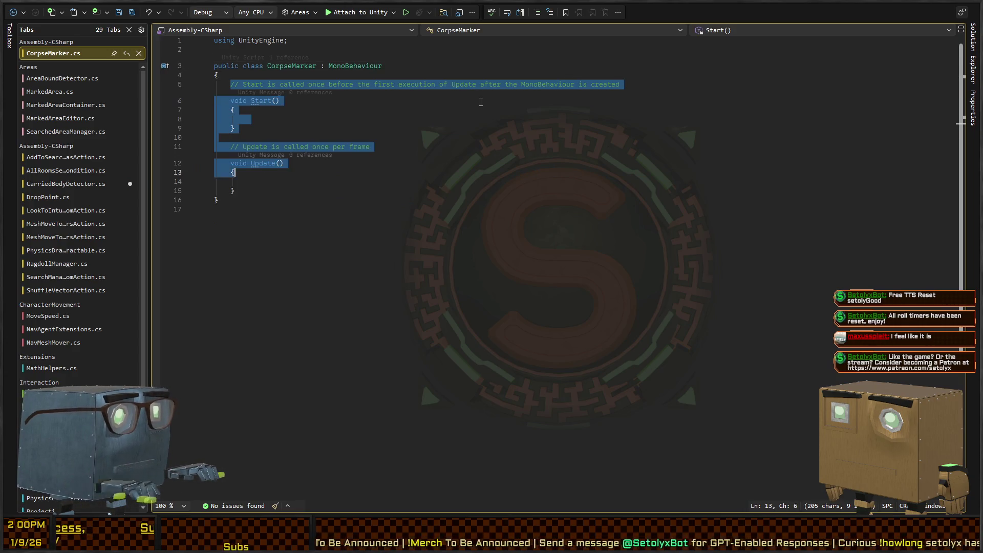
pyautogui.press('Delete')
pyautogui.write('blic s')
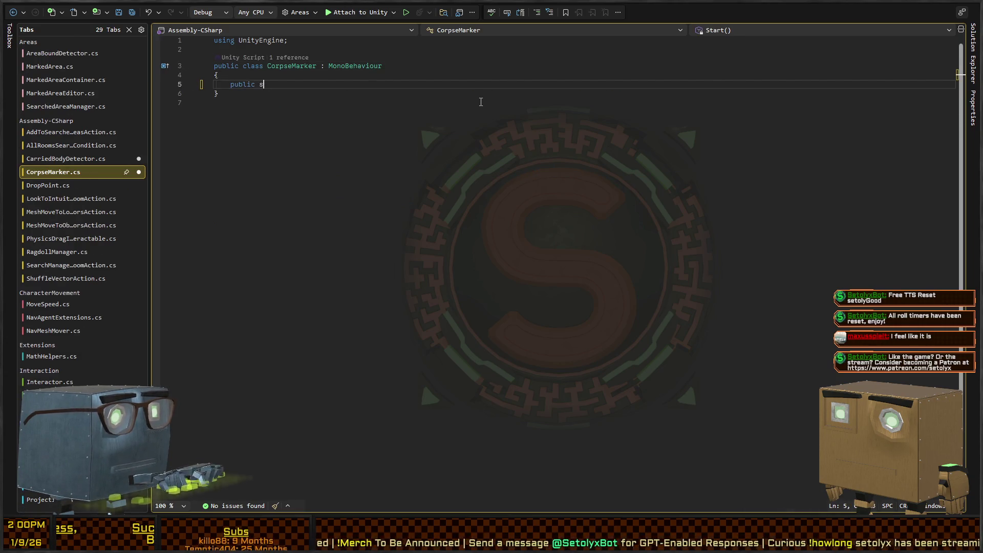
pyautogui.write('tatictionary')
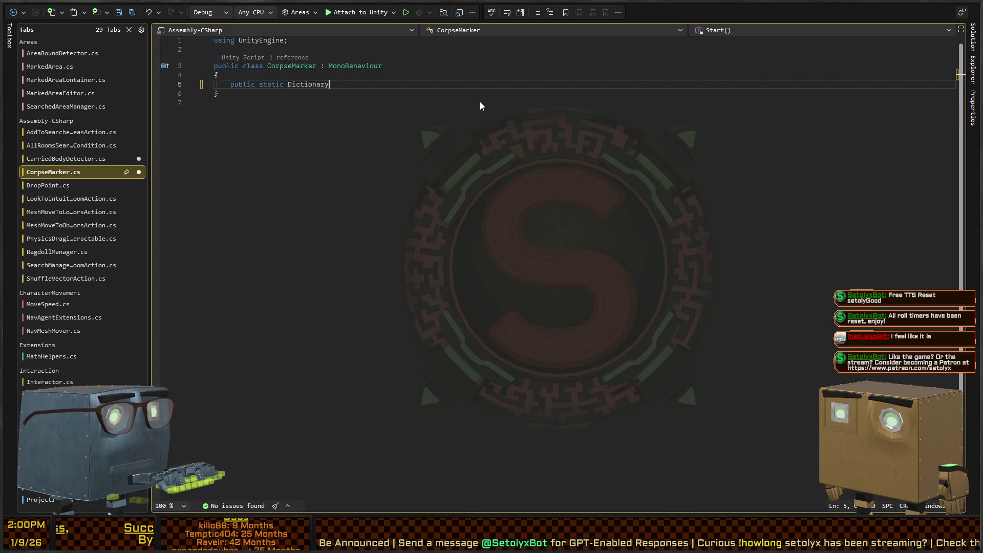
pyautogui.write('<Corp')
pyautogui.press('BackSpace')
pyautogui.press('BackSpace')
pyautogui.press('BackSpace')
pyautogui.write('GameObj')
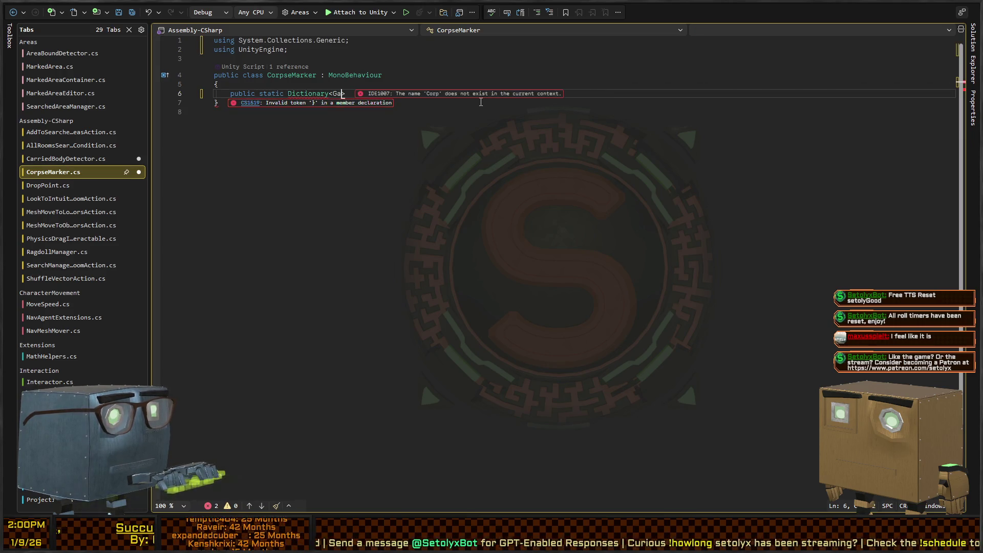
pyautogui.write('ect,Corps')
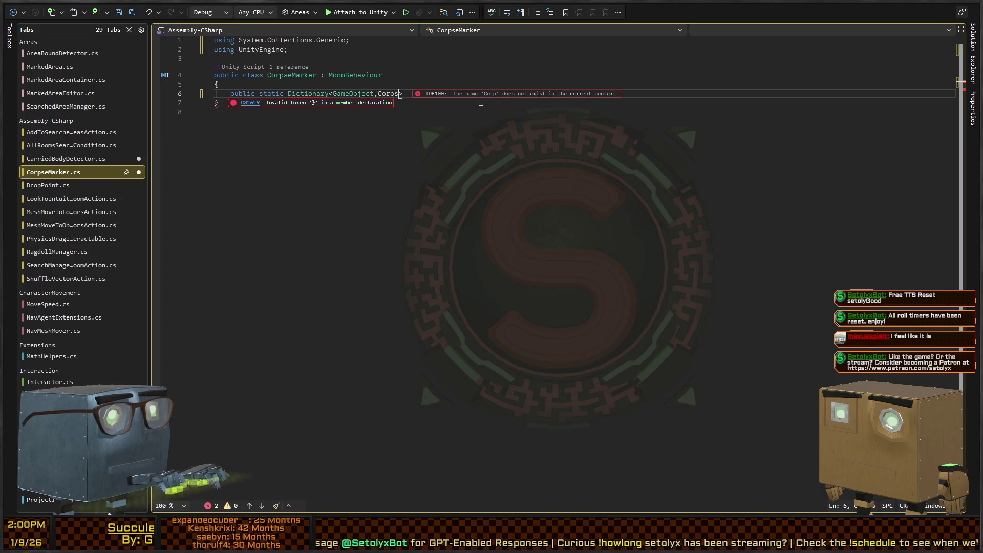
pyautogui.write('eMarker> I')
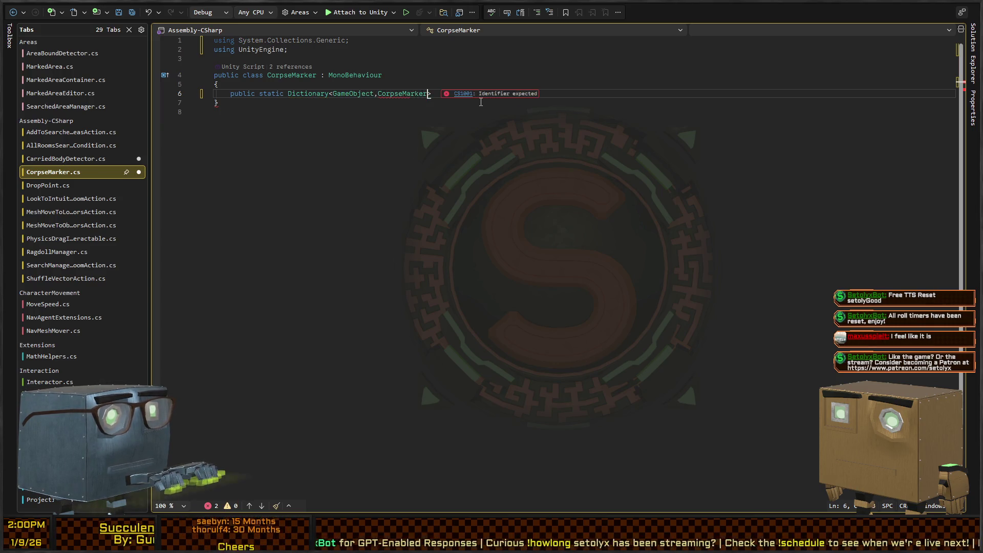
pyautogui.write('nstances')
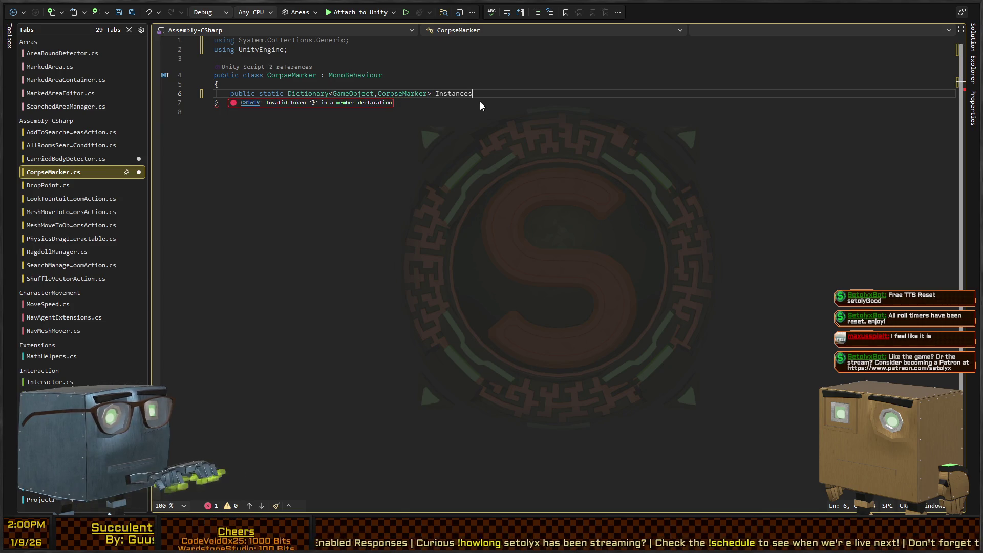
pyautogui.write(' = new();')
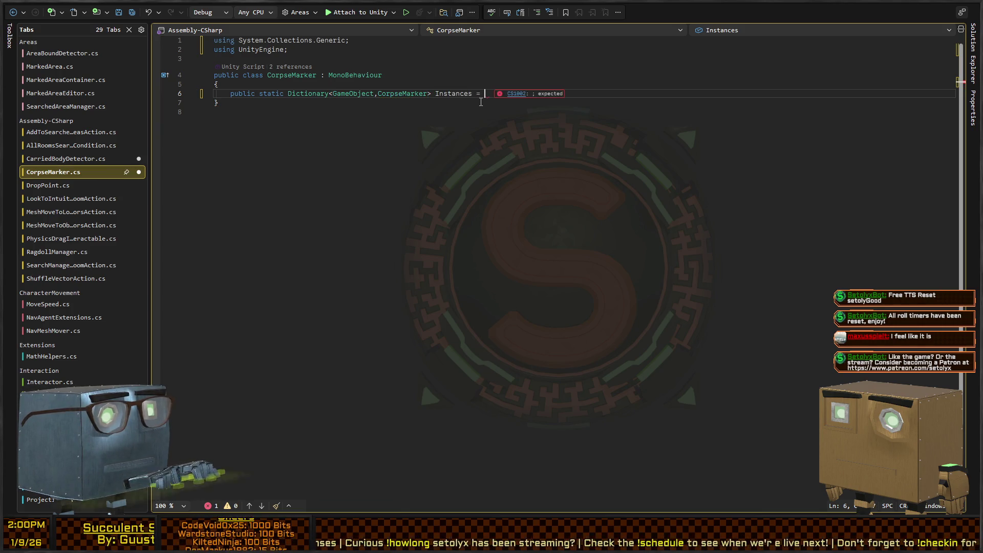
# Step: Add an OnDestroy that calls Instances.Remove(gameObject) inside a try/catch
pyautogui.press('Return')
pyautogui.press('Return')
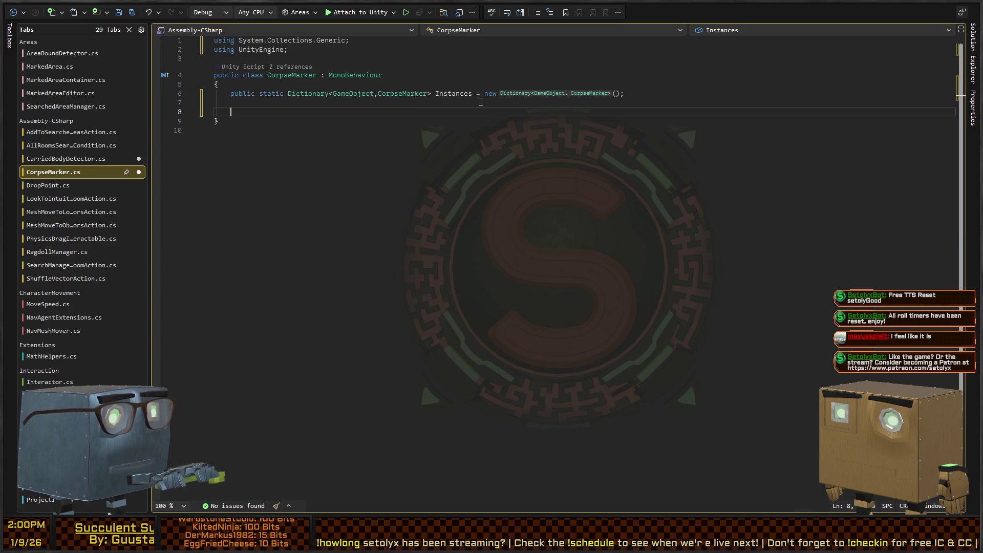
pyautogui.write('ona')
pyautogui.press('BackSpace')
pyautogui.press('BackSpace')
pyautogui.write('d OnDes')
pyautogui.press('Tab')
pyautogui.write('Instances')
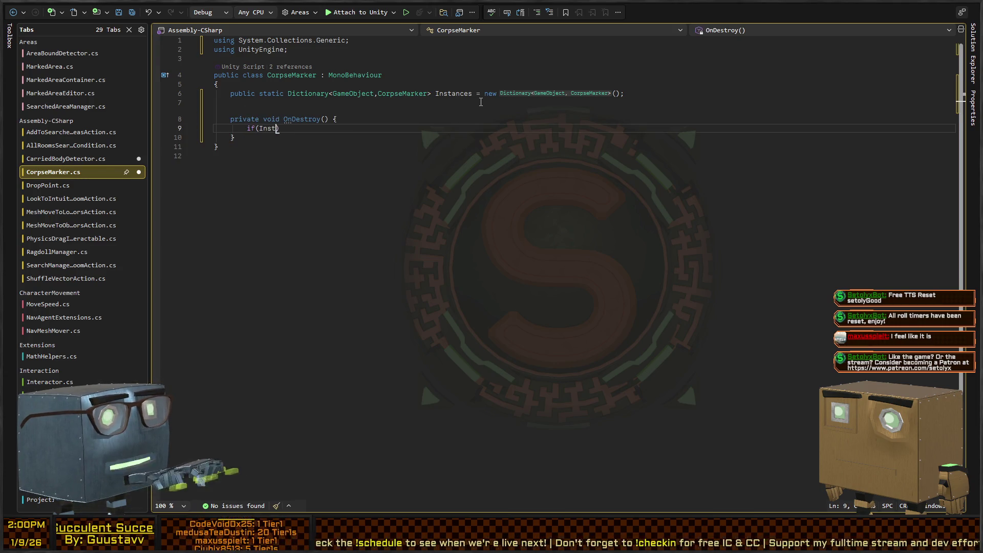
pyautogui.write(' not null)Insta')
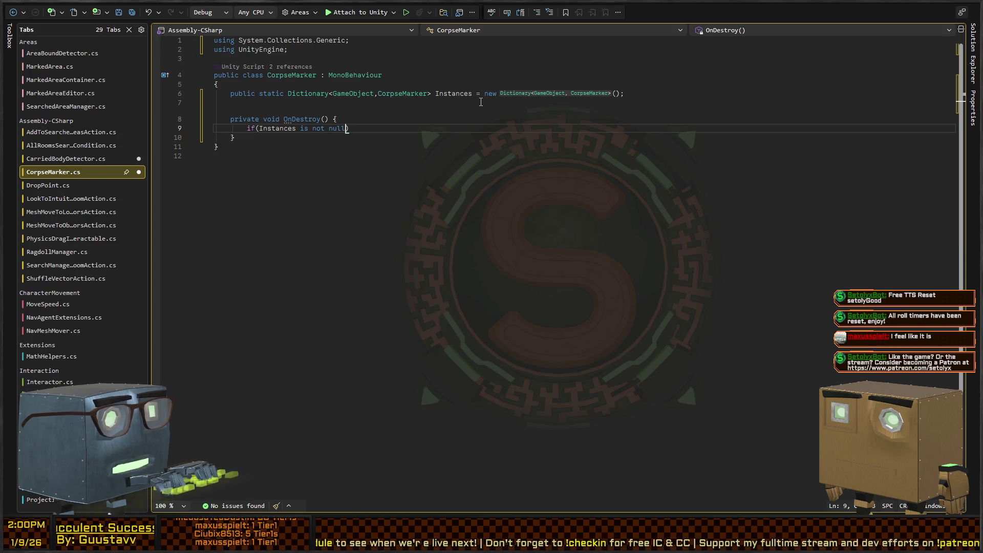
pyautogui.write('nces.Try')
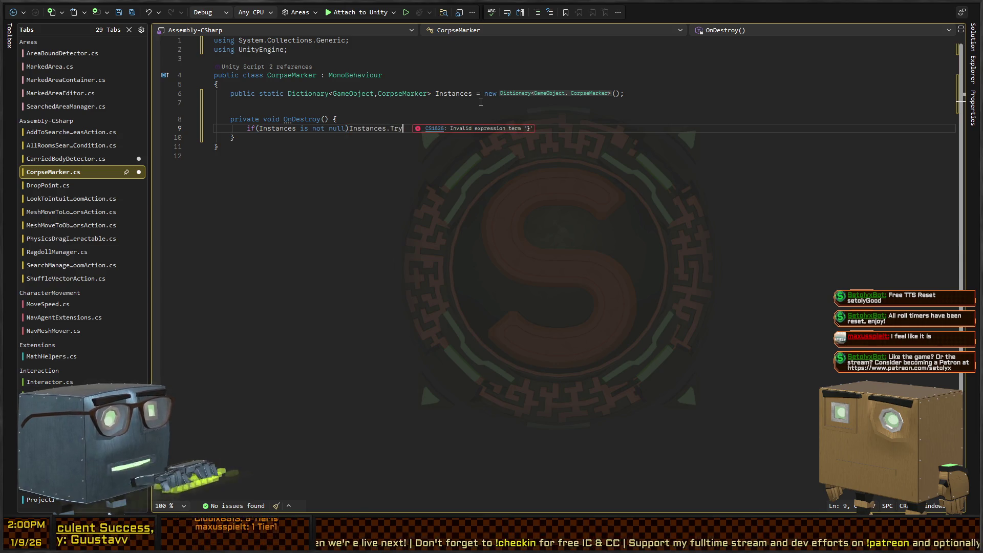
pyautogui.press('BackSpace')
pyautogui.press('BackSpace')
pyautogui.press('BackSpace')
pyautogui.write('Remove')
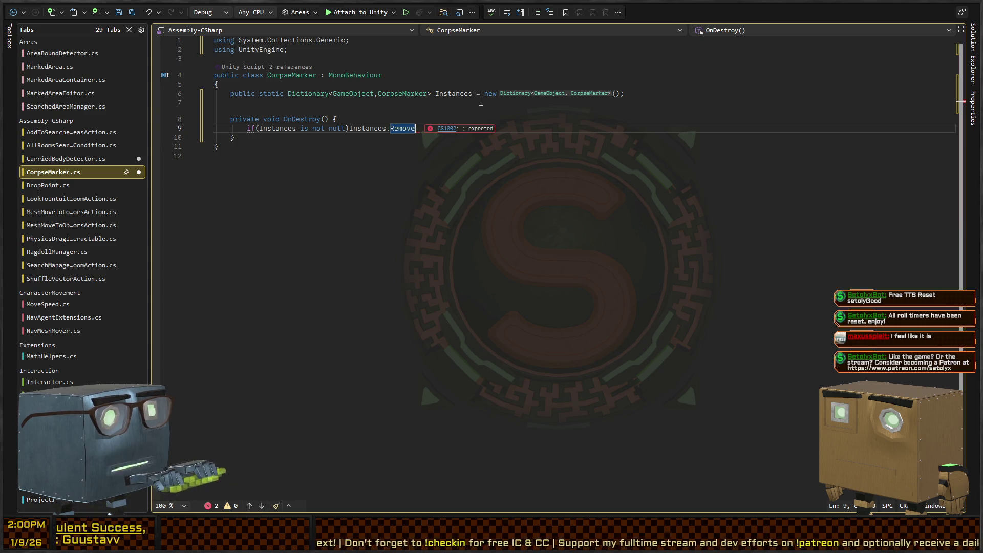
pyautogui.write('()gameObject')
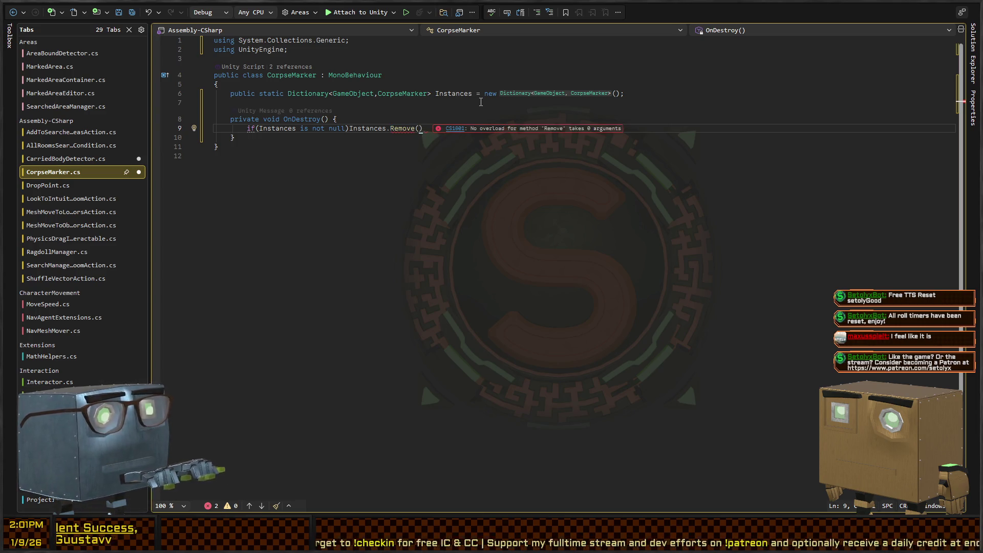
pyautogui.write(';')
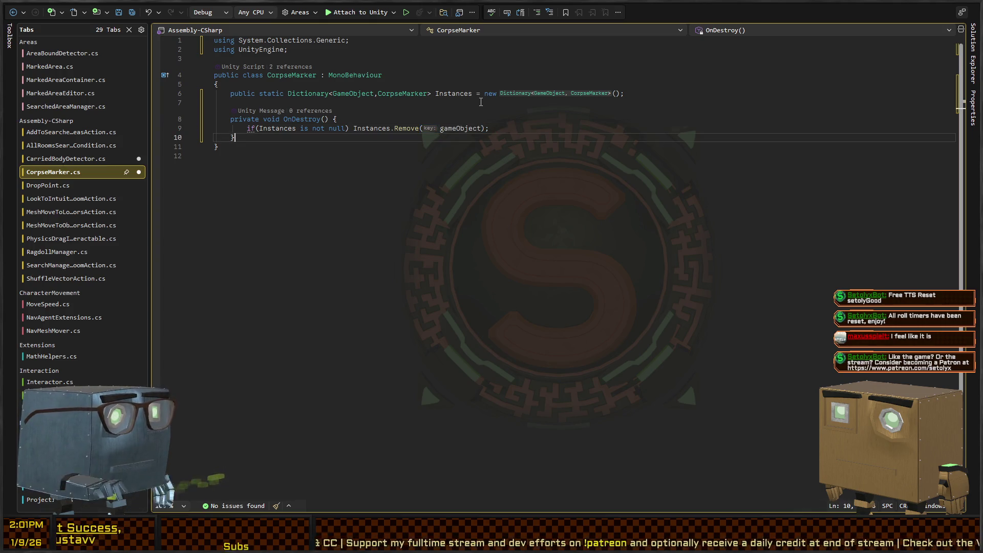
pyautogui.hotkey('ctrl', 'Left')
pyautogui.hotkey('ctrl', 'Left')
pyautogui.hotkey('ctrl', 'Left')
pyautogui.write('try {')
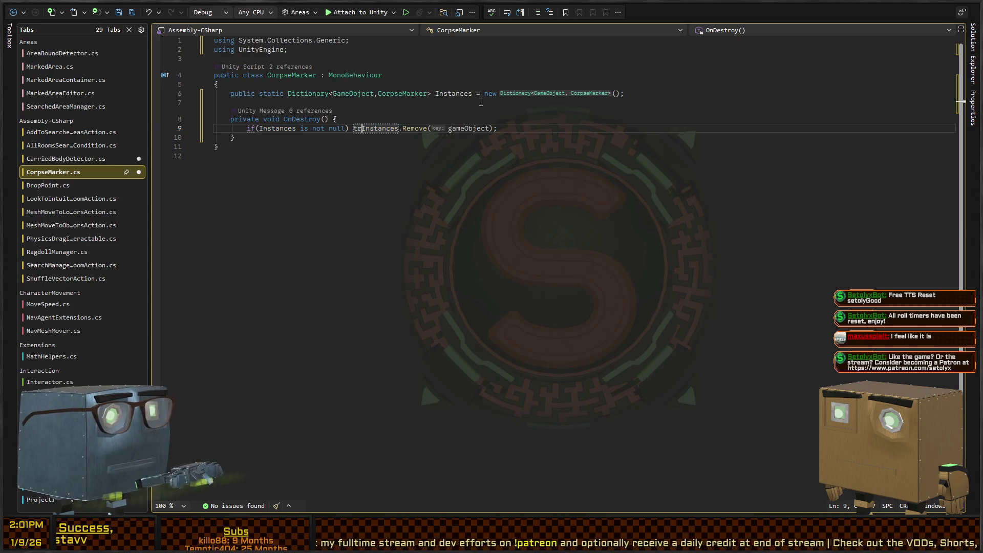
pyautogui.press('End')
pyautogui.write('} catch {')
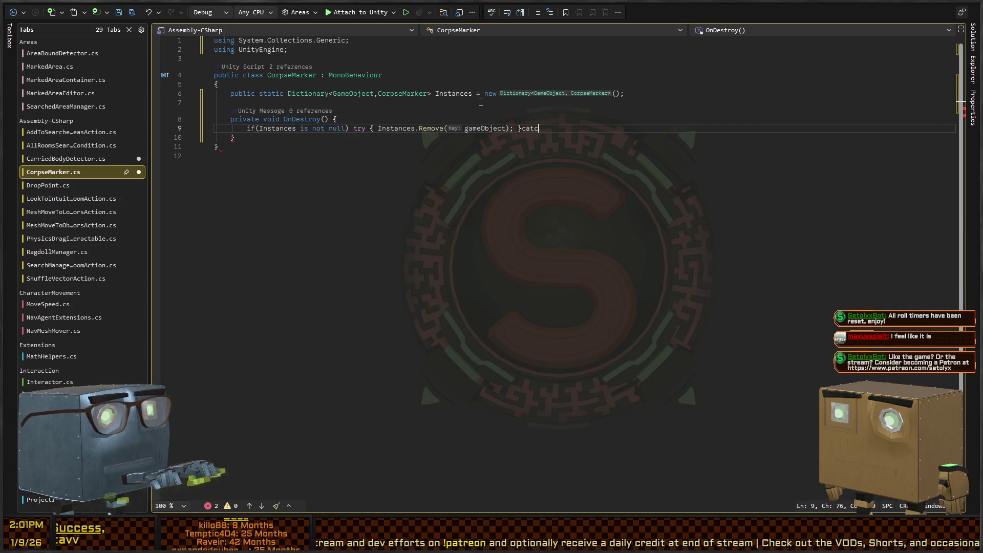
pyautogui.press('Down')
pyautogui.press('Down')
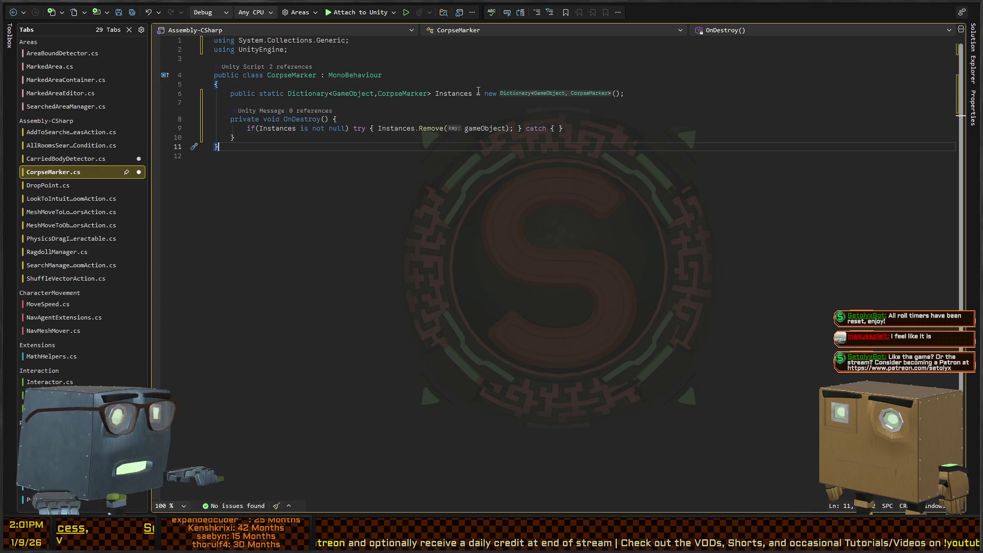
pyautogui.click(679, 126)
# Step: Add an Awake that initialises Instances with ??= and sets Instances[gameObject]=this, then save
pyautogui.hotkey('ctrl', 'z')
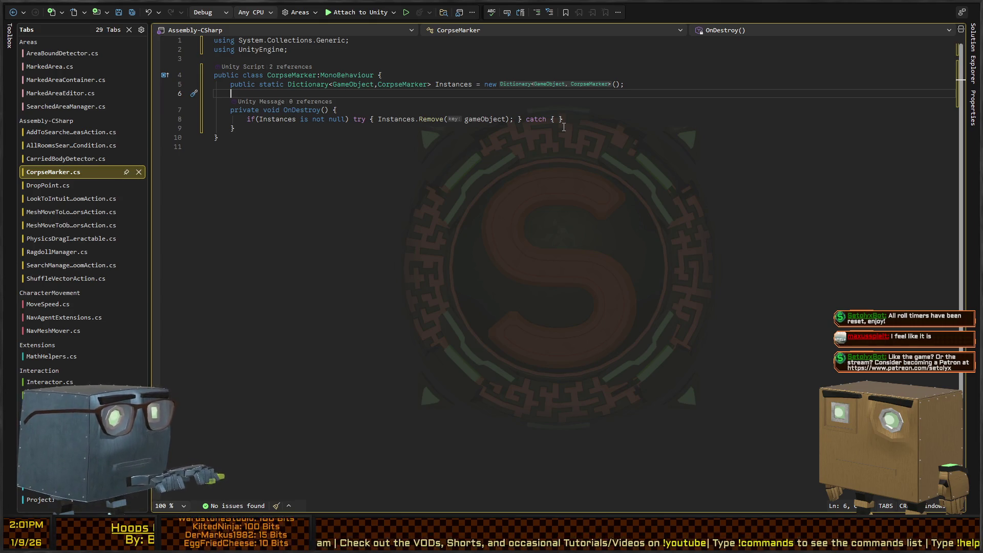
pyautogui.press('Return')
pyautogui.press('Return')
pyautogui.press('Up')
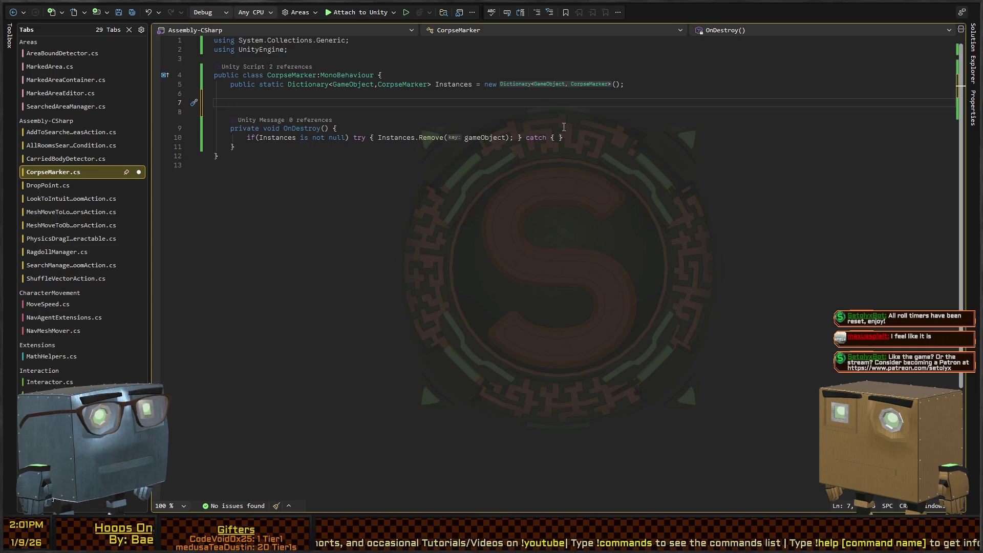
pyautogui.press('Tab')
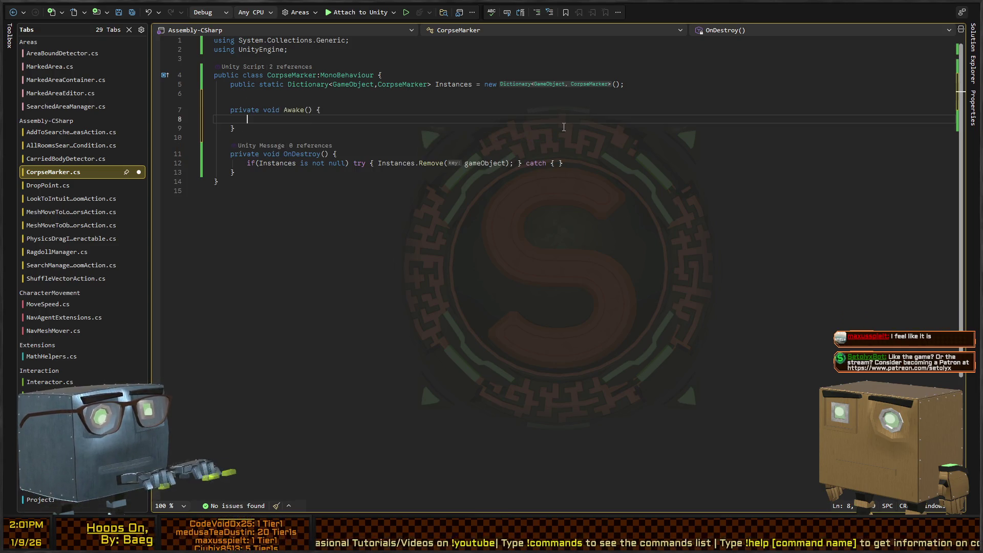
pyautogui.write('=new();')
pyautogui.press('Tab')
pyautogui.press('Return')
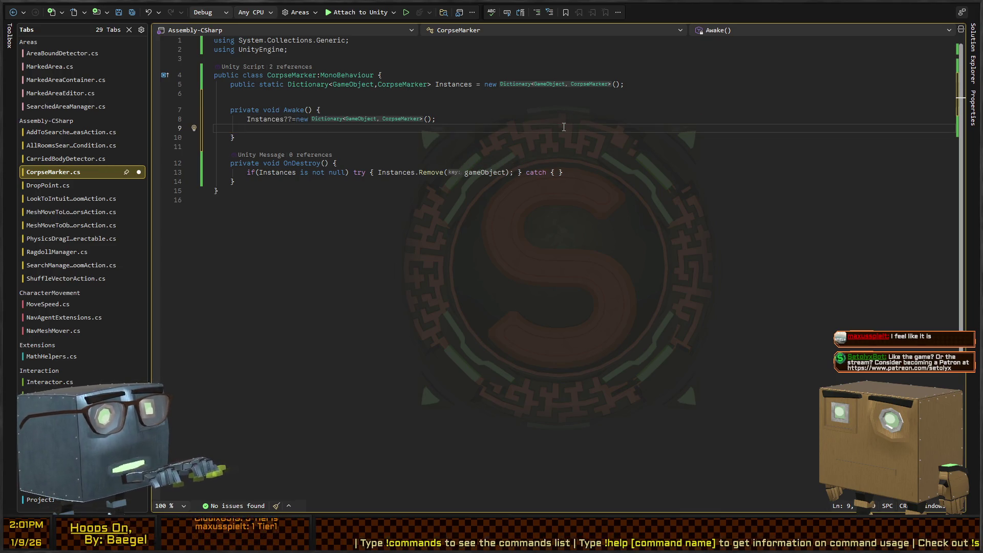
pyautogui.write('Instances')
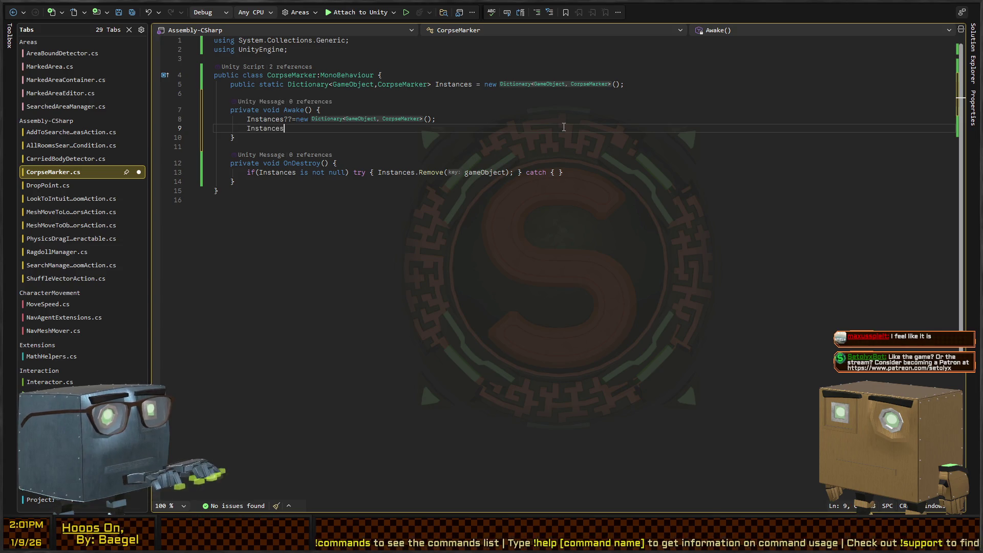
pyautogui.write('[gameObject]=')
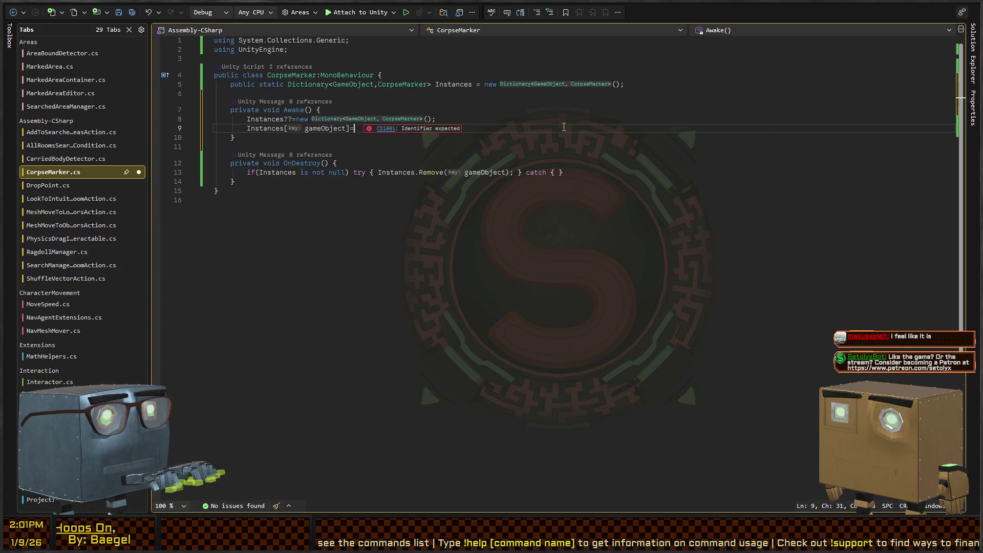
pyautogui.write('this;')
pyautogui.hotkey('ctrl', 's')
pyautogui.hotkey('ctrl', 'Tab')
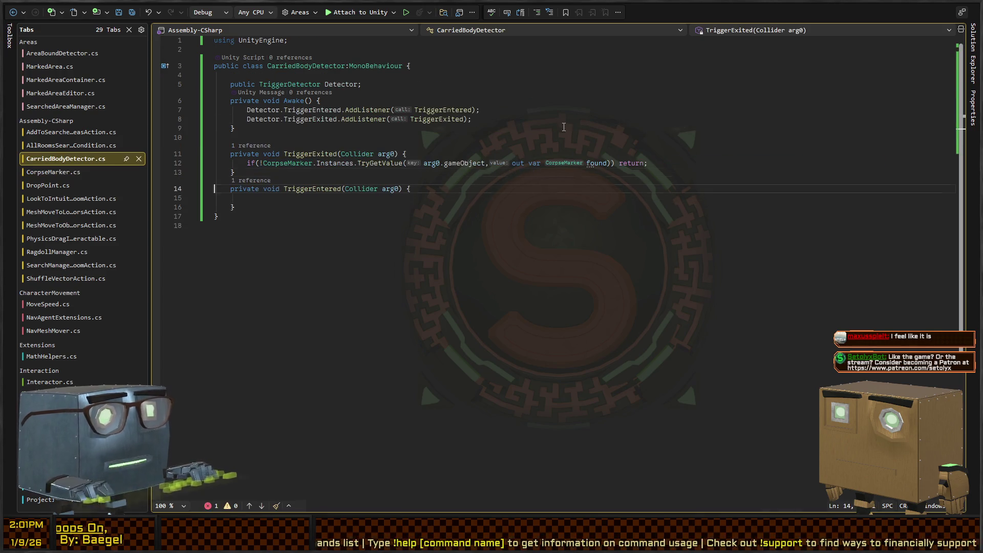
# Step: Add a negated found.Carried condition on a new line 13 inside TriggerExited
pyautogui.press('Down')
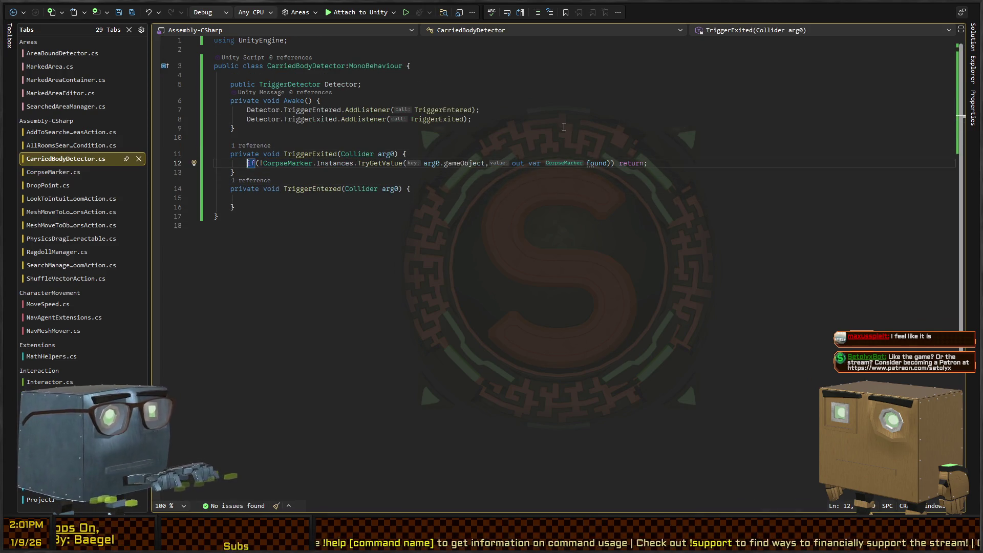
pyautogui.press('End')
pyautogui.press('Down')
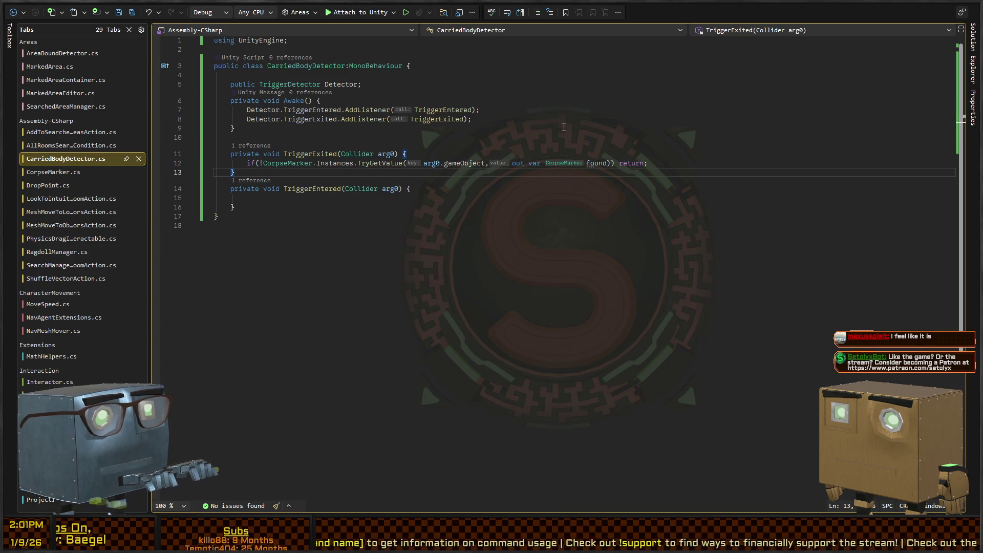
pyautogui.press('Down')
pyautogui.press('Up')
pyautogui.hotkey('ctrl', 'Return')
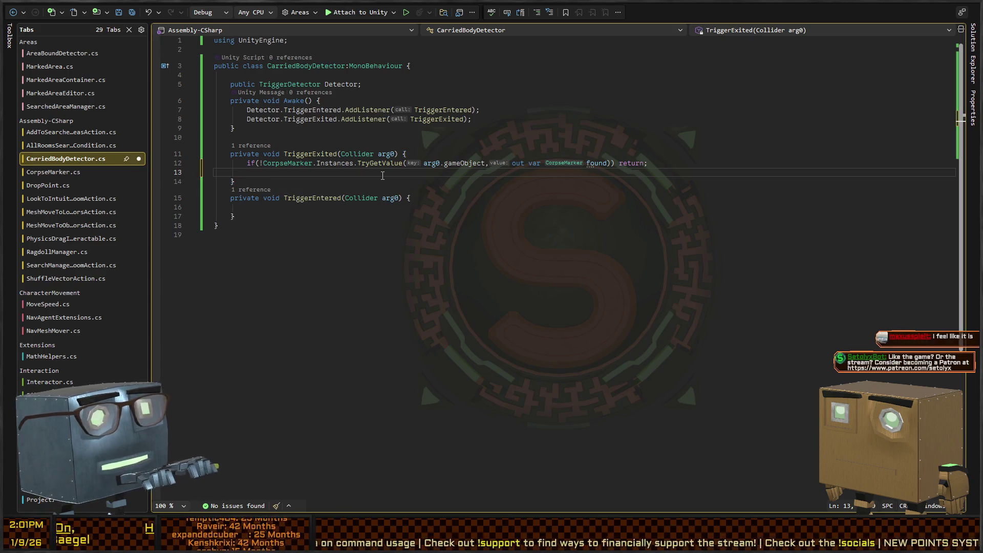
pyautogui.write('if(found.Carried)')
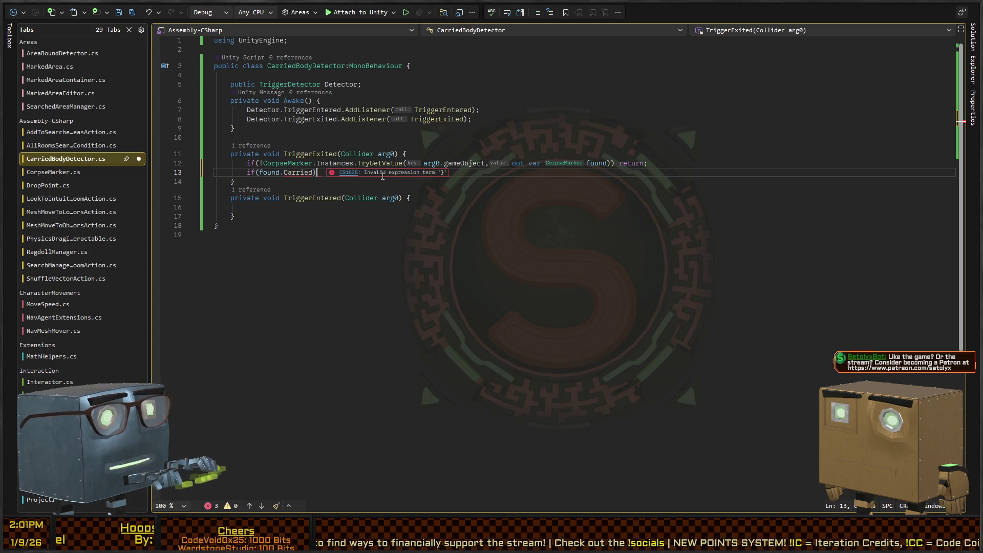
pyautogui.write('!')
pyautogui.press('End')
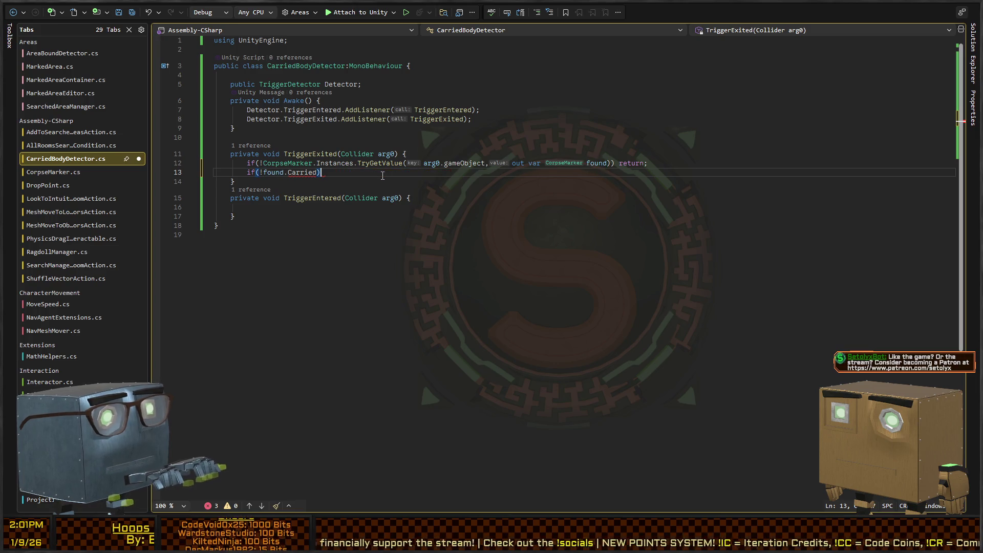
pyautogui.press('Left')
pyautogui.hotkey('ctrl', 'shift', 'Left')
pyautogui.hotkey('ctrl', 'shift', 'Left')
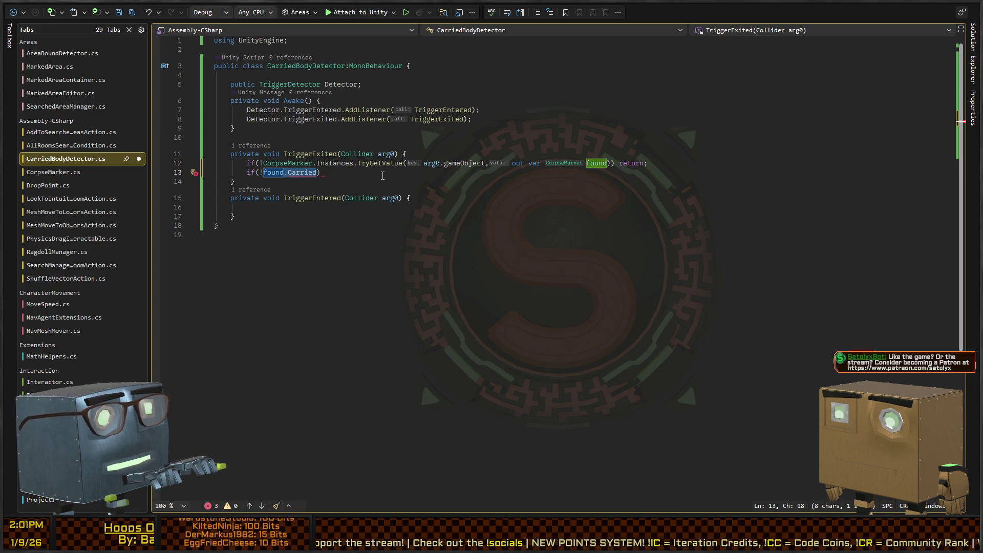
# Step: Complete the guard as 'if(!found.Carried) return;' and switch to CorpseMarker.cs
pyautogui.press('End')
pyautogui.write('return;')
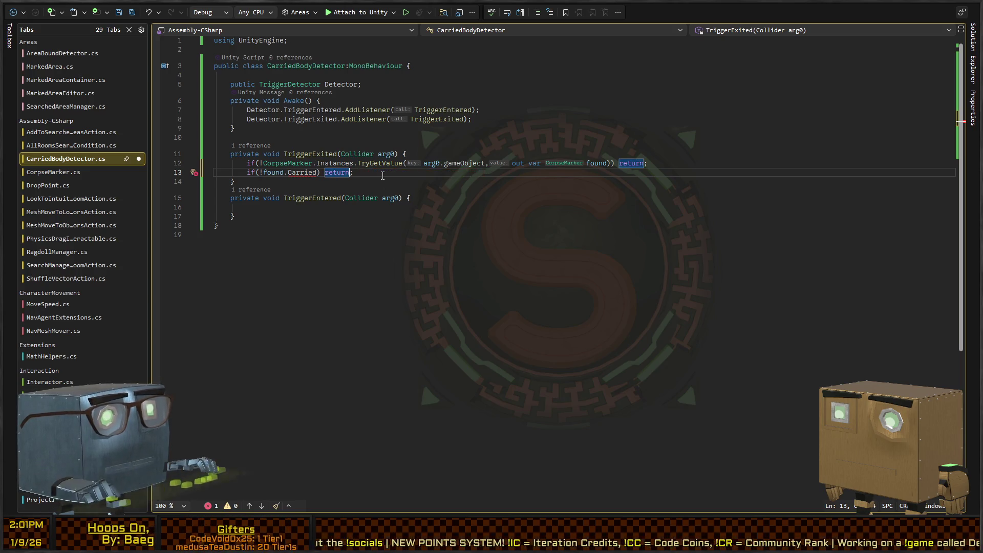
pyautogui.hotkey('ctrl', 'Left')
pyautogui.hotkey('ctrl', 'Left')
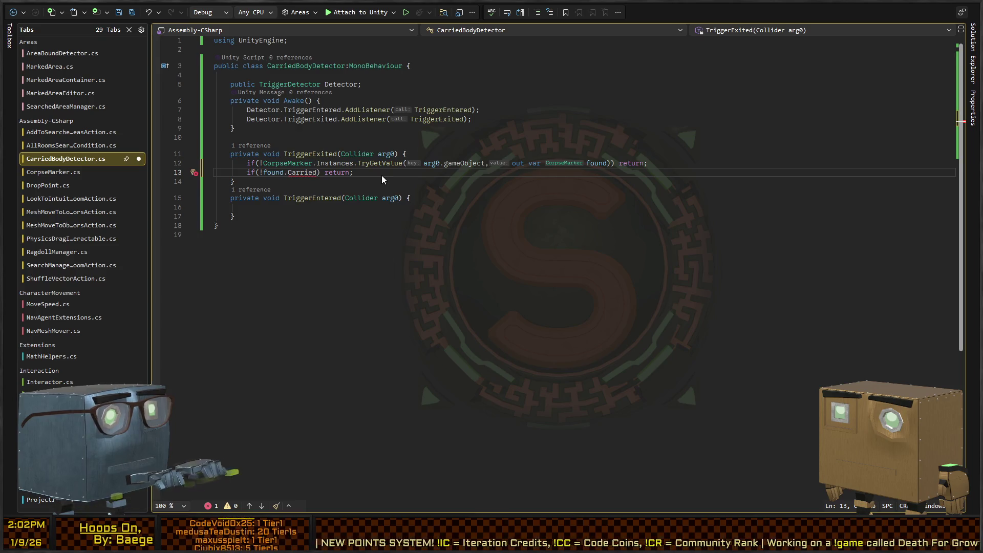
pyautogui.hotkey('ctrl', 'Tab')
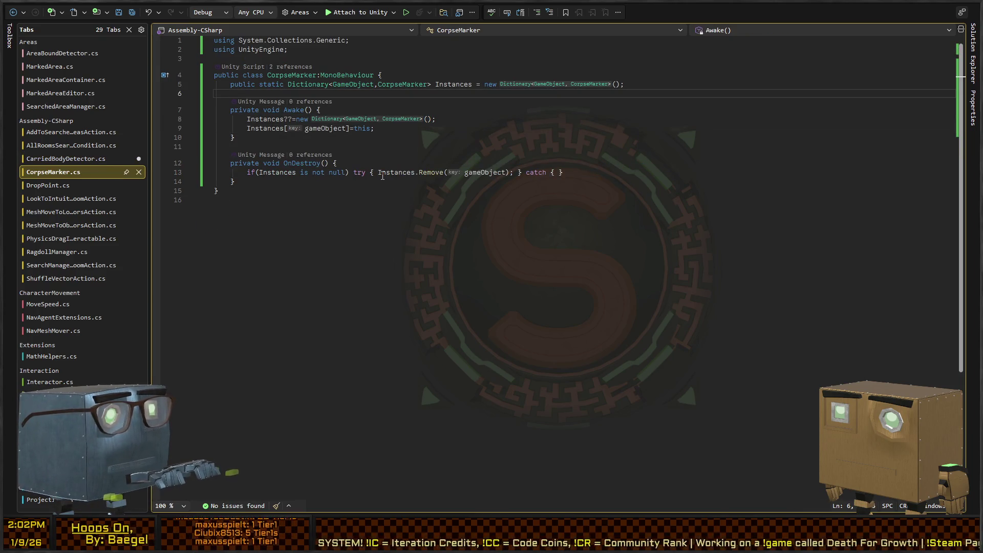
# Step: Start a 'private' field on line 6 of CorpseMarker.cs, delete the Interactable type name, and switch to Unity
pyautogui.write('private')
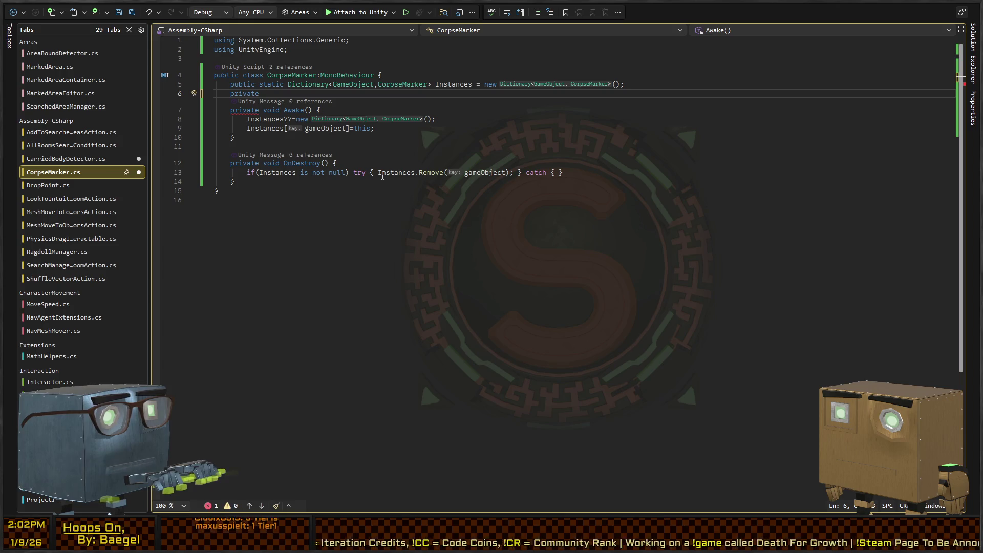
pyautogui.press('BackSpace')
pyautogui.press('BackSpace')
pyautogui.write('Interactable')
pyautogui.hotkey('ctrl', 'shift', 'Left')
pyautogui.press('BackSpace')
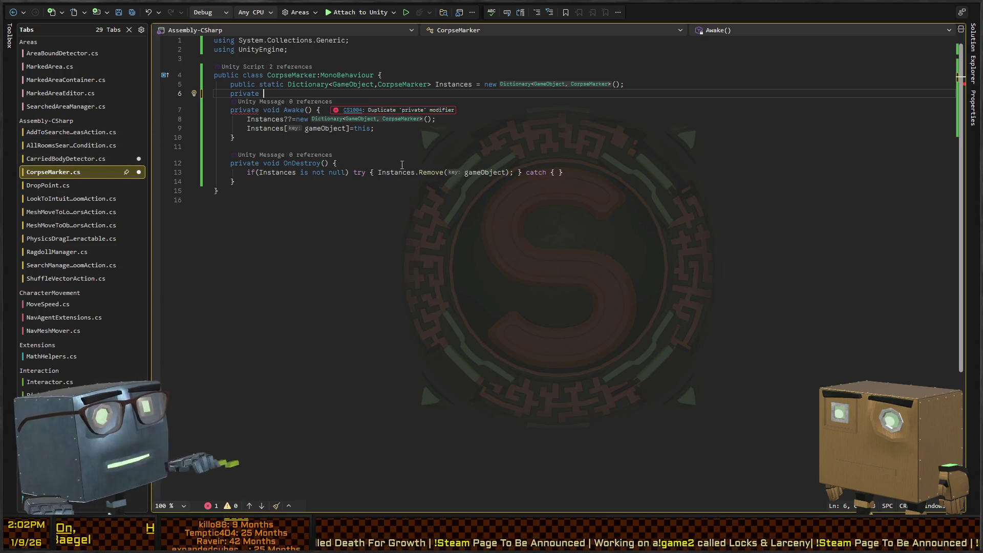
pyautogui.hotkey('alt', 'Tab')
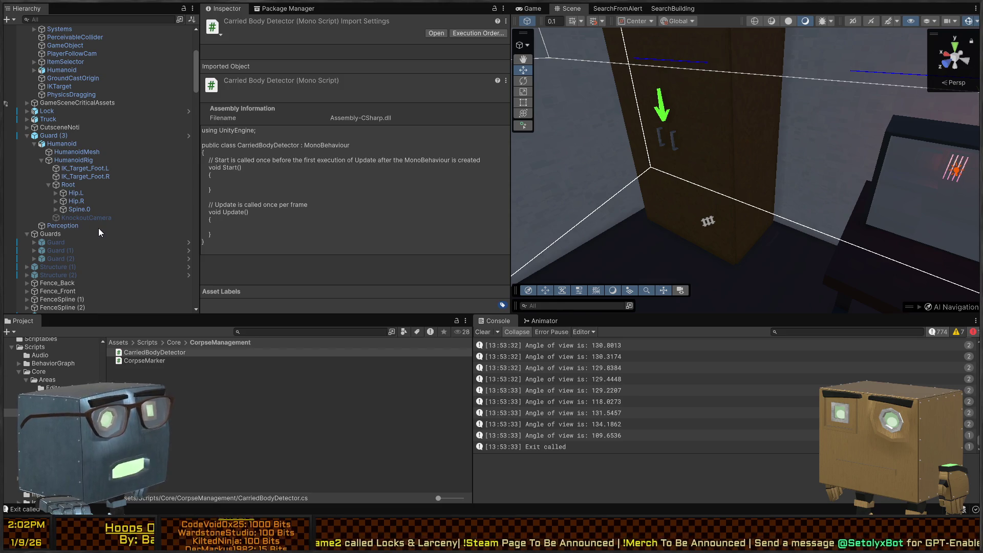
# Step: Inspect the Hip.R and Spine.0 bones under Guard (3) > Root in the Hierarchy
pyautogui.scroll(-5, 76, 232)
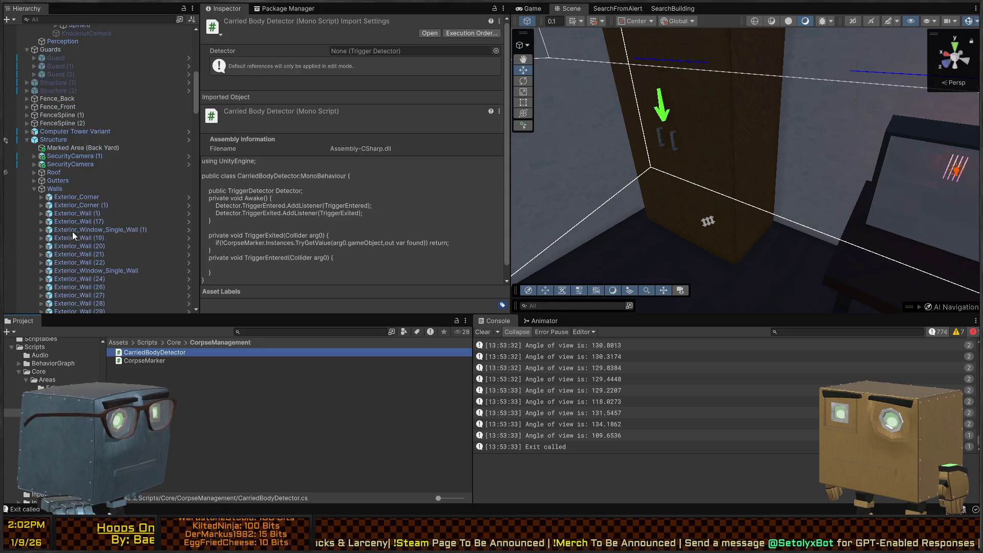
pyautogui.scroll(3, 69, 218)
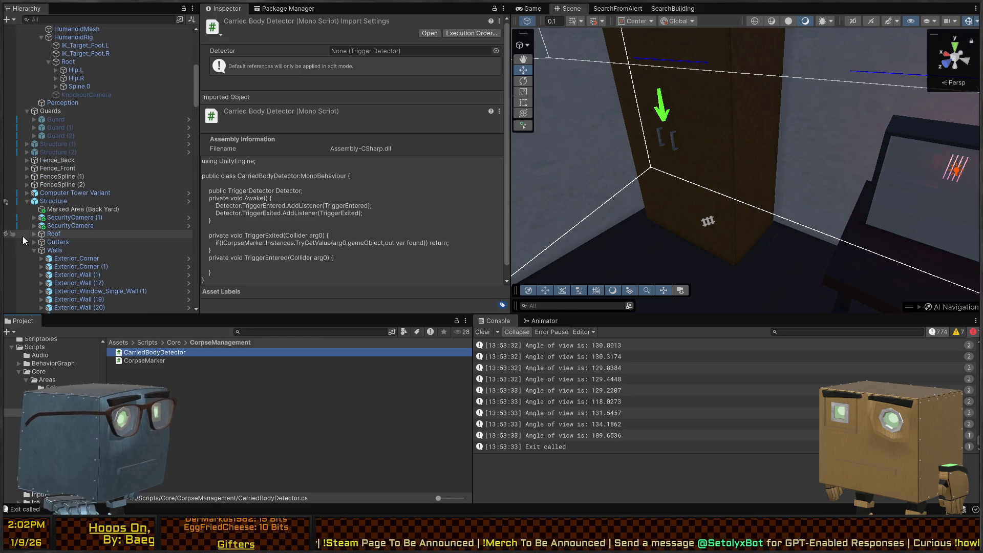
pyautogui.scroll(5, 41, 153)
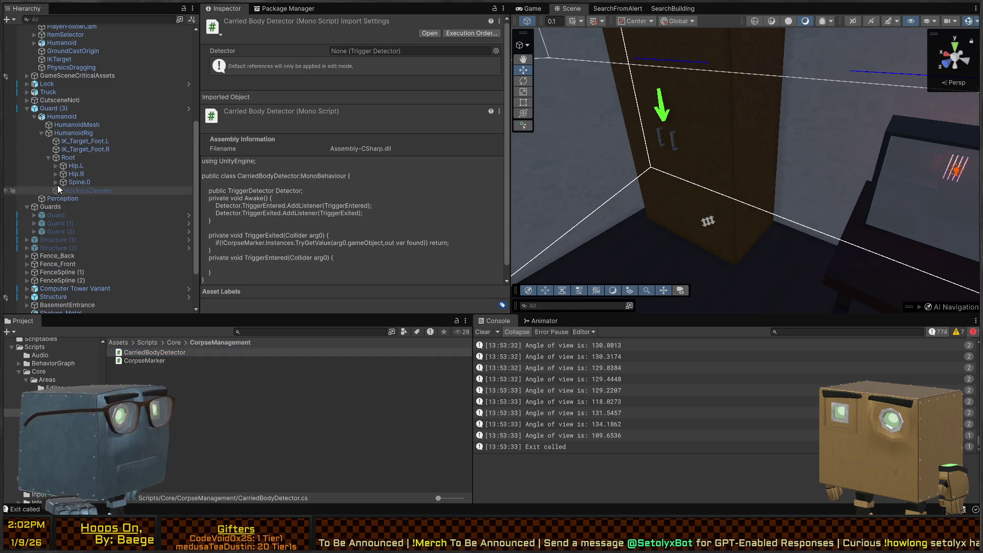
pyautogui.click(67, 157)
pyautogui.click(75, 165)
pyautogui.click(70, 175)
pyautogui.click(69, 182)
# Step: Check Hip.L, Spine.2 and Spine.1, finding the Physics Drag Interactable on Spine.1
pyautogui.click(85, 166)
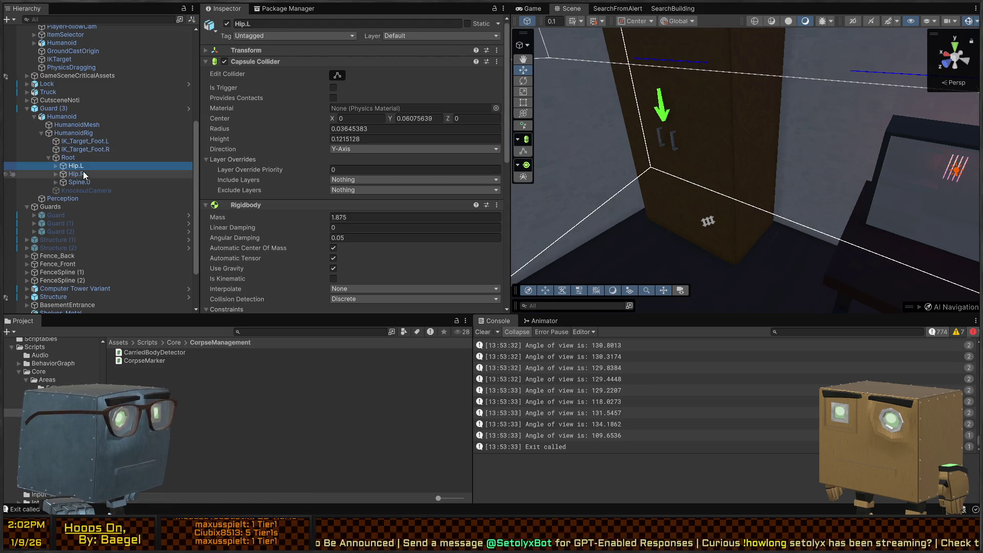
pyautogui.scroll(-4, 287, 173)
pyautogui.click(82, 173)
pyautogui.click(57, 182)
pyautogui.scroll(-3, 66, 183)
pyautogui.click(90, 134)
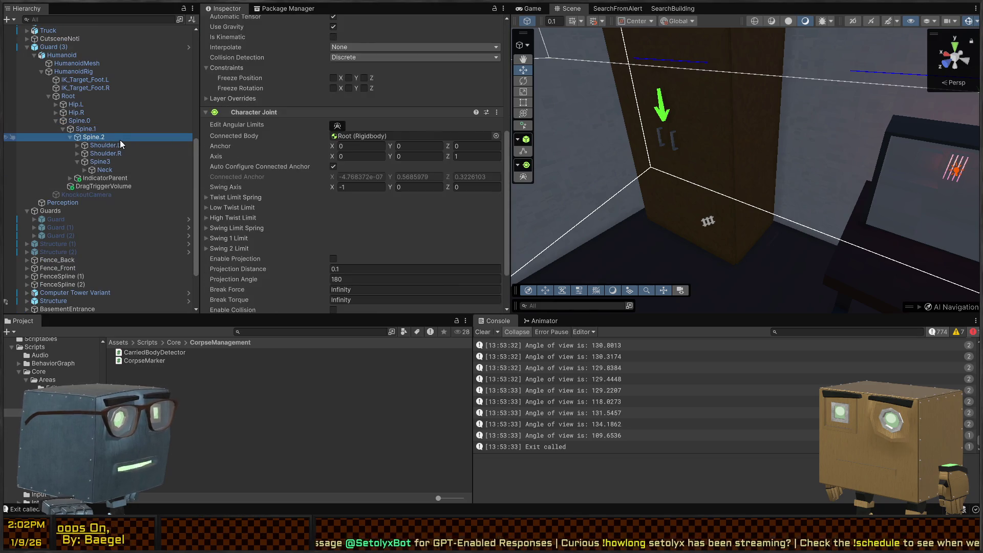
pyautogui.click(81, 129)
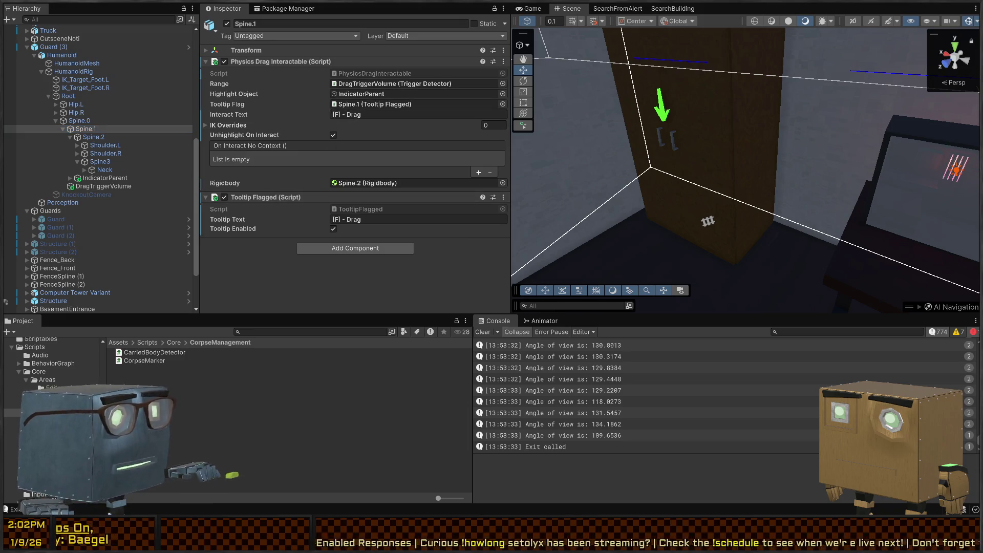
pyautogui.hotkey('alt', 'Tab')
# Step: Complete line 6 as 'private PhysicsDragInteractable _draggable;' and switch back to CarriedBodyDetector.cs
pyautogui.write('ysicsDragInter')
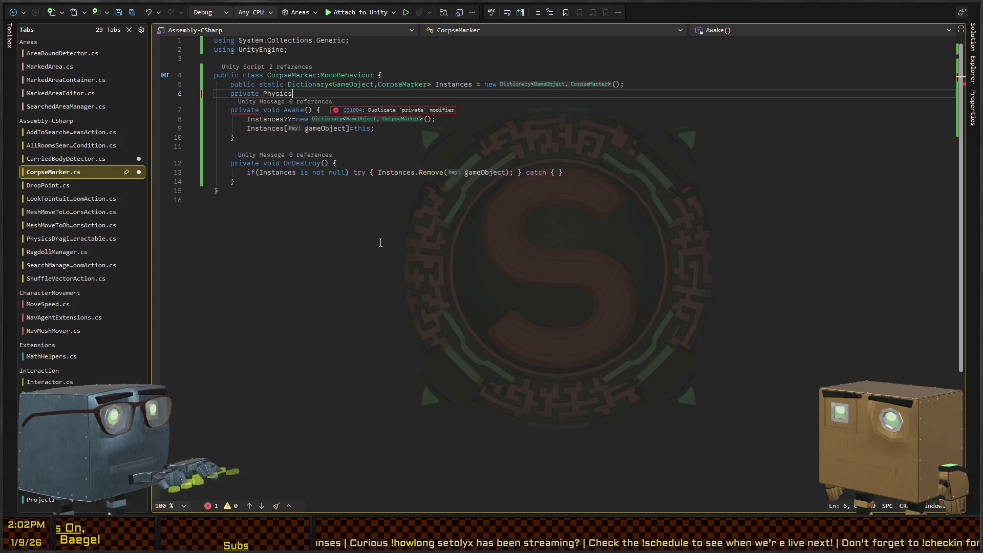
pyautogui.press('Tab')
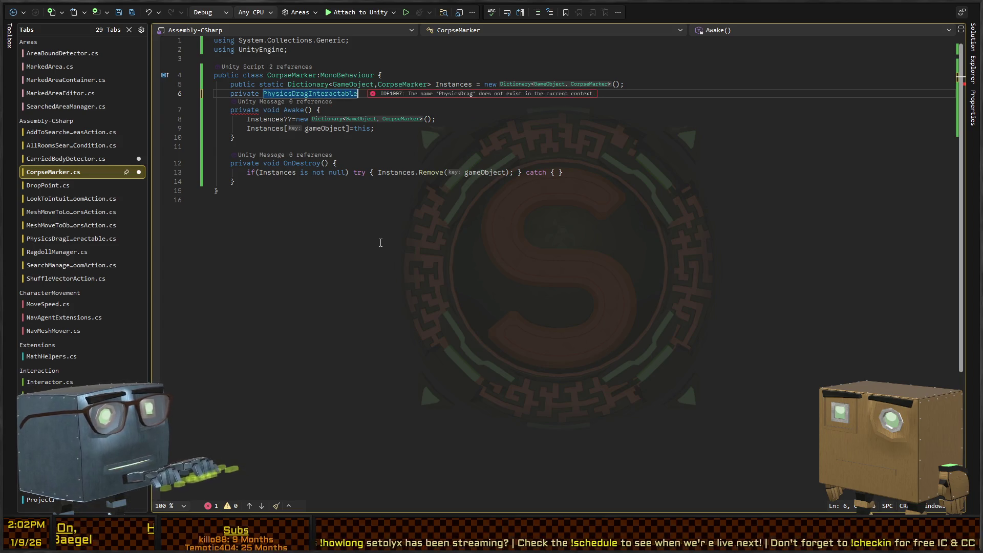
pyautogui.write('_draggable;')
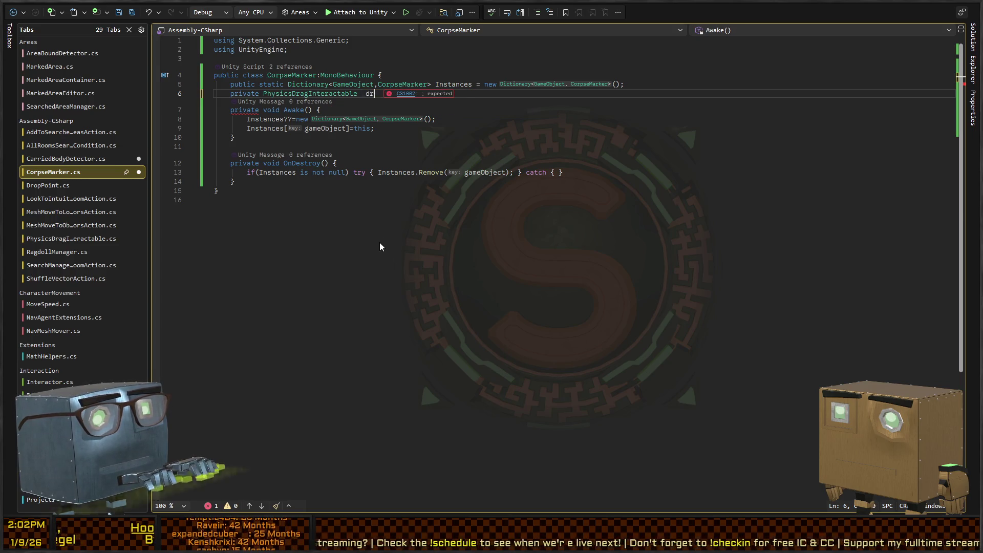
pyautogui.press('Down')
pyautogui.press('Up')
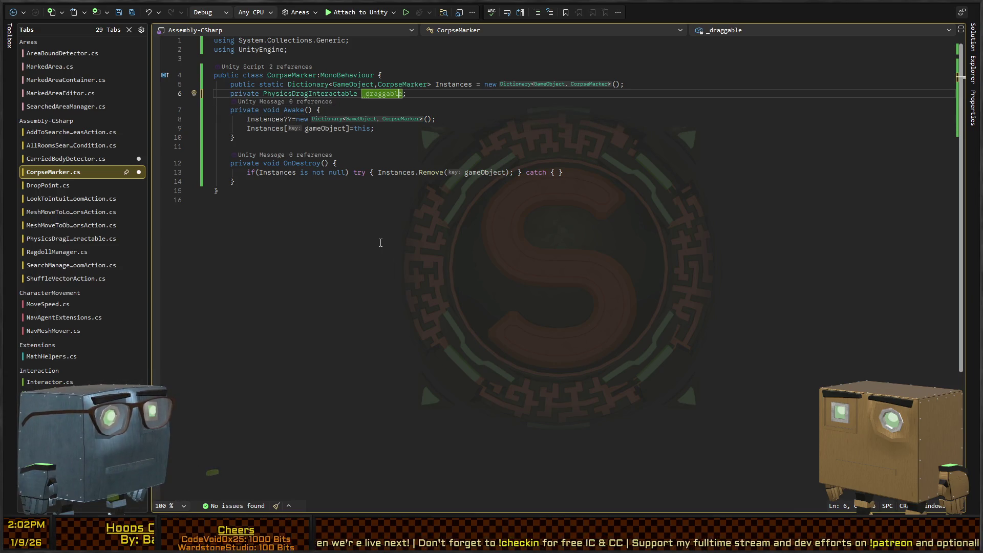
pyautogui.press('Down')
pyautogui.hotkey('ctrl', 'Tab')
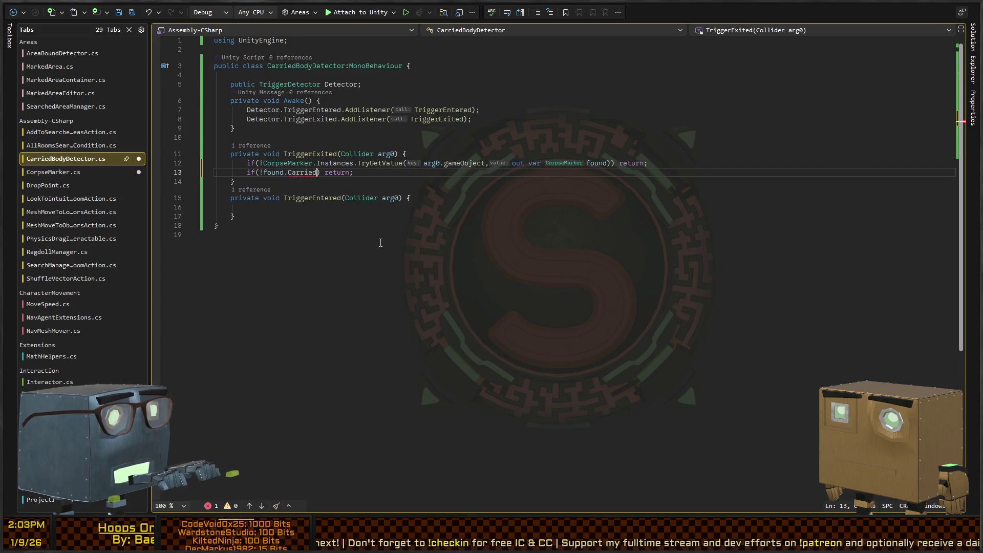
# Step: Go to the PhysicsDragInteractable definition and add a 'private bool _beingDragged;' field
pyautogui.hotkey('ctrl', 'Tab')
pyautogui.press('Up')
pyautogui.hotkey('ctrl', 'w')
pyautogui.press('F12')
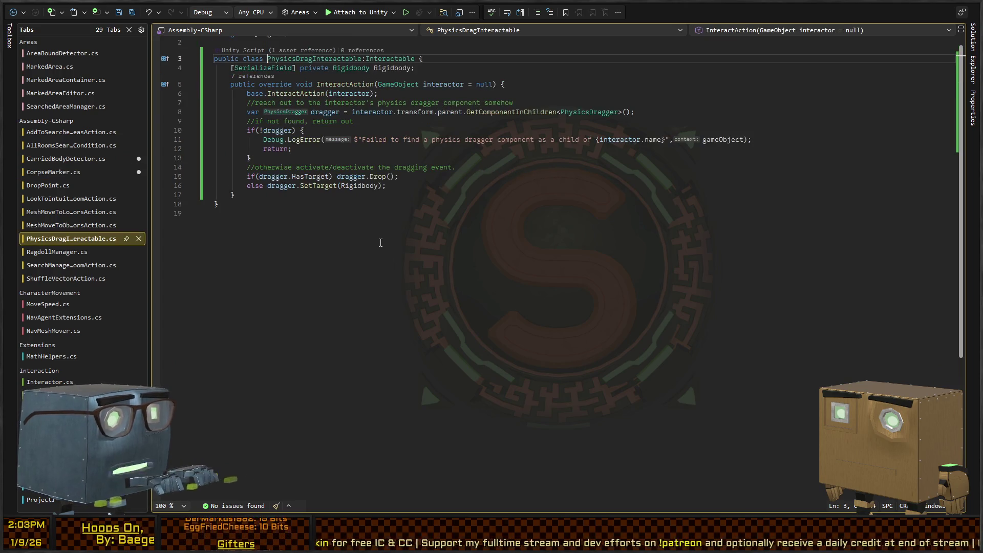
pyautogui.press('Return')
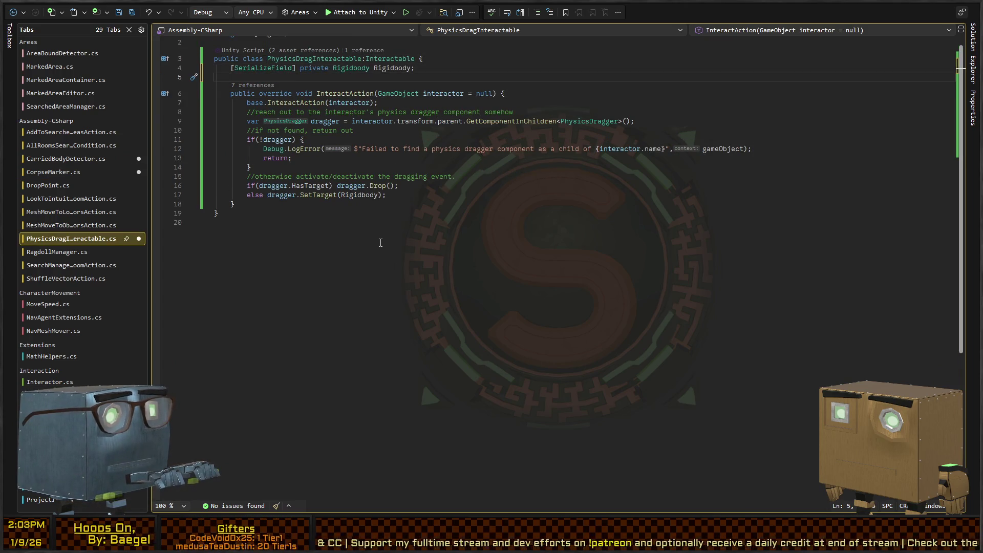
pyautogui.press('Down')
pyautogui.press('Down')
pyautogui.press('Down')
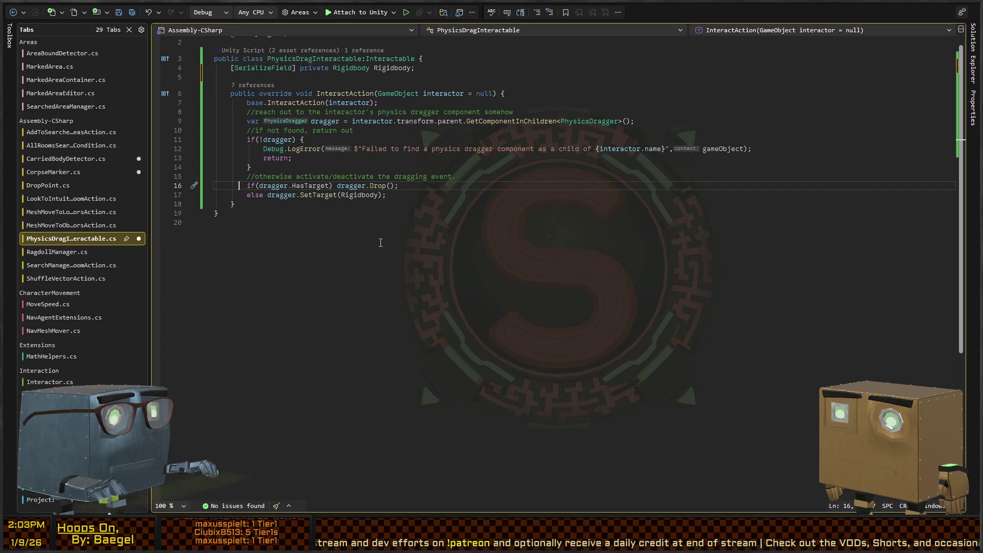
pyautogui.press('Up')
pyautogui.press('Up')
pyautogui.press('Up')
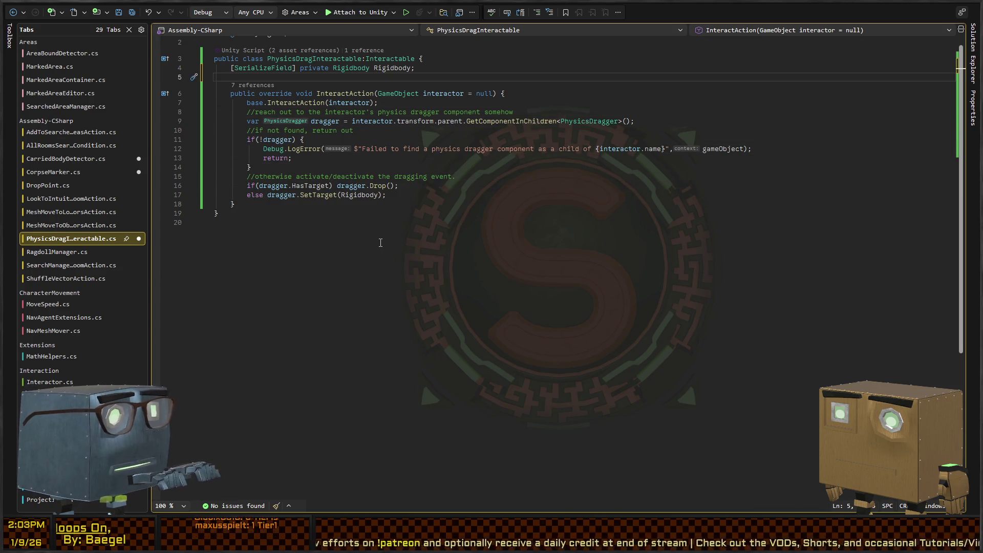
pyautogui.write('private bool _i')
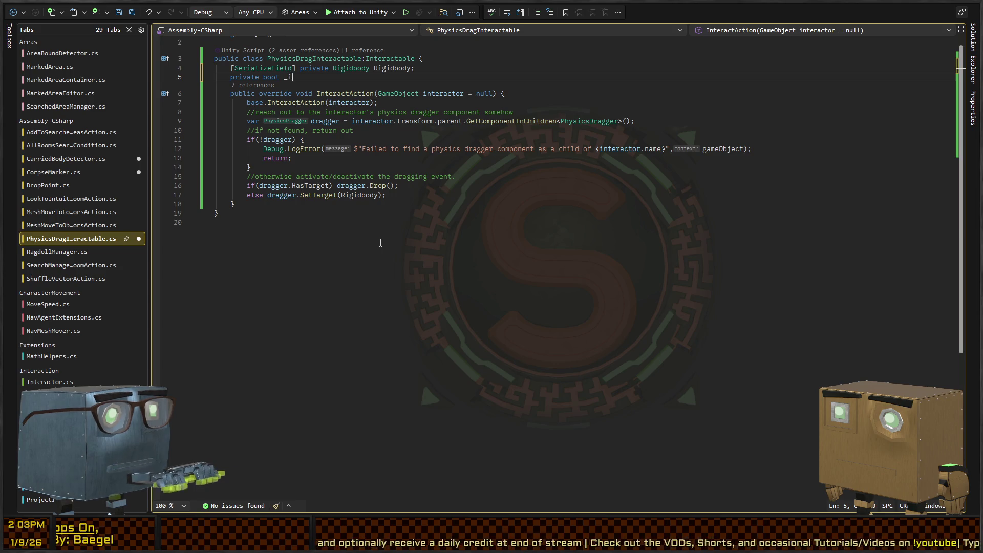
pyautogui.press('BackSpace')
pyautogui.write('beingDragged;')
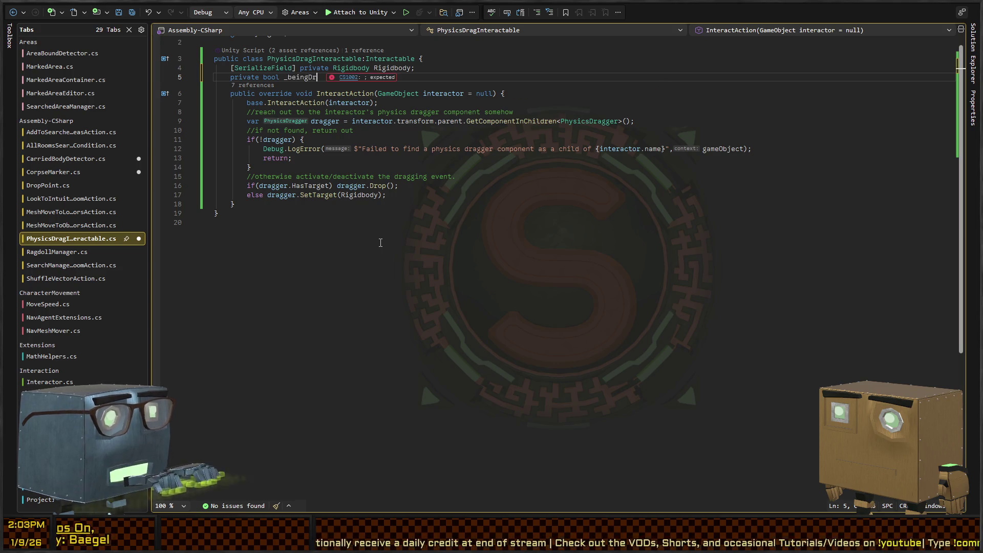
pyautogui.press('Down')
pyautogui.press('Down')
pyautogui.press('Down')
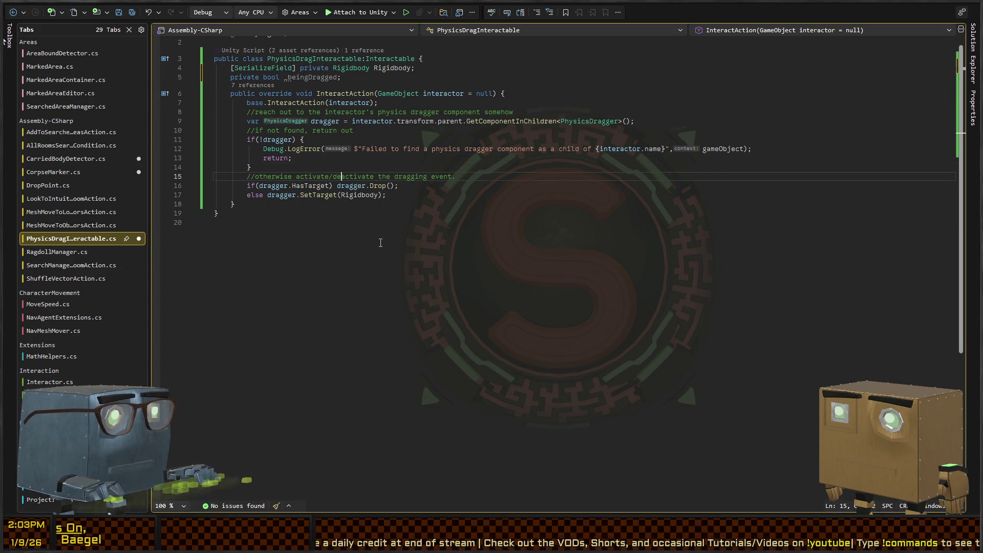
# Step: Wrap the drop branch and the SetTarget else branch in braces
pyautogui.write('{')
pyautogui.press('End')
pyautogui.write('}')
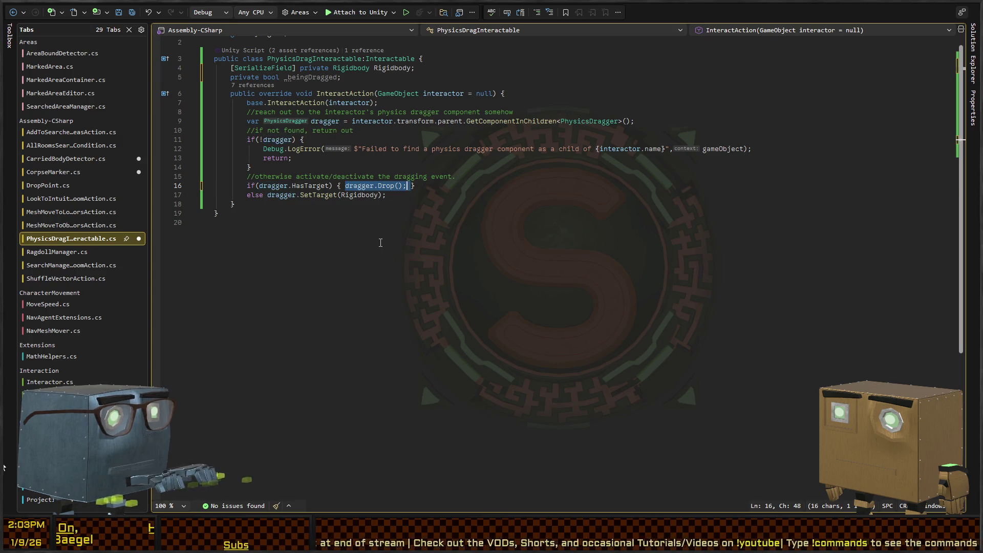
pyautogui.press('Down')
pyautogui.write('{')
pyautogui.press('End')
pyautogui.write('}')
# Step: Set _beingDragged=false in the drop branch and true in the else branch, then return to CorpseMarker.cs
pyautogui.press('Up')
pyautogui.hotkey('ctrl', 'Left')
pyautogui.hotkey('ctrl', 'Left')
pyautogui.hotkey('ctrl', 'Left')
pyautogui.hotkey('ctrl', 'Left')
pyautogui.press('Left')
pyautogui.write('_beingDragged=f')
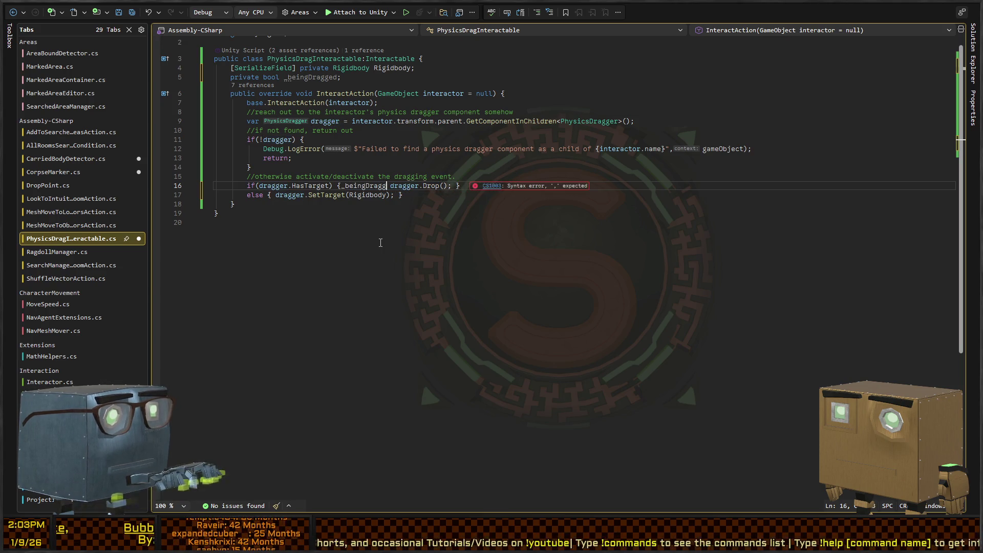
pyautogui.write('alse;')
pyautogui.hotkey('ctrl', 'shift', 'Left')
pyautogui.hotkey('ctrl', 'shift', 'Left')
pyautogui.hotkey('ctrl', 'shift', 'Left')
pyautogui.press('Down')
pyautogui.hotkey('ctrl', 'Left')
pyautogui.hotkey('ctrl', 'Left')
pyautogui.hotkey('ctrl', 'Left')
pyautogui.write('_beingDragged=false;')
pyautogui.hotkey('ctrl', 'shift', 'Left')
pyautogui.write('true')
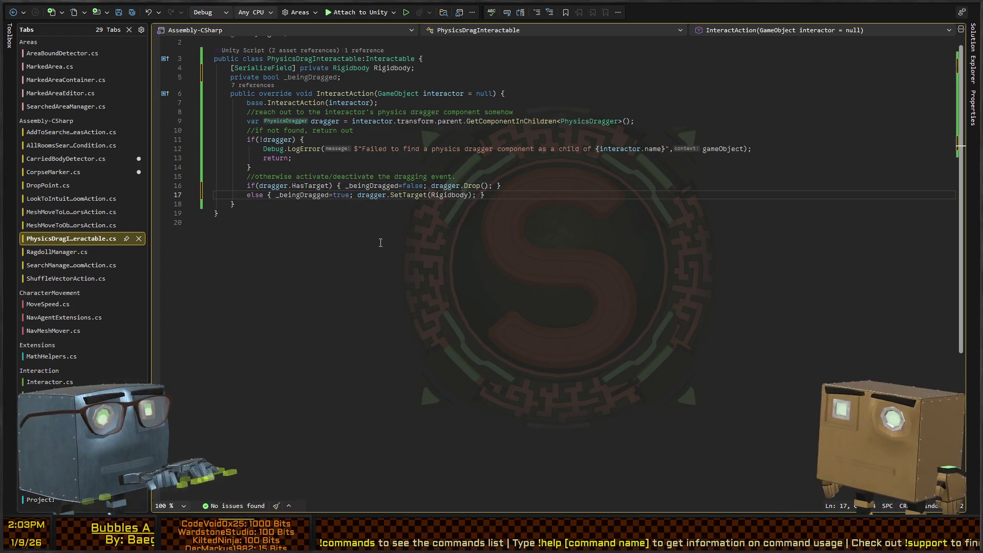
pyautogui.hotkey('shift', 'alt', 'l')
pyautogui.hotkey('shift', 'alt', 'j')
pyautogui.hotkey('ctrl', 'Tab')
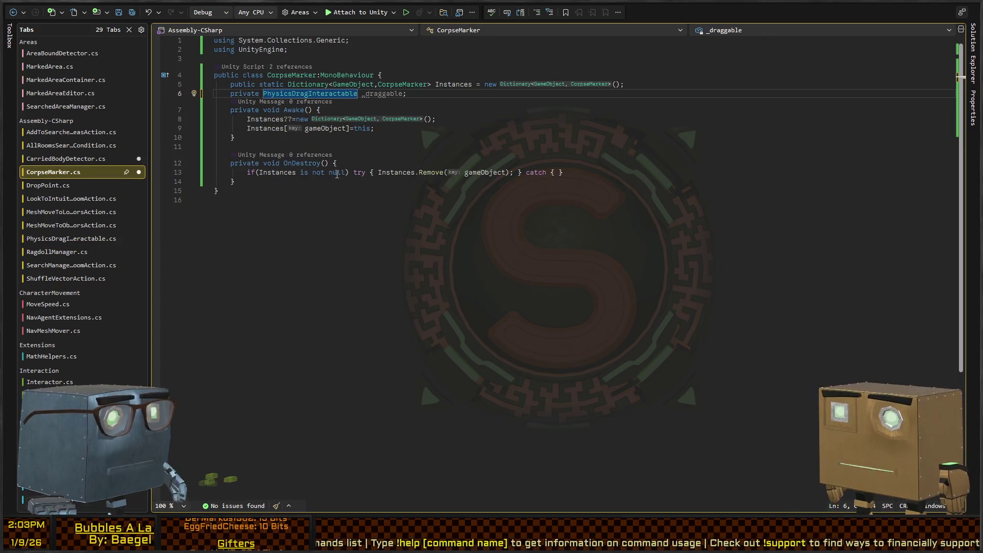
# Step: Review the _draggable field and how Carried is used in CarriedBodyDetector
pyautogui.hotkey('ctrl', 'Tab')
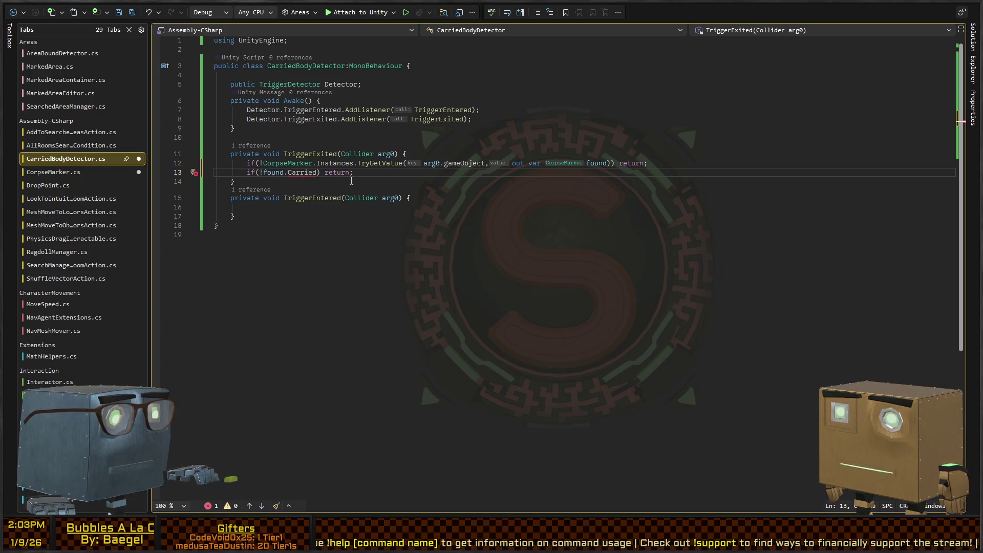
pyautogui.hotkey('ctrl', 'Tab')
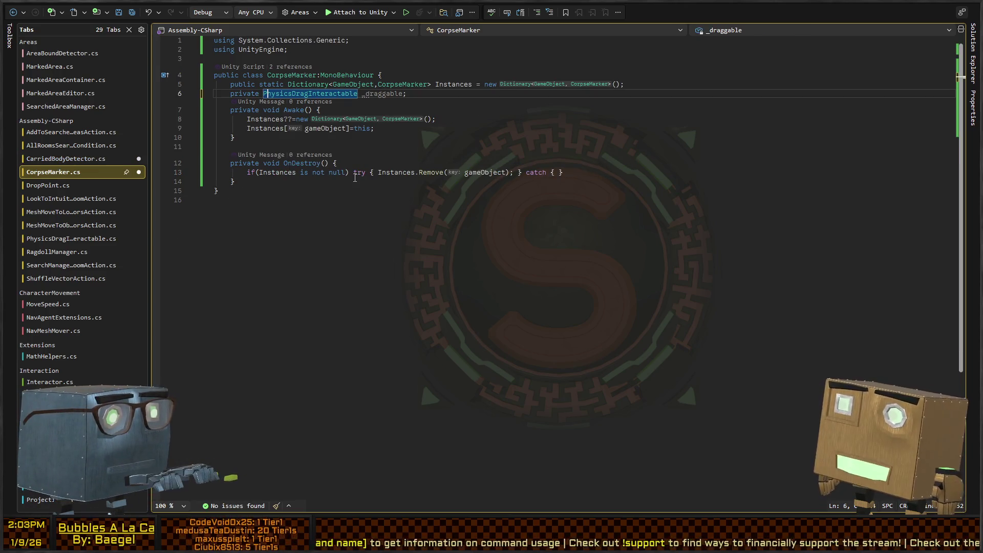
pyautogui.press('Down')
pyautogui.press('Up')
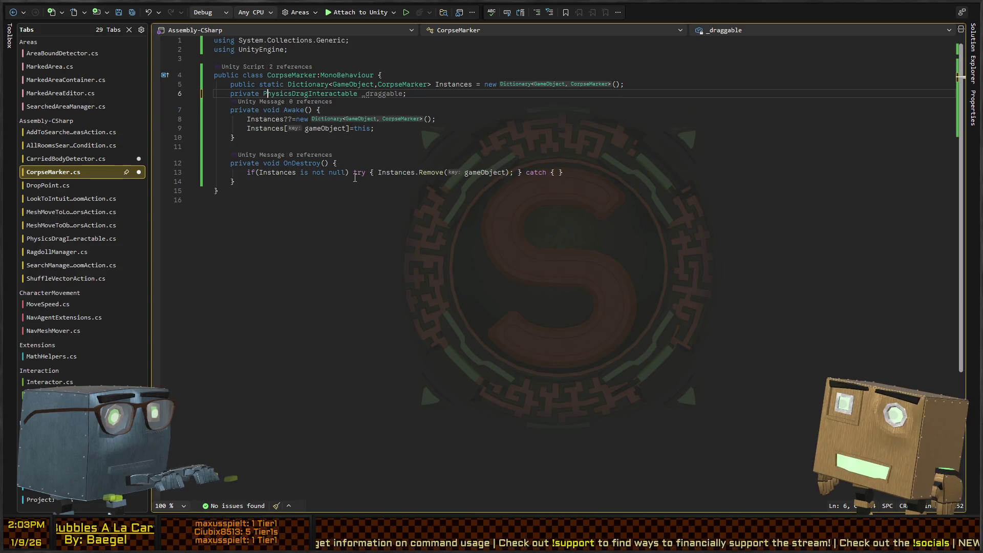
pyautogui.hotkey('ctrl', 'w')
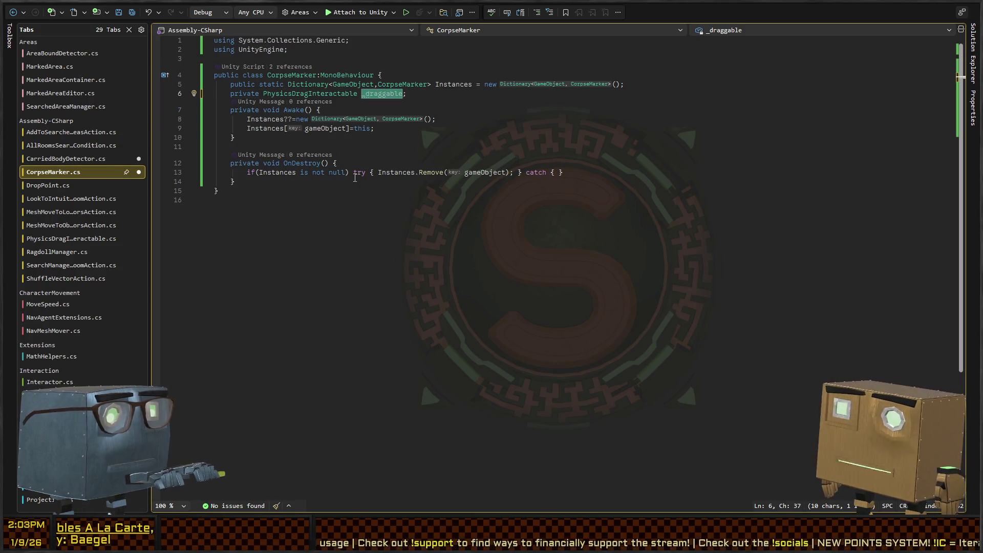
pyautogui.hotkey('ctrl', 'Tab')
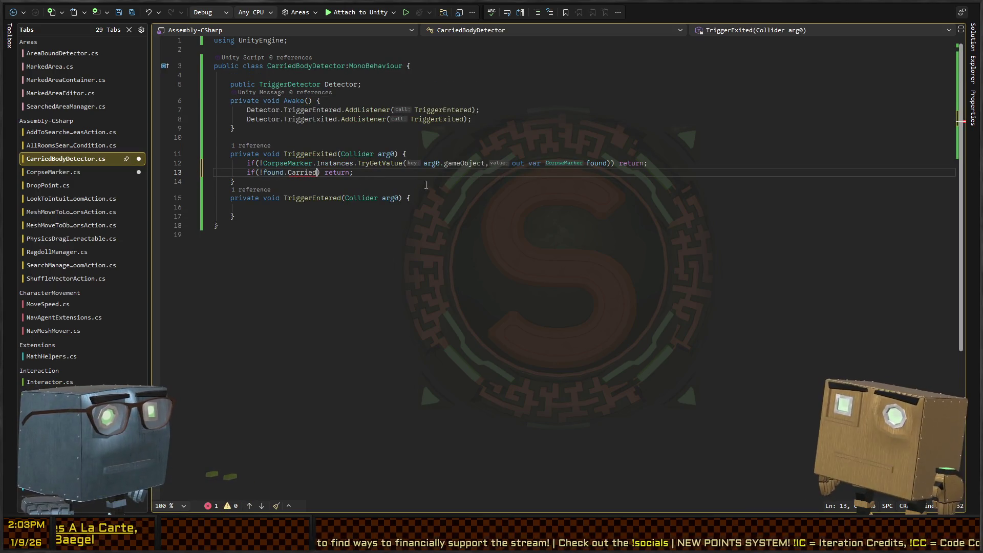
pyautogui.hotkey('ctrl', 'Tab')
# Step: Add 'public bool Carried => _draggable.' below the field, then switch to PhysicsDragInteractable.cs
pyautogui.click(434, 94)
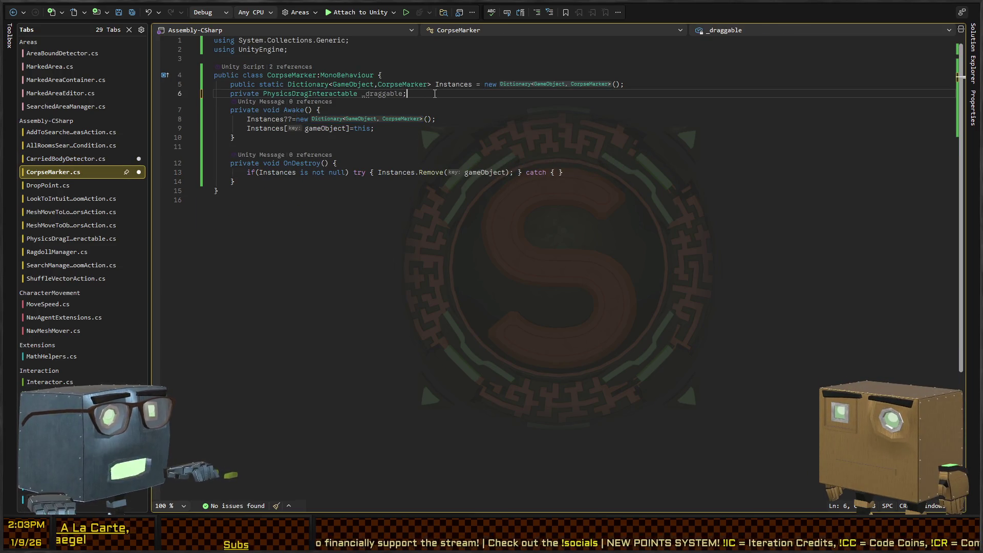
pyautogui.press('Return')
pyautogui.write('ublic bool Carried => _')
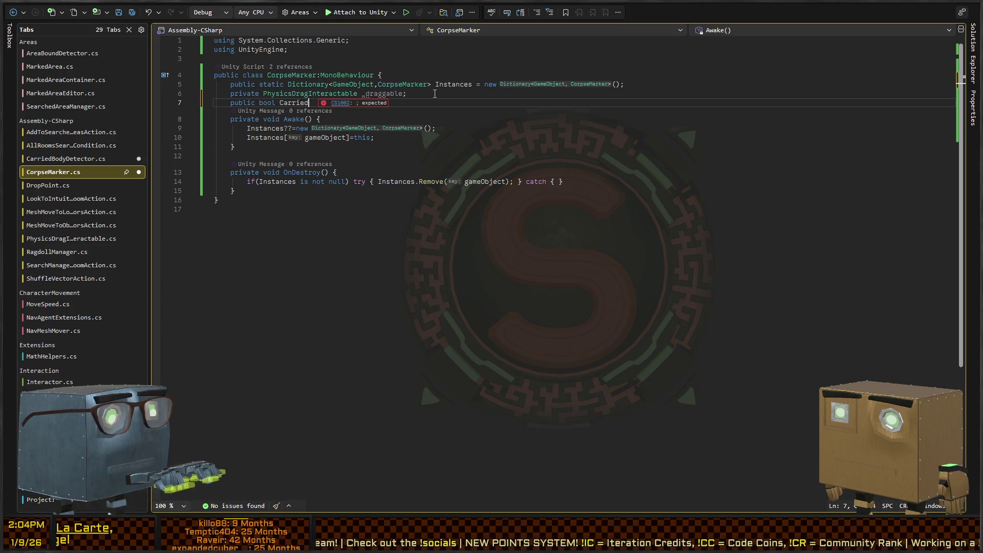
pyautogui.write('draggable && _')
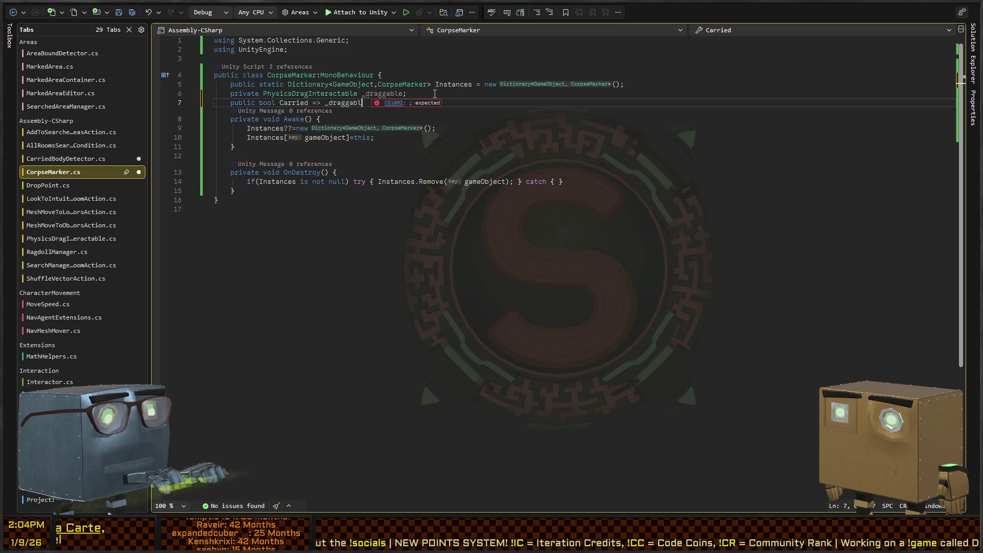
pyautogui.press('BackSpace')
pyautogui.press('BackSpace')
pyautogui.press('BackSpace')
pyautogui.write('.')
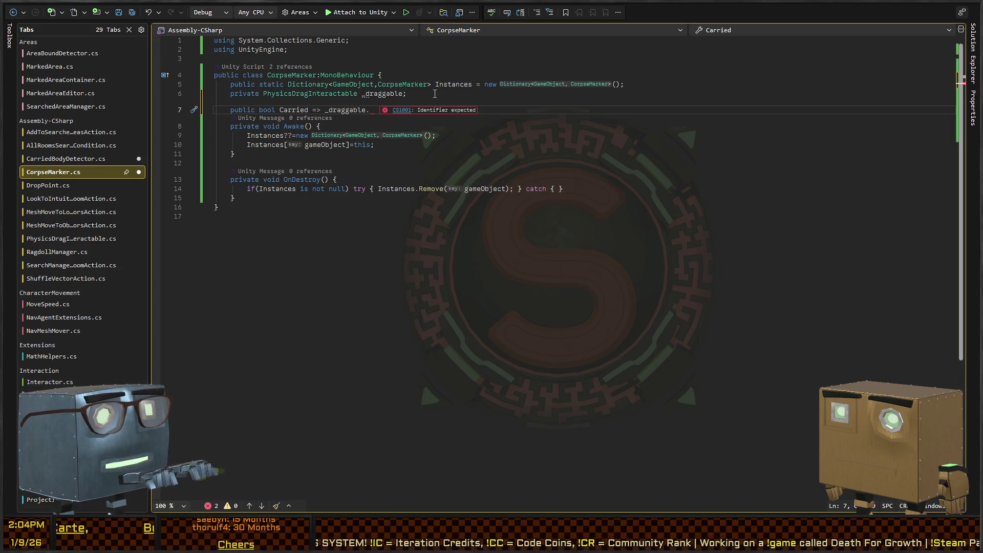
pyautogui.hotkey('ctrl', 'Tab')
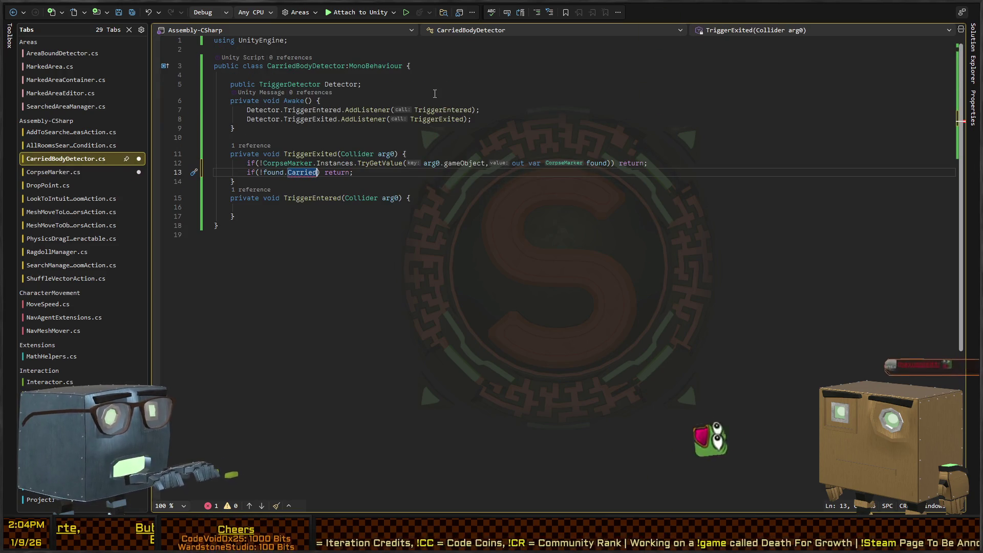
pyautogui.hotkey('ctrl', 'Tab')
pyautogui.hotkey('ctrl', 'Tab')
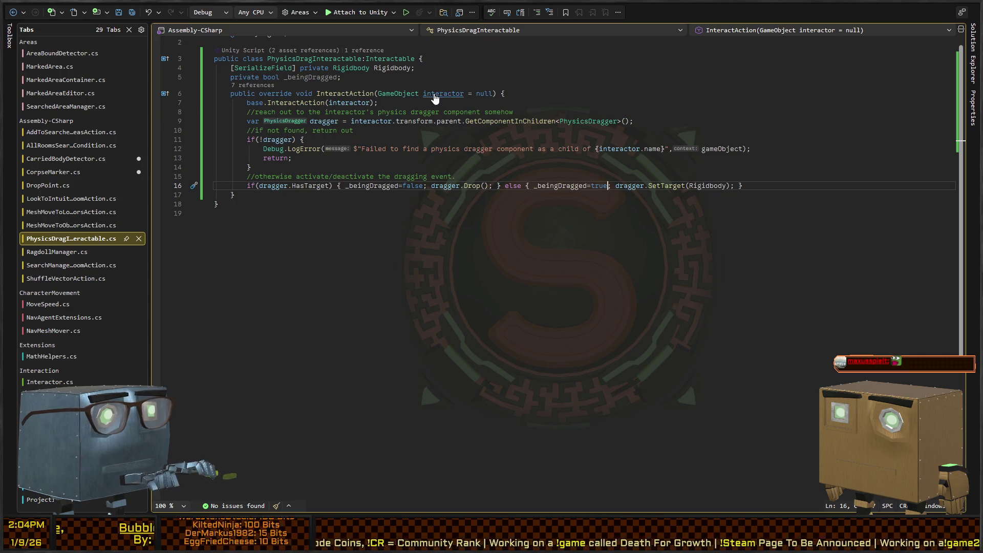
# Step: Make _beingDragged public, rename all occurrences to BeingDragged, and save
pyautogui.press('Up')
pyautogui.press('Up')
pyautogui.press('Up')
pyautogui.press('Home')
pyautogui.hotkey('ctrl', 'shift', 'Right')
pyautogui.write('public')
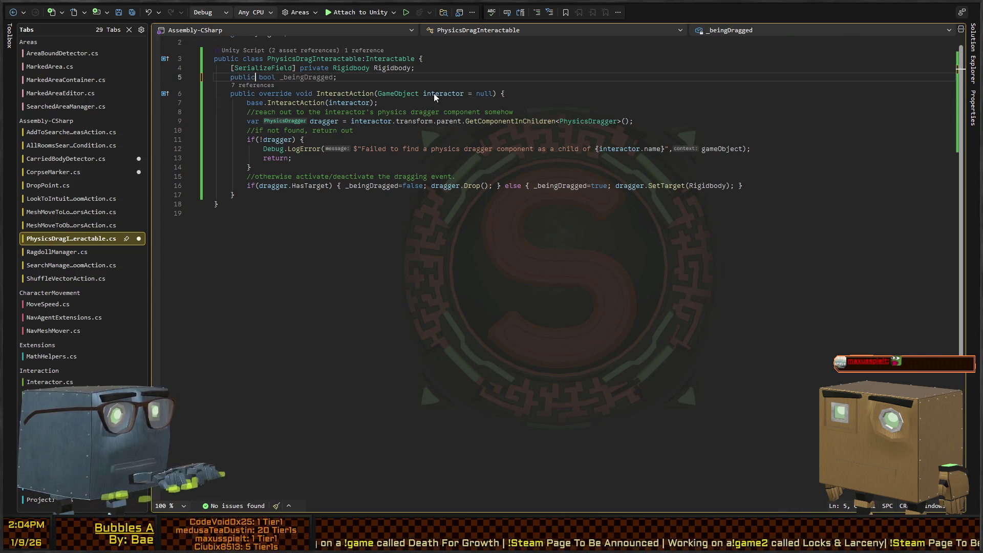
pyautogui.hotkey('ctrl', 'Right')
pyautogui.hotkey('ctrl', 'shift', 'Right')
pyautogui.hotkey('alt', 'shift', ';')
pyautogui.write('BeingDragged')
pyautogui.hotkey('ctrl', 's')
# Step: Finish the property as 'Carried => _draggable.BeingDragged;' and return to CarriedBodyDetector.cs
pyautogui.hotkey('ctrl', 'Tab')
pyautogui.press('Up')
pyautogui.press('End')
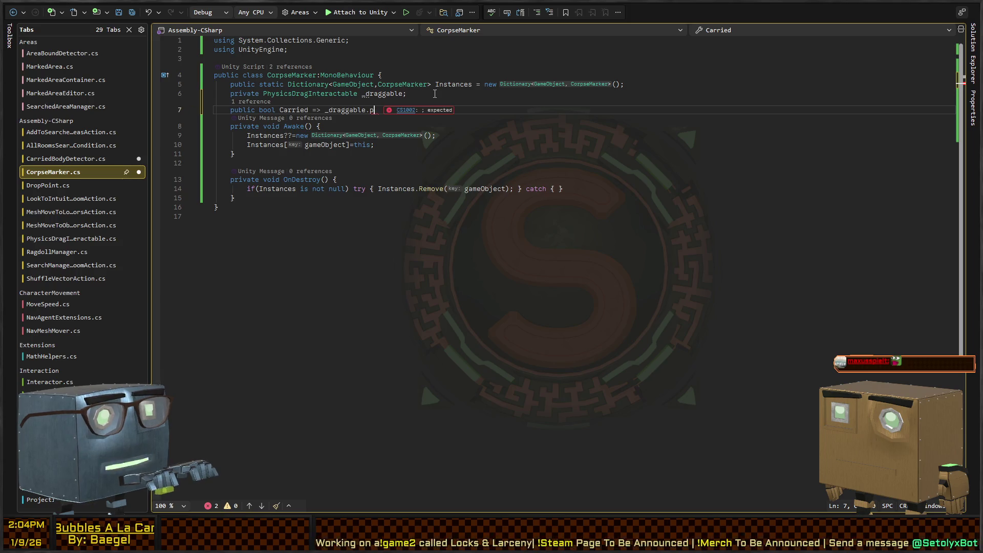
pyautogui.hotkey('ctrl', 'Tab')
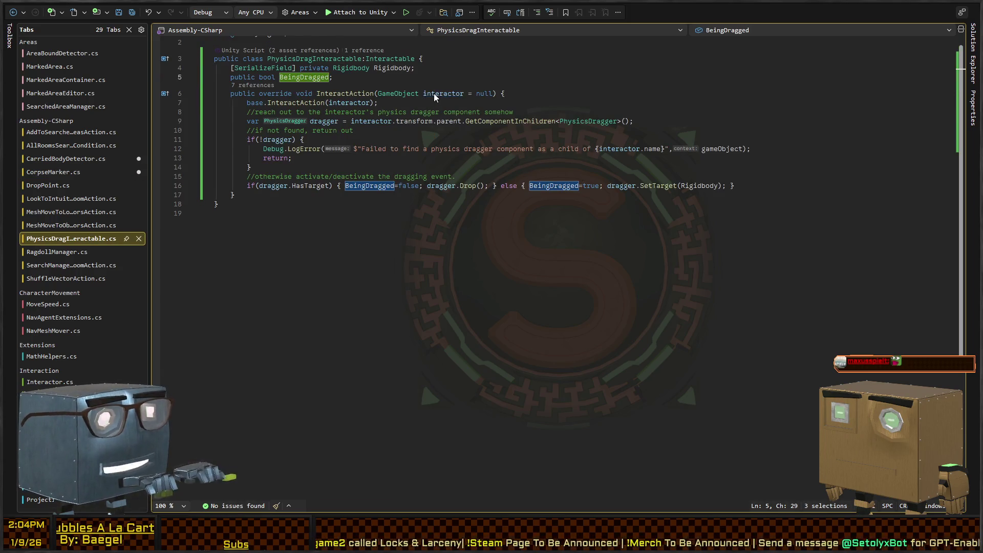
pyautogui.hotkey('ctrl', 'Tab')
pyautogui.write('Beingdr')
pyautogui.press('Tab')
pyautogui.write(';')
pyautogui.press('Down')
pyautogui.press('Down')
pyautogui.press('Down')
pyautogui.press('Down')
pyautogui.press('Down')
pyautogui.press('Down')
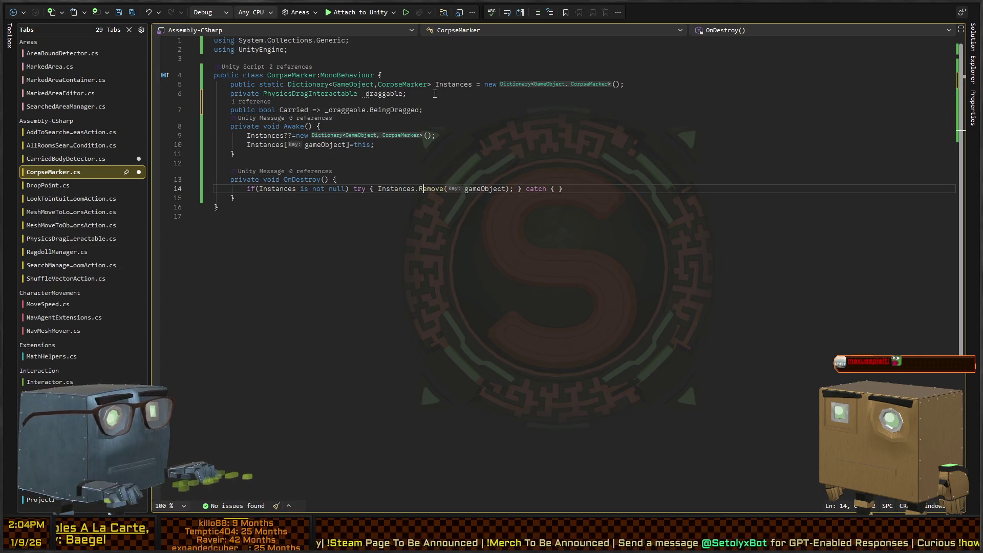
pyautogui.press('Up')
pyautogui.press('Up')
pyautogui.press('Up')
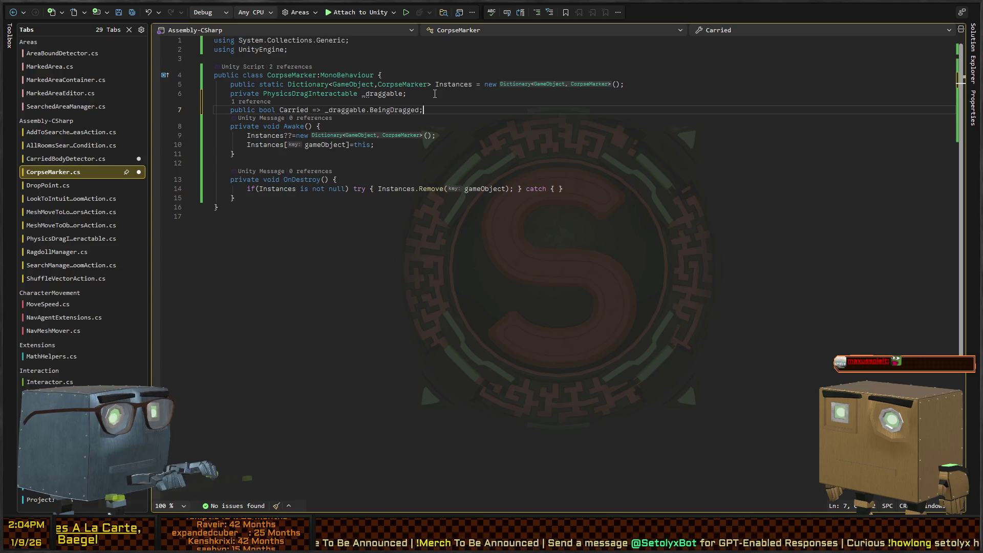
pyautogui.hotkey('ctrl', 'Tab')
pyautogui.press('Down')
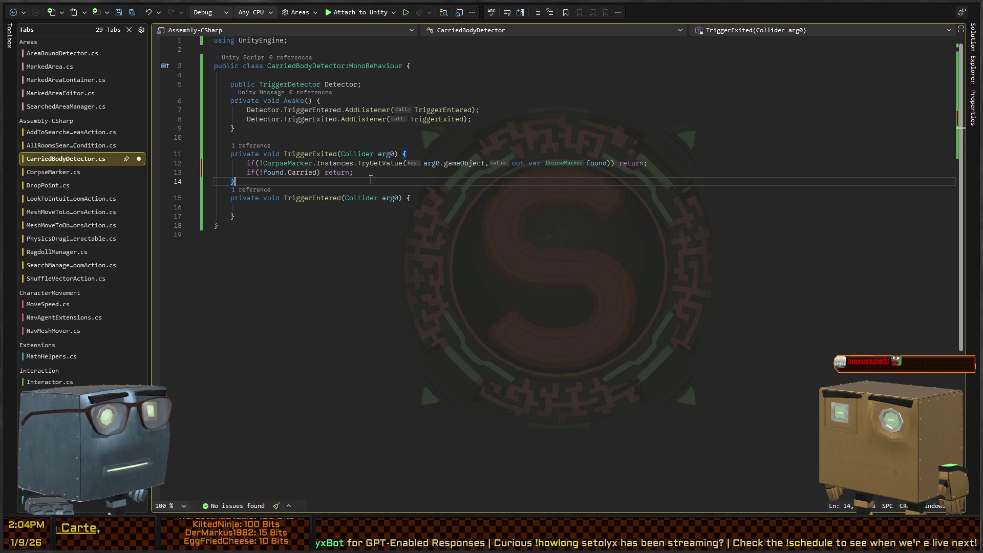
# Step: Declare public UnityEvent OnActivate and OnDeactivate, adding the UnityEngine.Events using directive
pyautogui.press('Return')
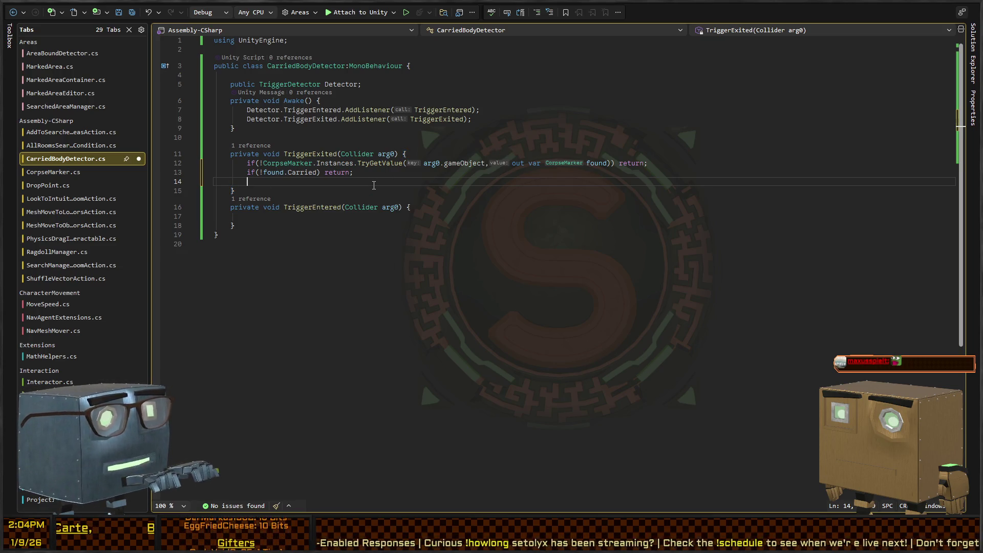
pyautogui.press('Up')
pyautogui.press('Up')
pyautogui.press('Up')
pyautogui.press('End')
pyautogui.press('Return')
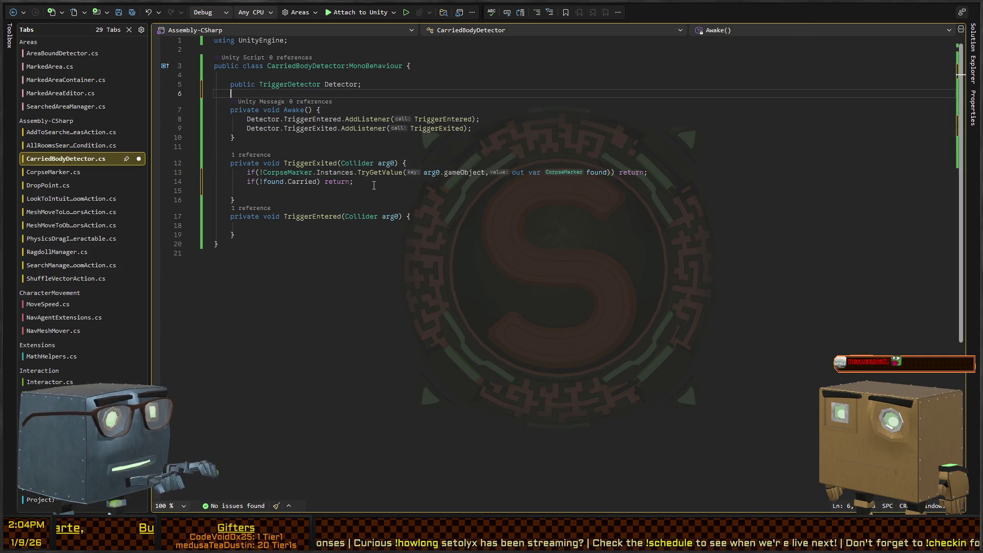
pyautogui.write('public UnityEvent')
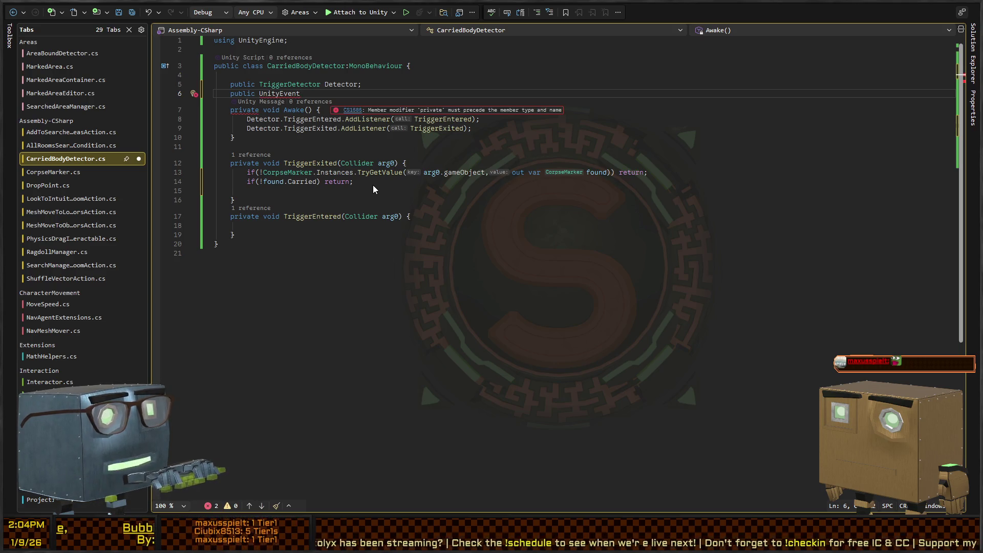
pyautogui.hotkey('ctrl', '.')
pyautogui.press('Return')
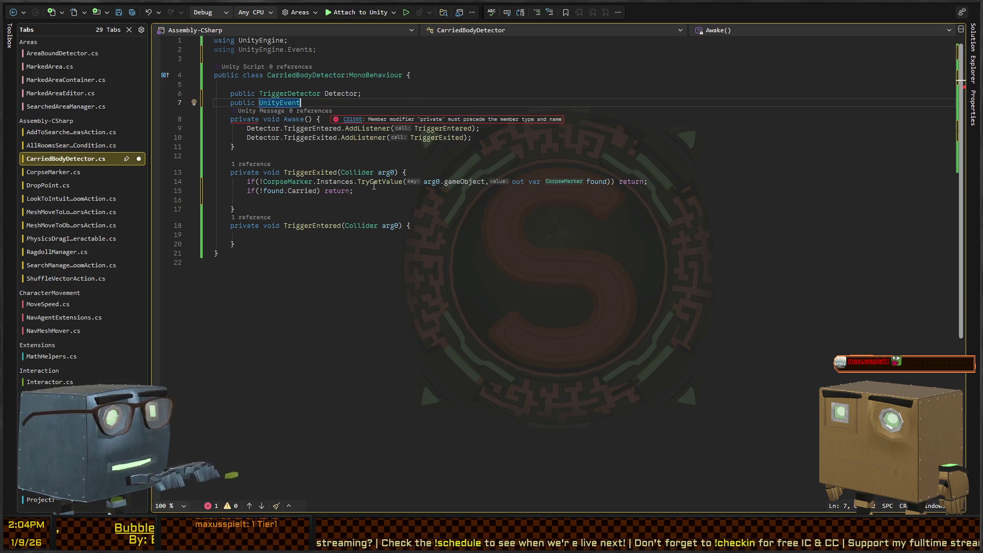
pyautogui.write(' OnActivate')
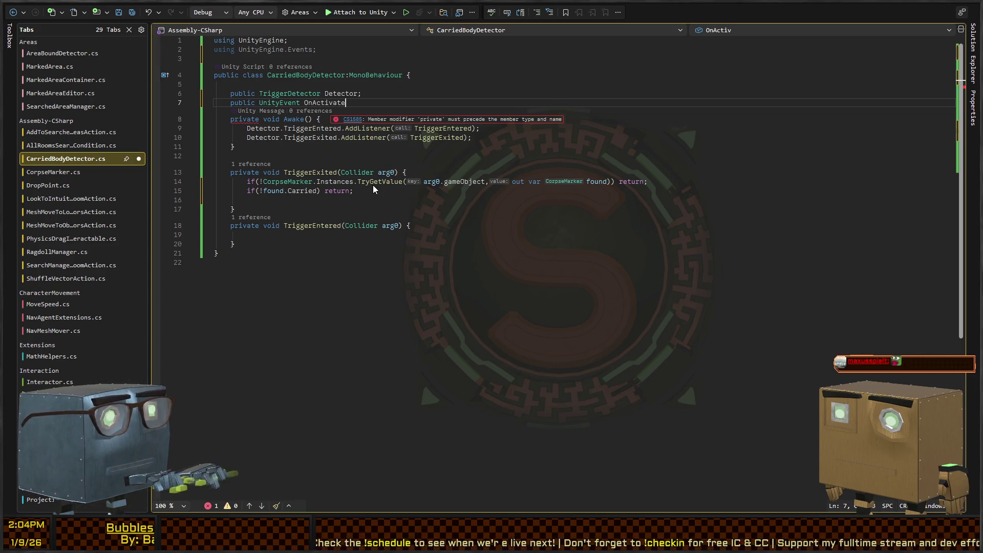
pyautogui.write(', OnDeac')
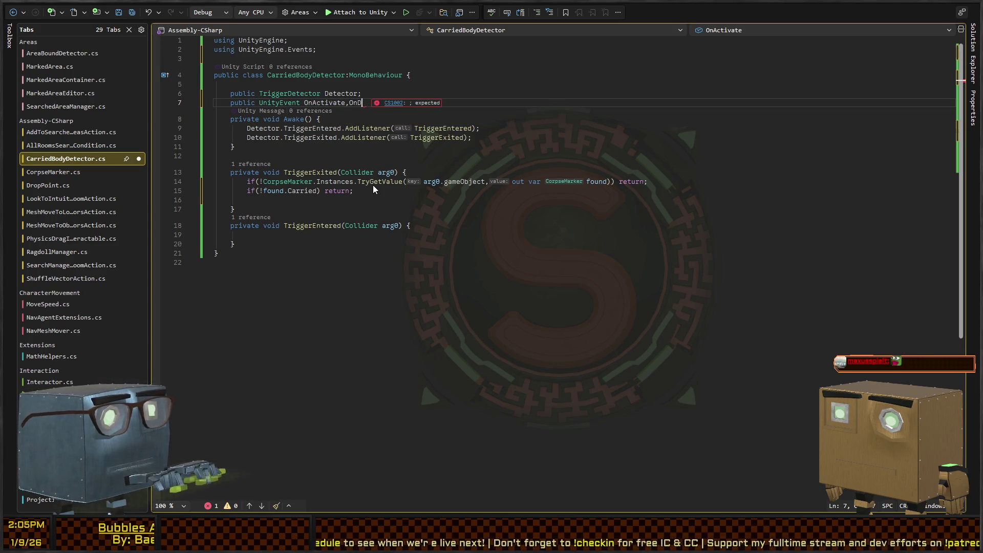
pyautogui.write('tivate;')
pyautogui.press('Down')
pyautogui.press('Down')
pyautogui.press('Down')
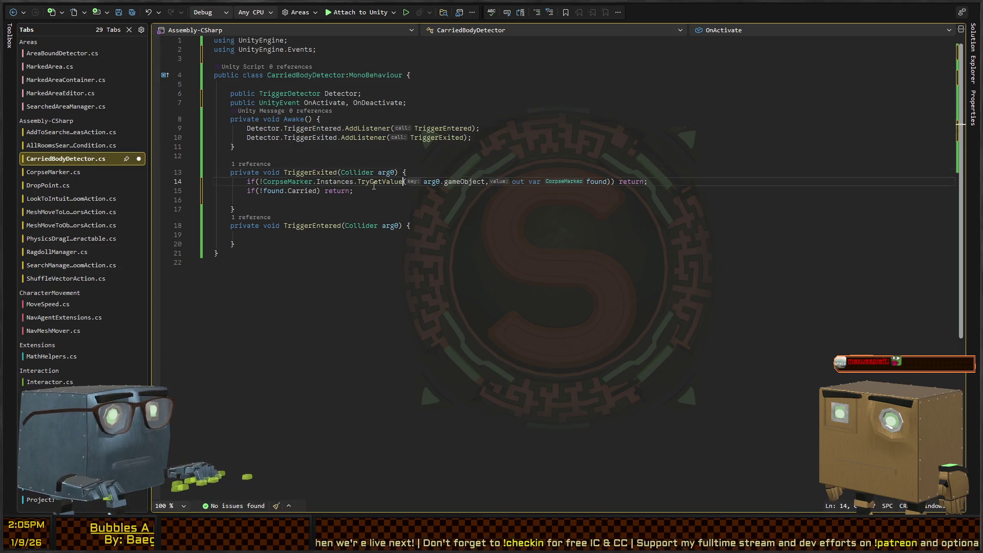
# Step: Add OnActivate?.Invoke() to TriggerExited and OnDeactivate?.Invoke() to TriggerEntered
pyautogui.press('Down')
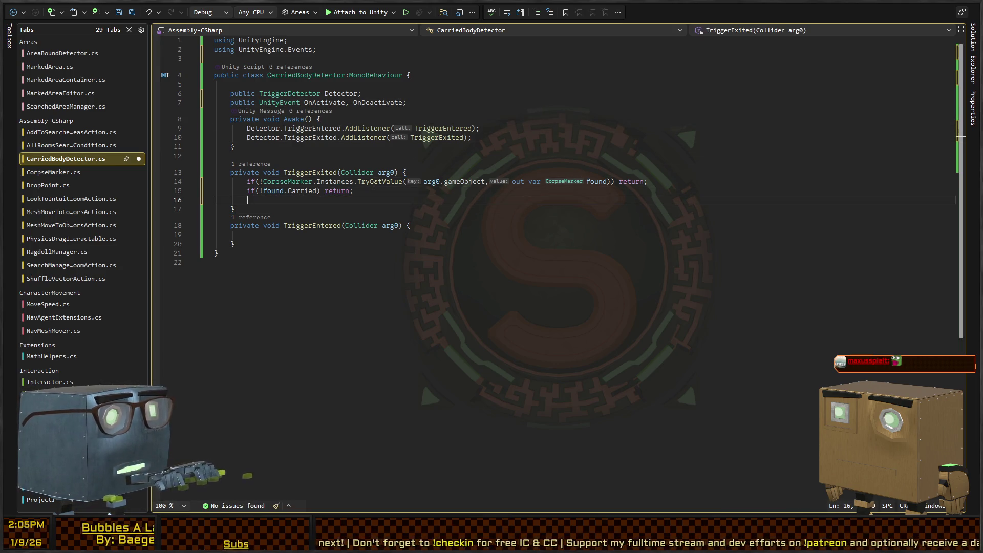
pyautogui.write('OnActivate?')
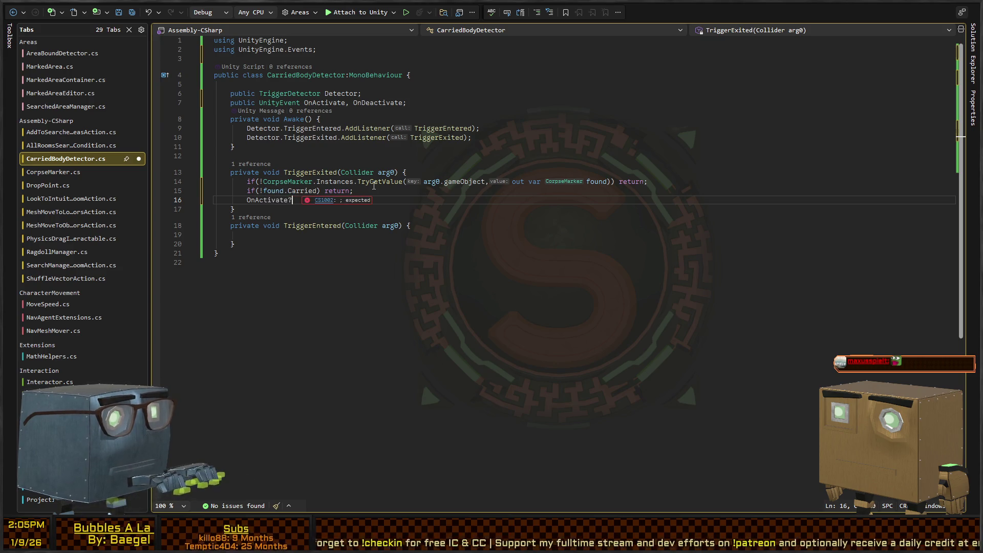
pyautogui.write('.Invoke();')
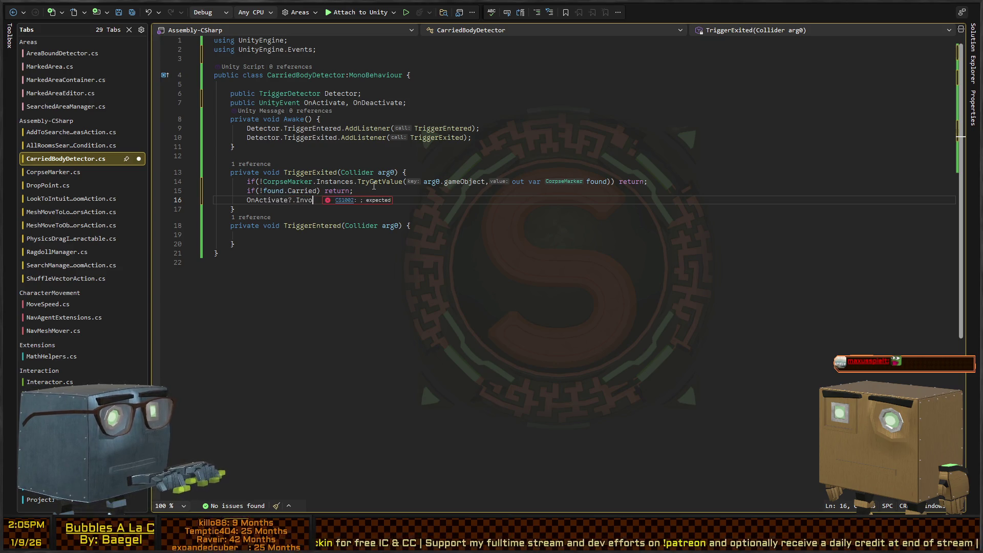
pyautogui.hotkey('shift', 'Home')
pyautogui.hotkey('ctrl', 'c')
pyautogui.press('Down')
pyautogui.press('Down')
pyautogui.press('Down')
pyautogui.hotkey('ctrl', 'v')
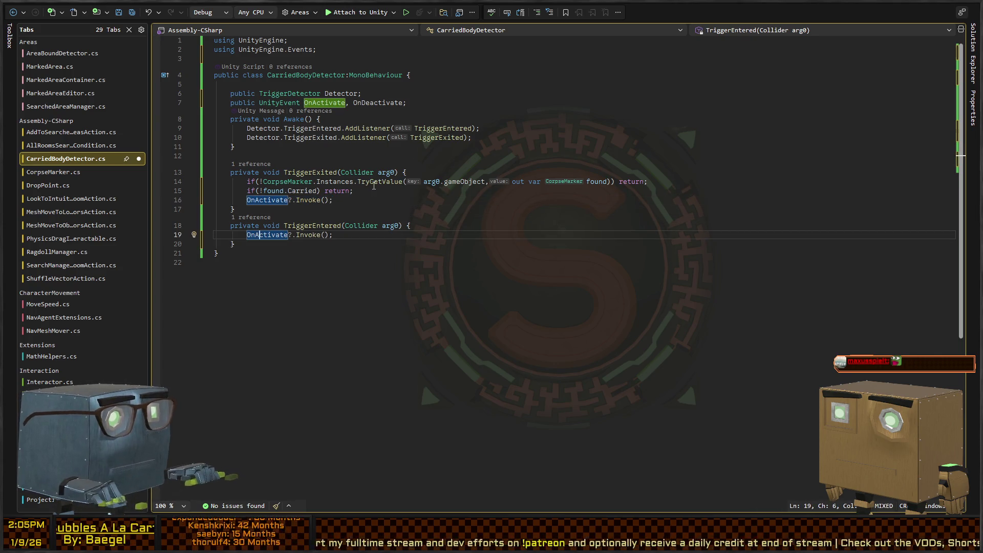
pyautogui.press('Delete')
pyautogui.write('Dea')
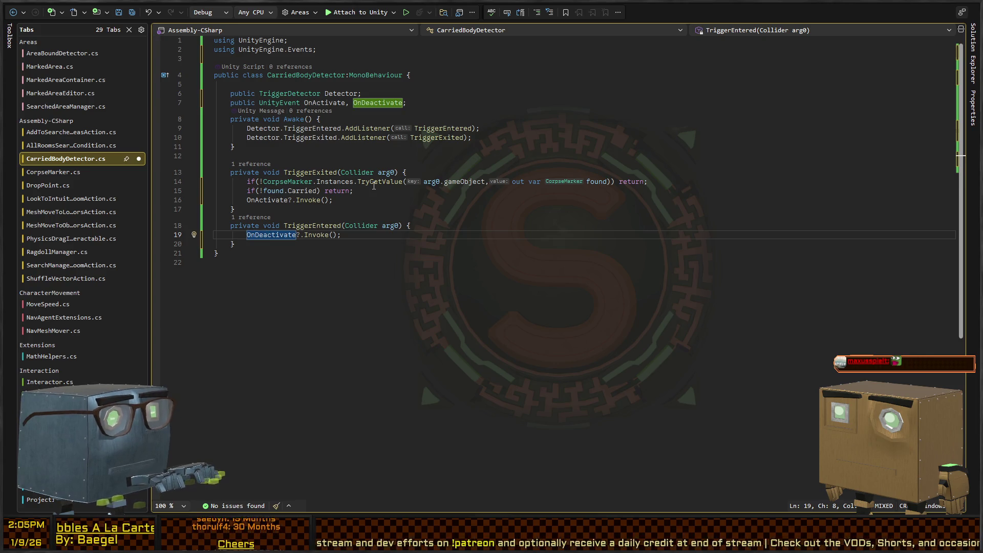
# Step: Copy the TryGetValue lookup and Carried guard into TriggerEntered, invert the check, and move the TriggerExited header
pyautogui.hotkey('ctrl', 'Return')
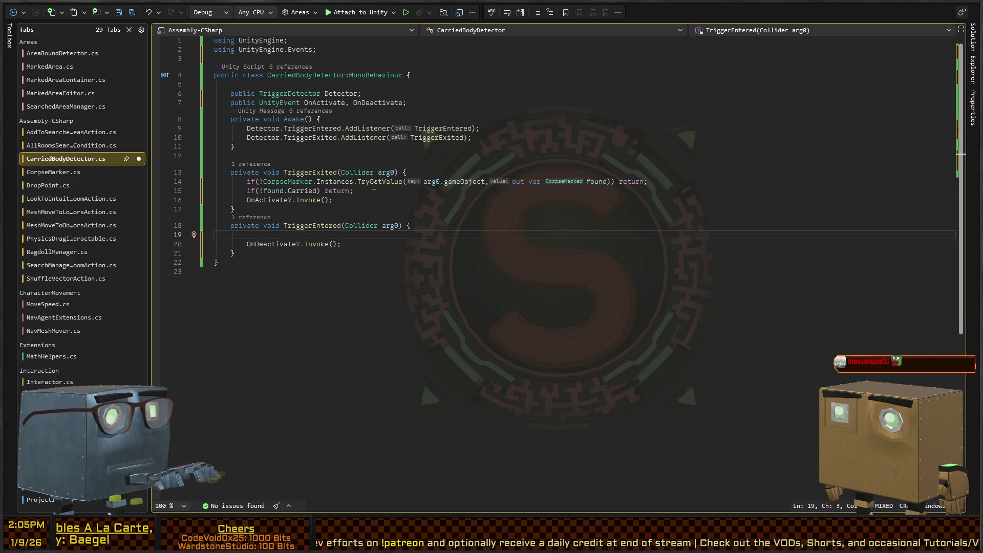
pyautogui.press('Up')
pyautogui.press('Up')
pyautogui.press('Up')
pyautogui.hotkey('shift', 'Down')
pyautogui.hotkey('shift', 'End')
pyautogui.hotkey('ctrl', 'c')
pyautogui.press('Down')
pyautogui.press('Down')
pyautogui.press('Down')
pyautogui.hotkey('ctrl', 'v')
pyautogui.hotkey('ctrl', 'Left')
pyautogui.hotkey('ctrl', 'Left')
pyautogui.hotkey('ctrl', 'Left')
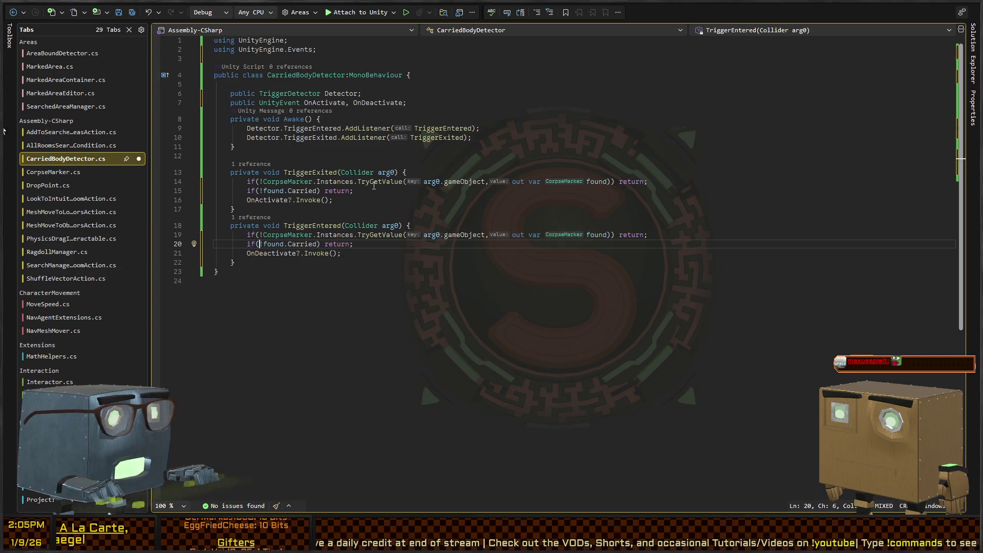
pyautogui.press('Delete')
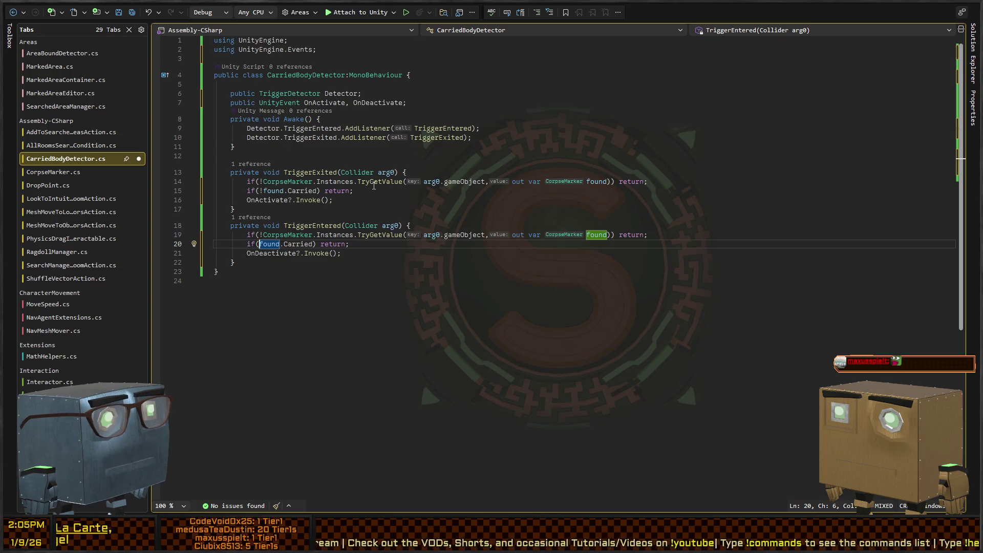
pyautogui.press('Up')
pyautogui.press('Up')
pyautogui.press('Up')
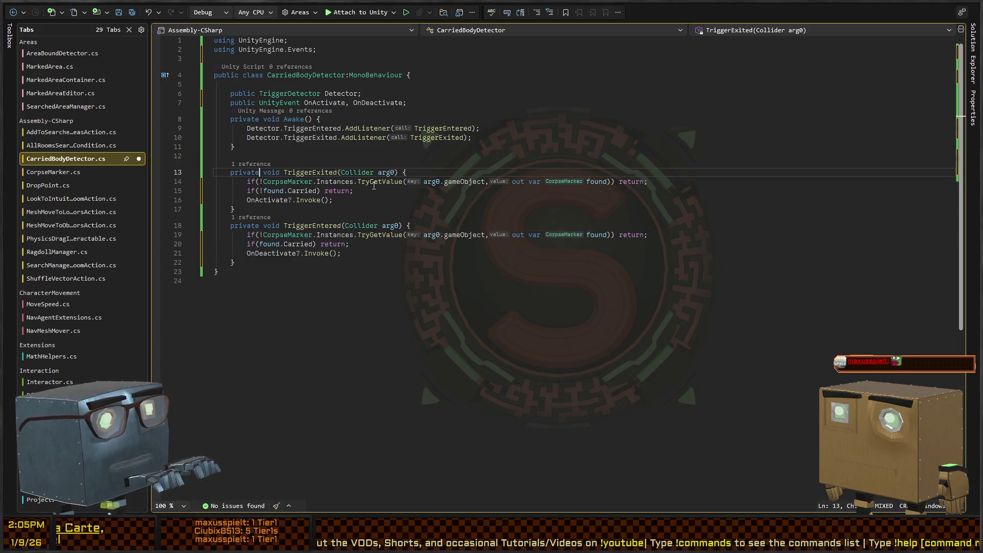
pyautogui.hotkey('alt', 'Down')
pyautogui.hotkey('alt', 'Down')
pyautogui.hotkey('alt', 'Down')
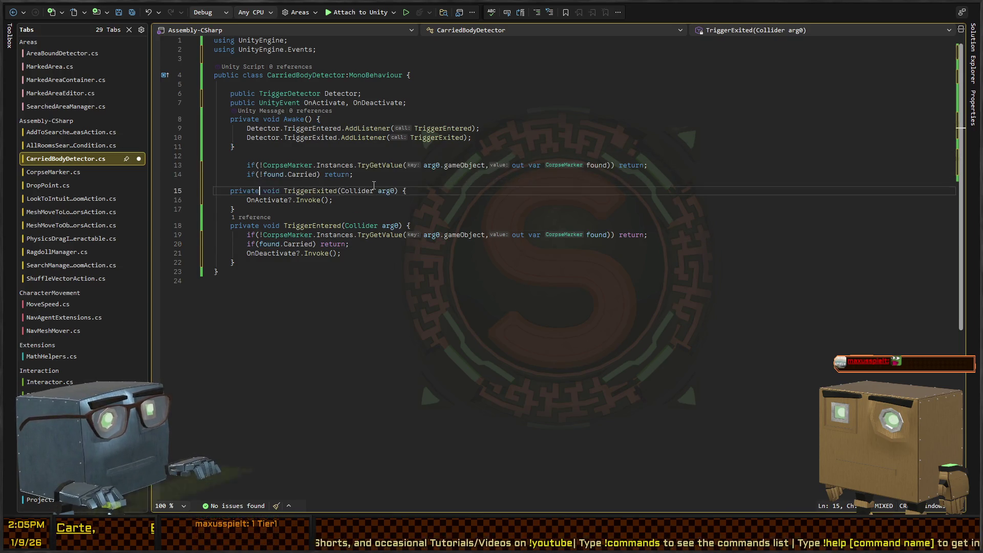
# Step: Swap the method headers so TriggerEntered sits above the OnActivate body again
pyautogui.press('Up')
pyautogui.hotkey('alt', 'Up')
pyautogui.hotkey('alt', 'Up')
pyautogui.hotkey('alt', 'Up')
pyautogui.hotkey('alt', 'Up')
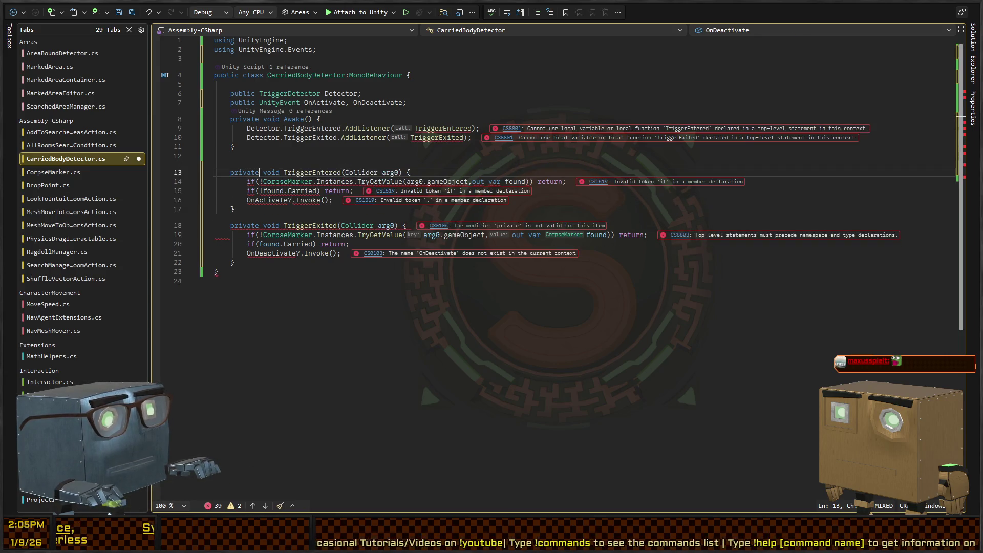
pyautogui.press('Down')
pyautogui.press('Down')
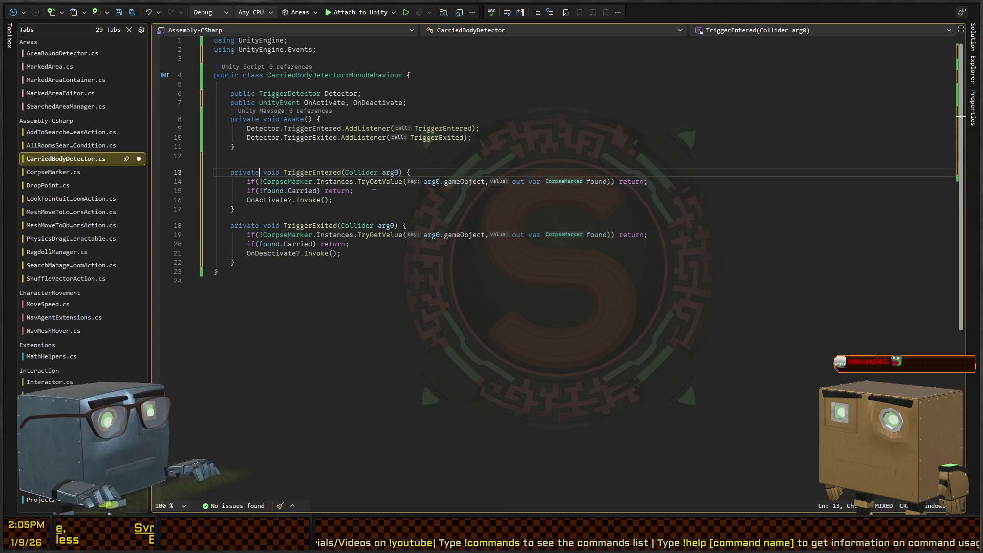
# Step: Rework the Carried check line in TriggerEntered, keeping its '!' negation
pyautogui.press('Up')
pyautogui.hotkey('ctrl', 'Right')
pyautogui.hotkey('ctrl', 'Right')
pyautogui.hotkey('ctrl', 'Right')
pyautogui.hotkey('ctrl', 'Left')
pyautogui.hotkey('ctrl', 'Left')
pyautogui.hotkey('ctrl', 'Left')
pyautogui.hotkey('ctrl', 'Left')
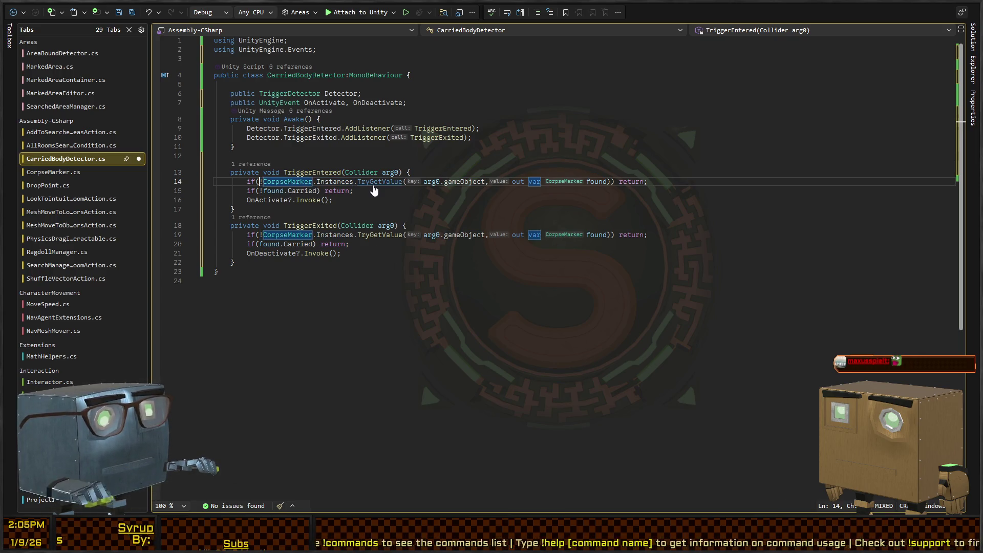
pyautogui.press('Down')
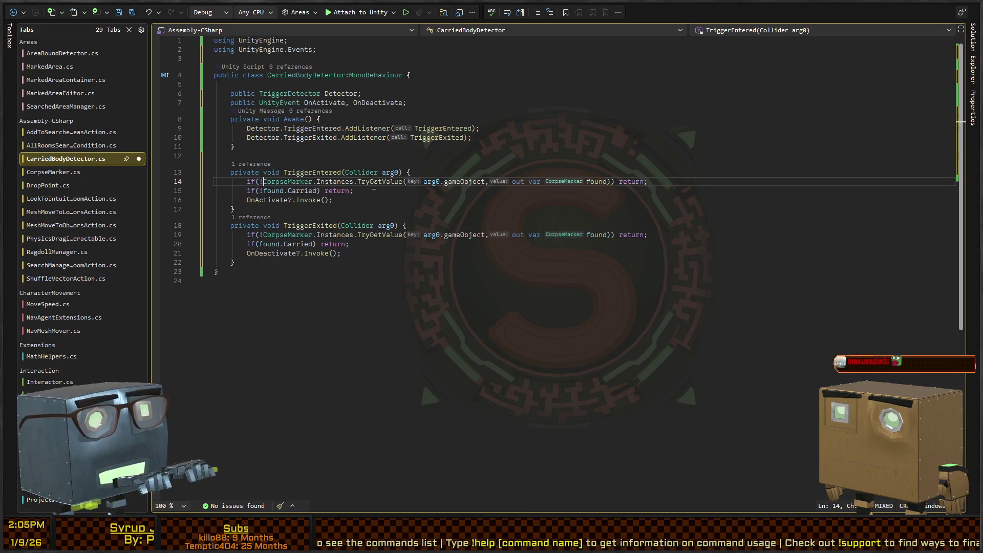
pyautogui.press('End')
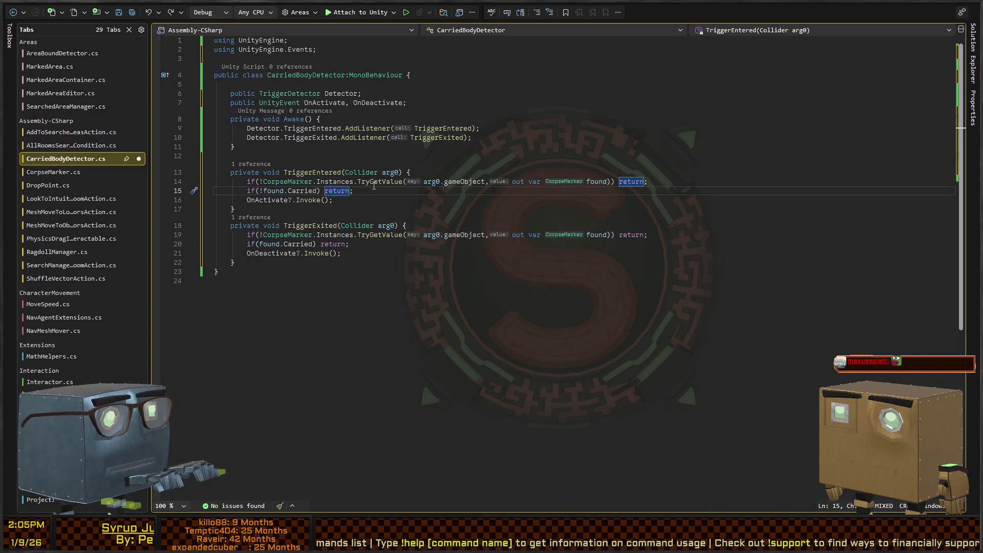
pyautogui.press('Up')
pyautogui.press('Down')
pyautogui.hotkey('shift', 'Home')
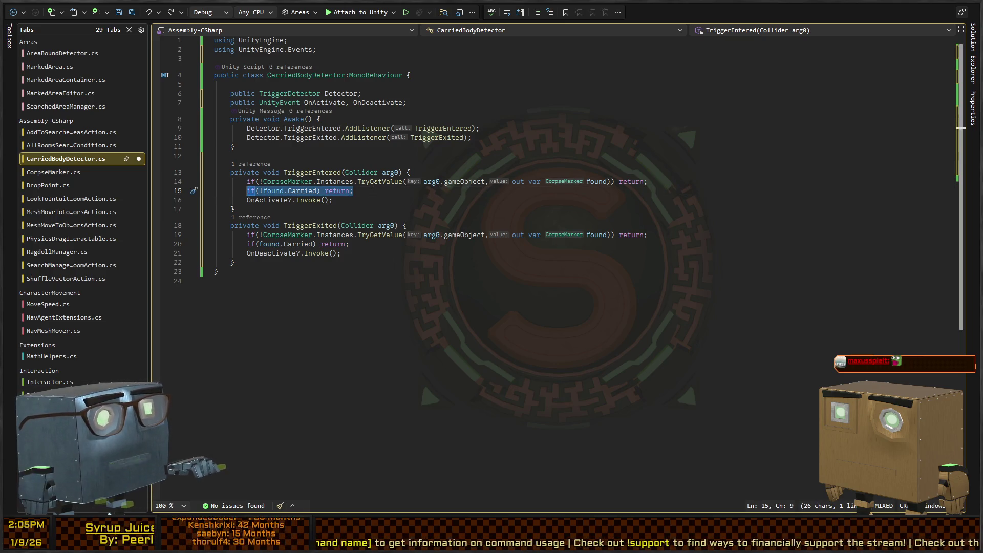
pyautogui.press('Left')
pyautogui.press('Right')
pyautogui.press('Right')
pyautogui.press('Right')
pyautogui.press('Delete')
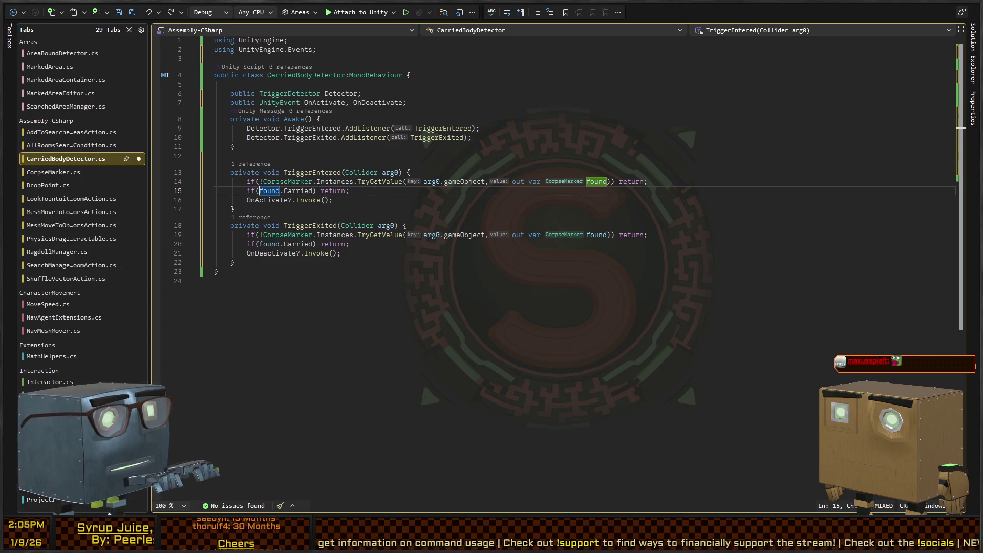
pyautogui.write('!')
# Step: Add '!' to TriggerExited's Carried check and save CarriedBodyDetector.cs
pyautogui.press('Down')
pyautogui.press('Home')
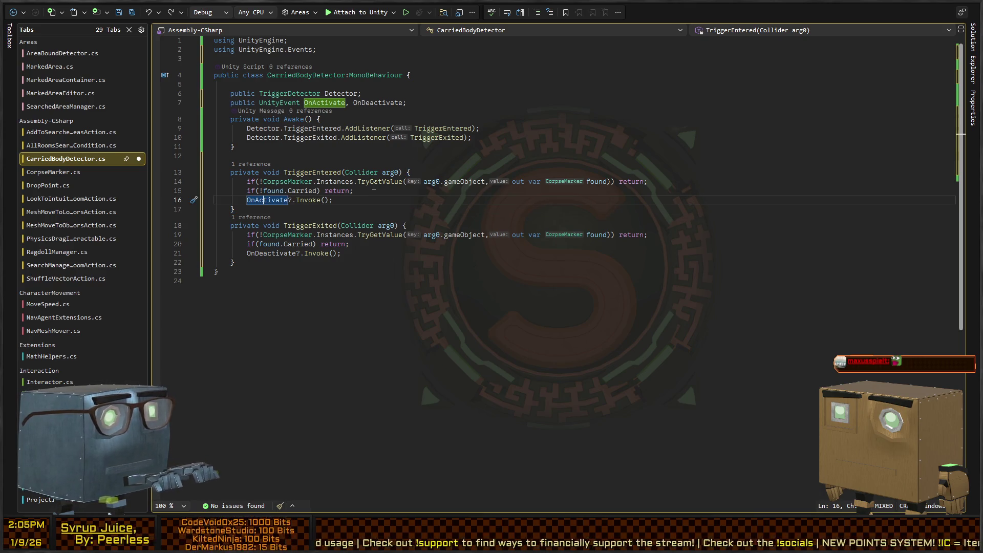
pyautogui.press('Down')
pyautogui.press('Down')
pyautogui.press('Down')
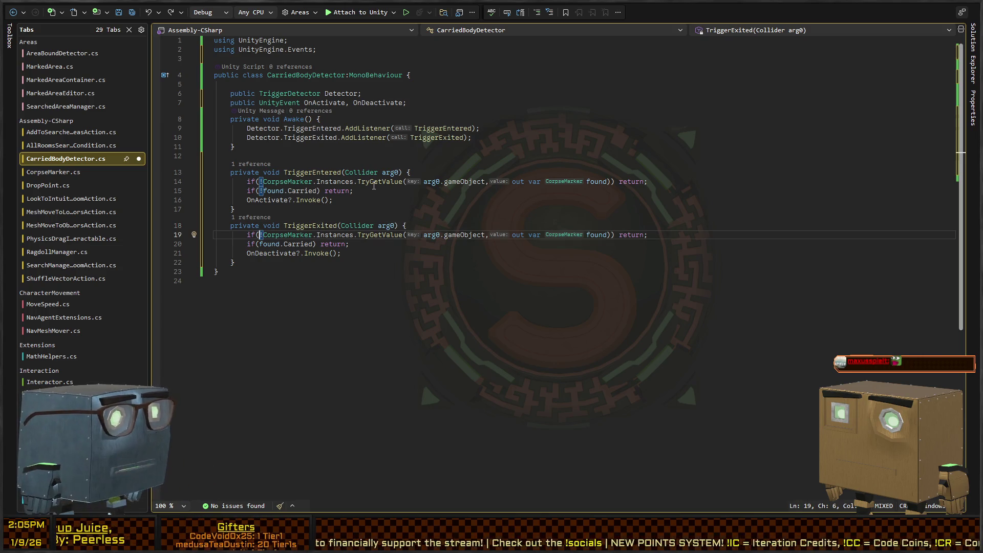
pyautogui.press('Down')
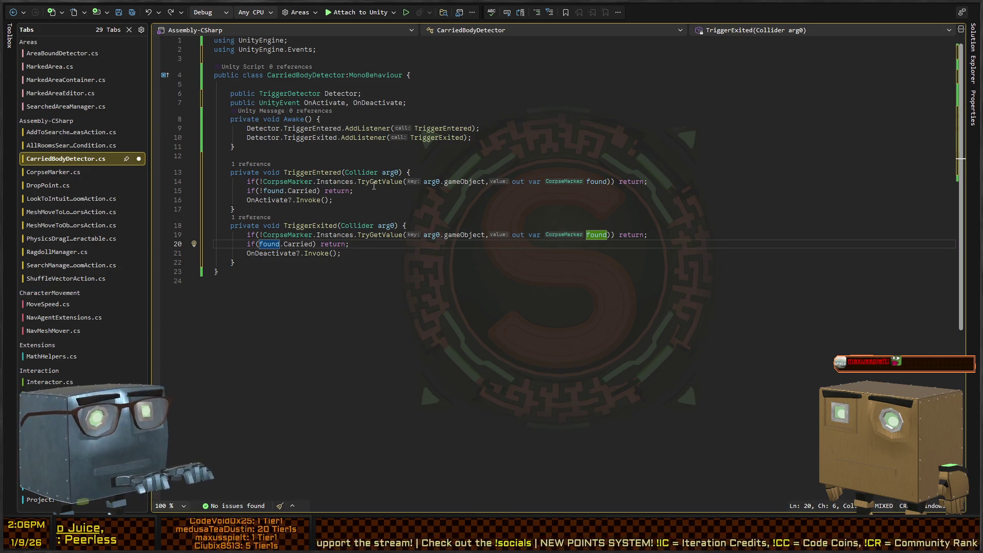
pyautogui.write('!')
pyautogui.press('Down')
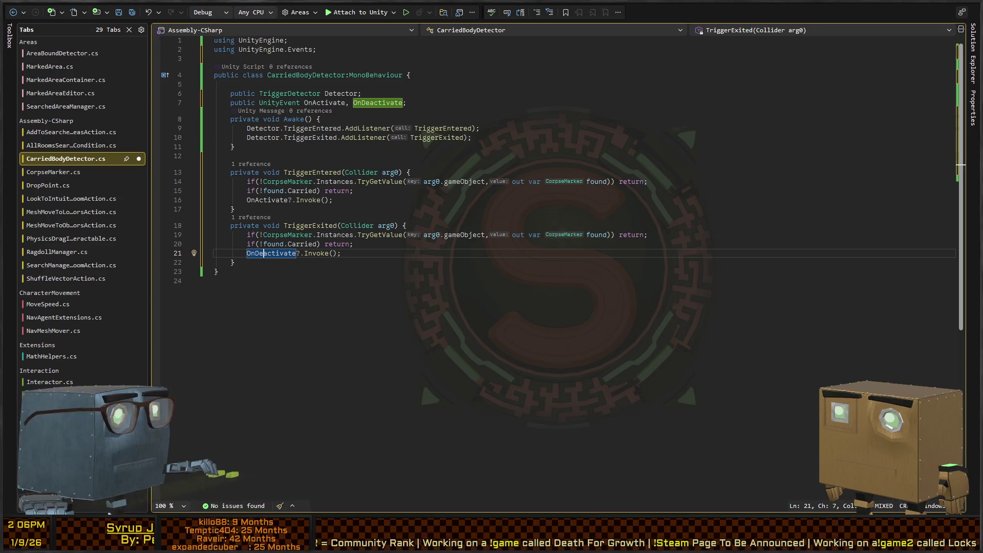
pyautogui.hotkey('ctrl', 's')
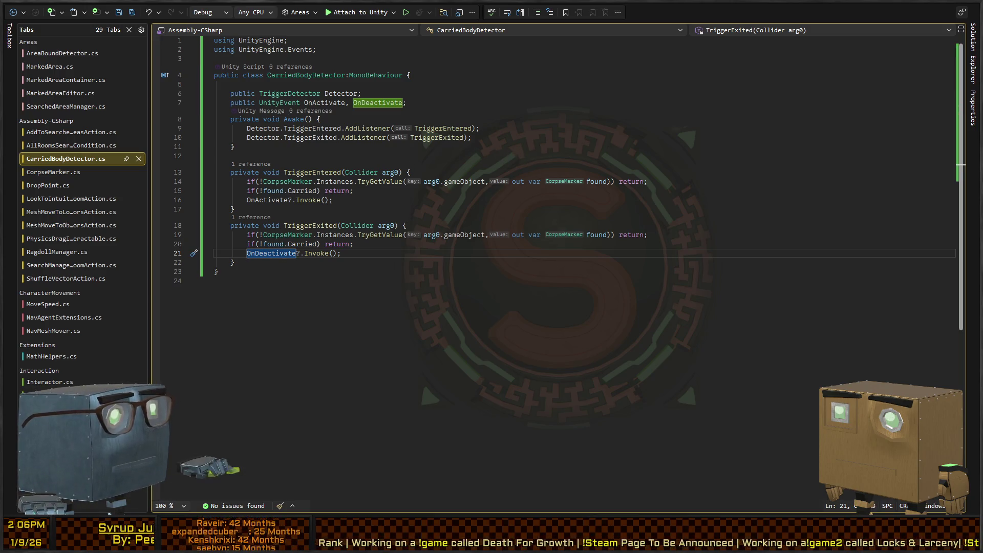
pyautogui.hotkey('alt', 'Tab')
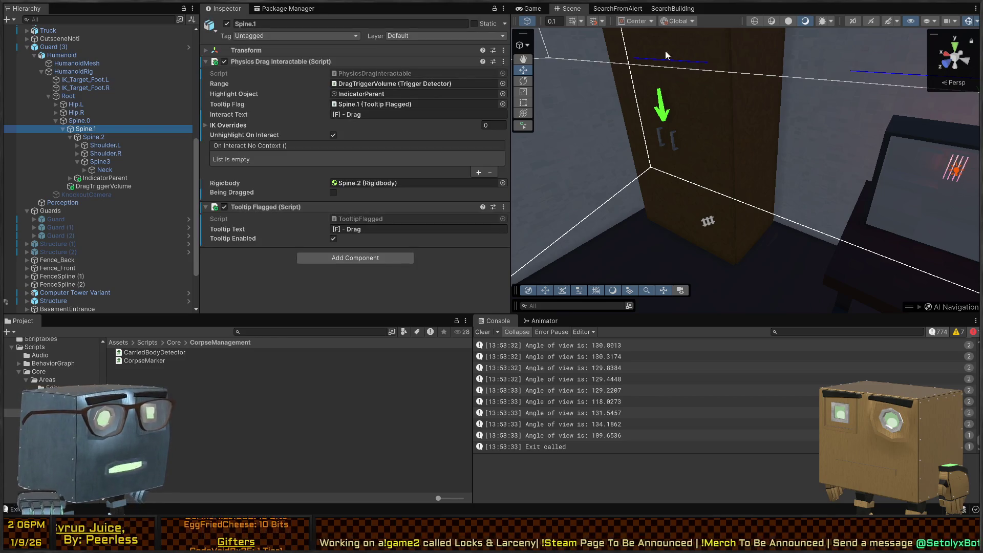
pyautogui.moveTo(733, 126)
pyautogui.mouseDown()
pyautogui.moveTo(660, 129)
pyautogui.moveTo(688, 129)
pyautogui.mouseUp()
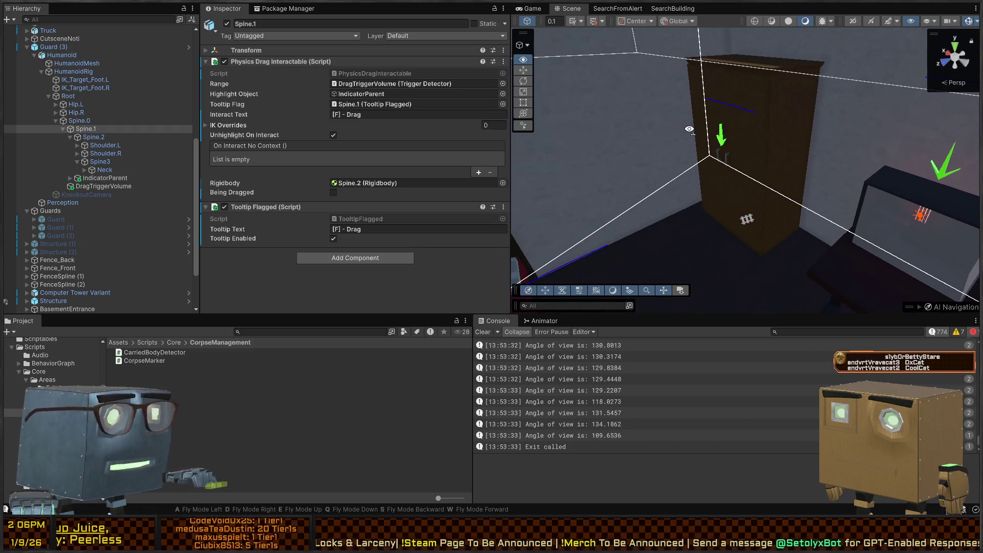
pyautogui.moveTo(769, 176)
pyautogui.mouseDown()
pyautogui.moveTo(781, 164)
pyautogui.moveTo(701, 168)
pyautogui.moveTo(751, 162)
pyautogui.mouseUp()
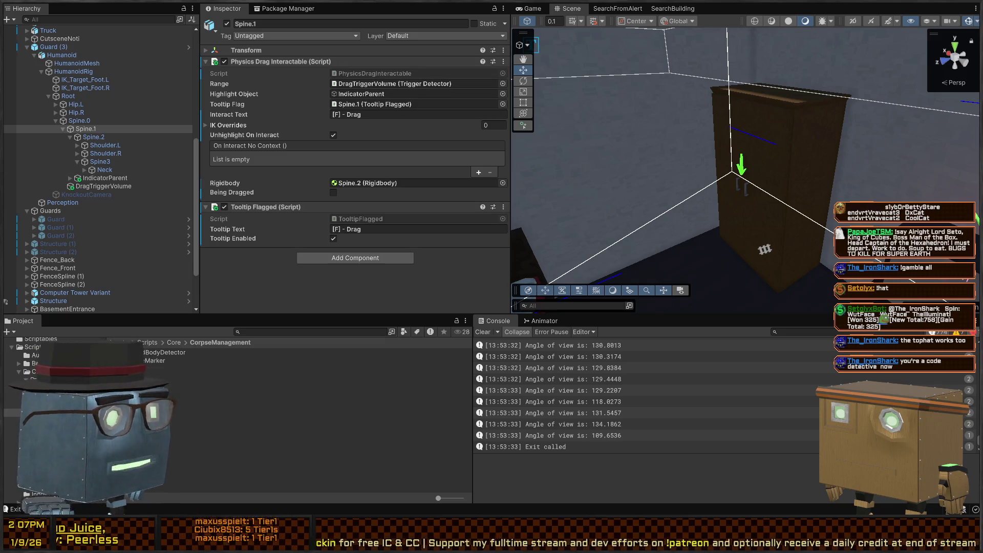
pyautogui.rightClick(624, 135)
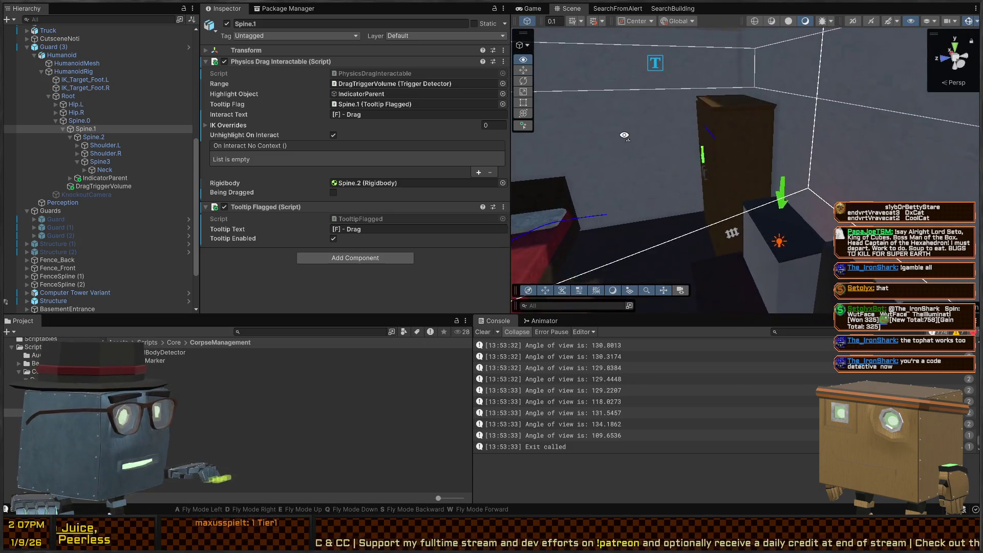
pyautogui.moveTo(624, 135); pyautogui.dragTo(693, 148)
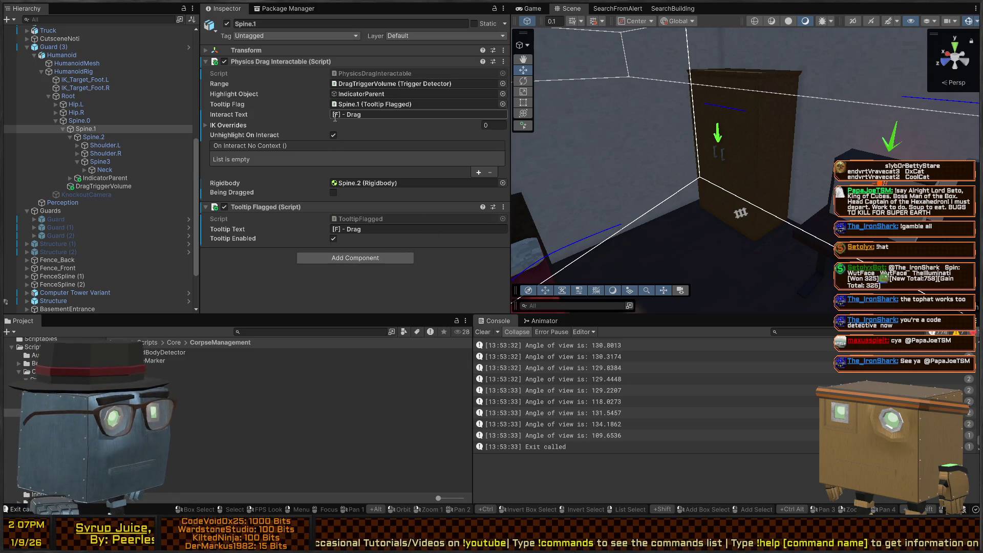
# Step: Select Wardrobe (1) in the Hierarchy and open its prefab in Prefab Mode
pyautogui.click(757, 121)
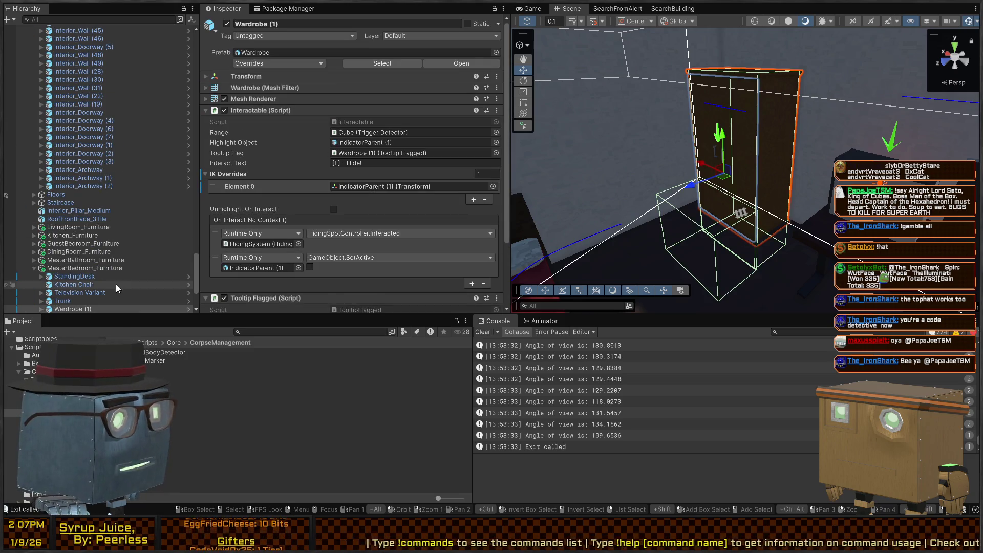
pyautogui.scroll(-5, 116, 288)
pyautogui.click(41, 217)
pyautogui.click(72, 225)
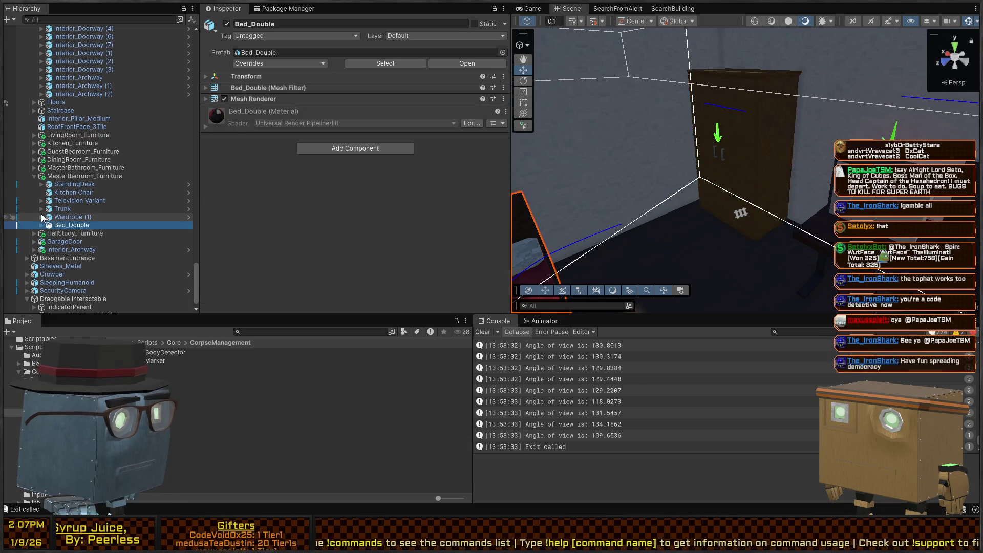
pyautogui.click(41, 217)
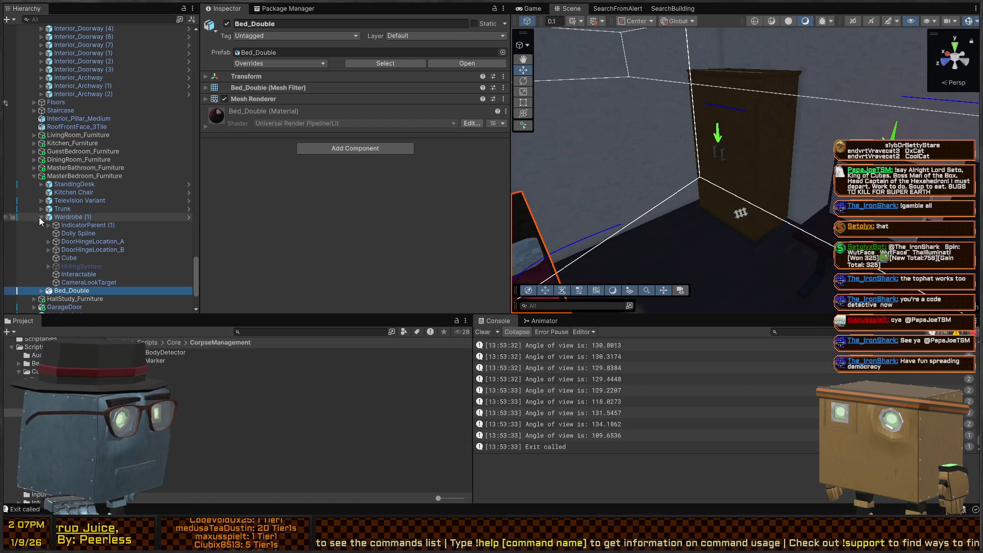
pyautogui.click(40, 217)
pyautogui.click(41, 217)
pyautogui.click(72, 217)
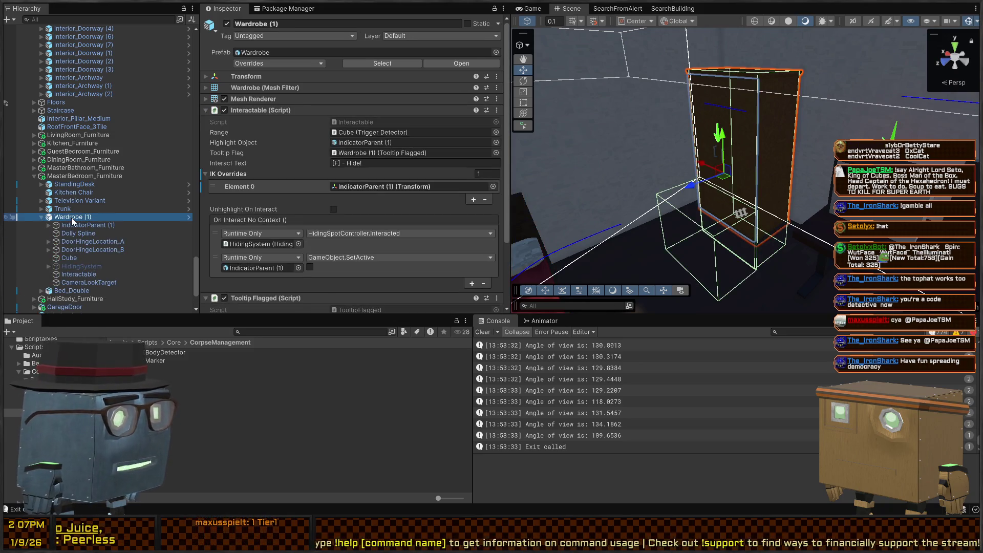
pyautogui.click(188, 218)
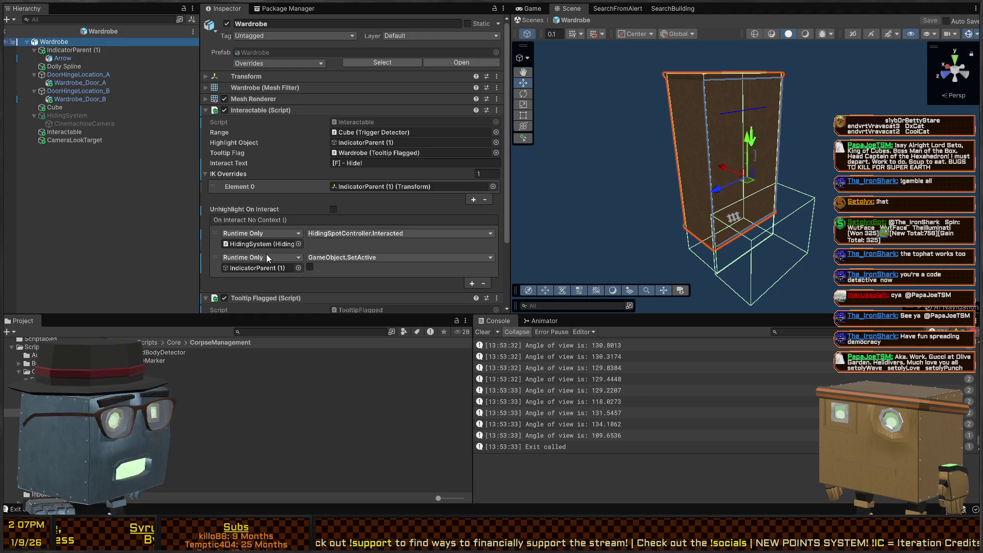
# Step: Duplicate the Wardrobe's Cube and rename the copy CorpseDetector
pyautogui.hotkey('ctrl', 'shift', 'v')
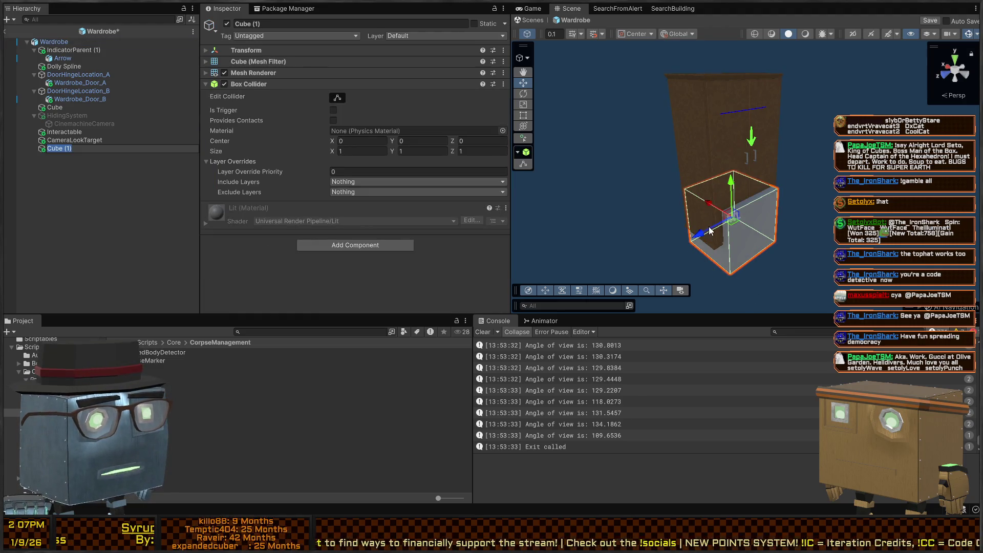
pyautogui.hotkey('ctrl', 'a')
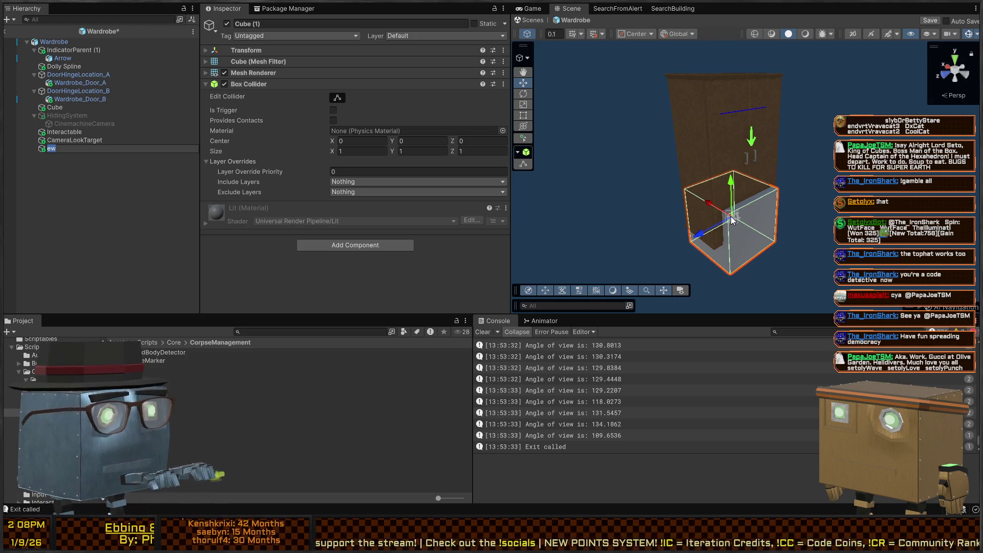
pyautogui.write('CorpseDetector')
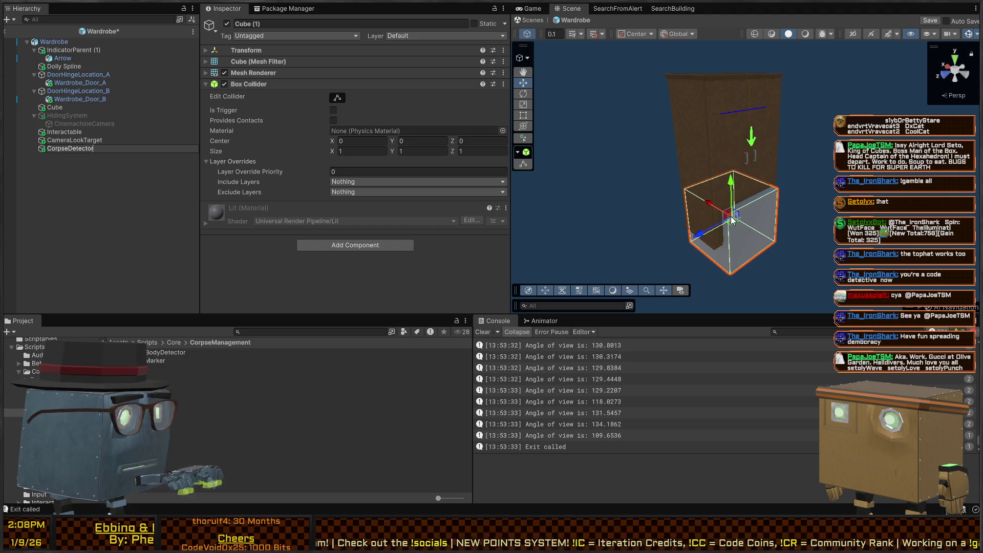
pyautogui.press('Return')
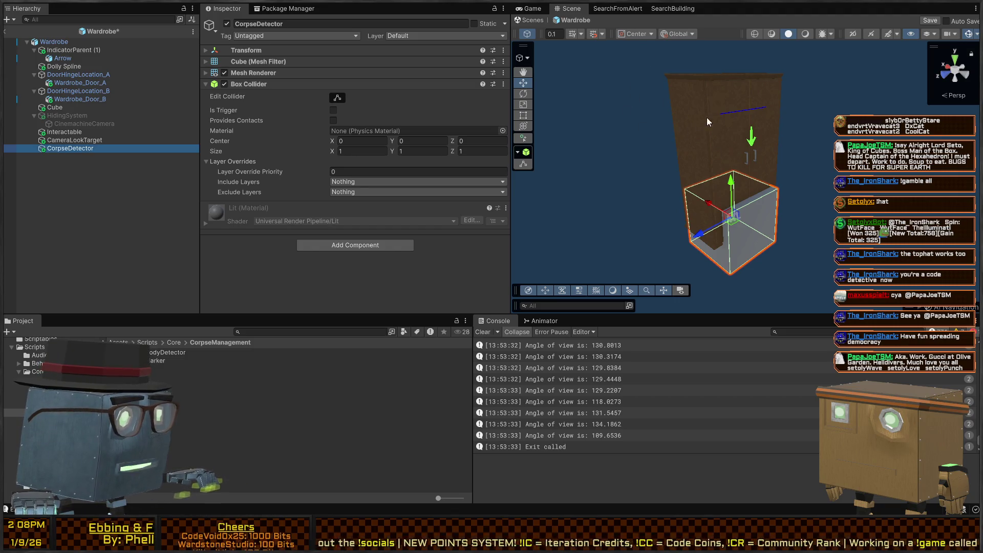
# Step: Reposition the CorpseDetector box and stretch it wider along X with the Scale tool
pyautogui.rightClick(721, 146)
pyautogui.moveTo(747, 205)
pyautogui.mouseDown()
pyautogui.moveTo(809, 158)
pyautogui.moveTo(789, 165)
pyautogui.mouseUp()
pyautogui.moveTo(691, 179)
pyautogui.mouseDown()
pyautogui.moveTo(783, 138)
pyautogui.moveTo(791, 182)
pyautogui.moveTo(673, 183)
pyautogui.mouseUp()
pyautogui.press('t')
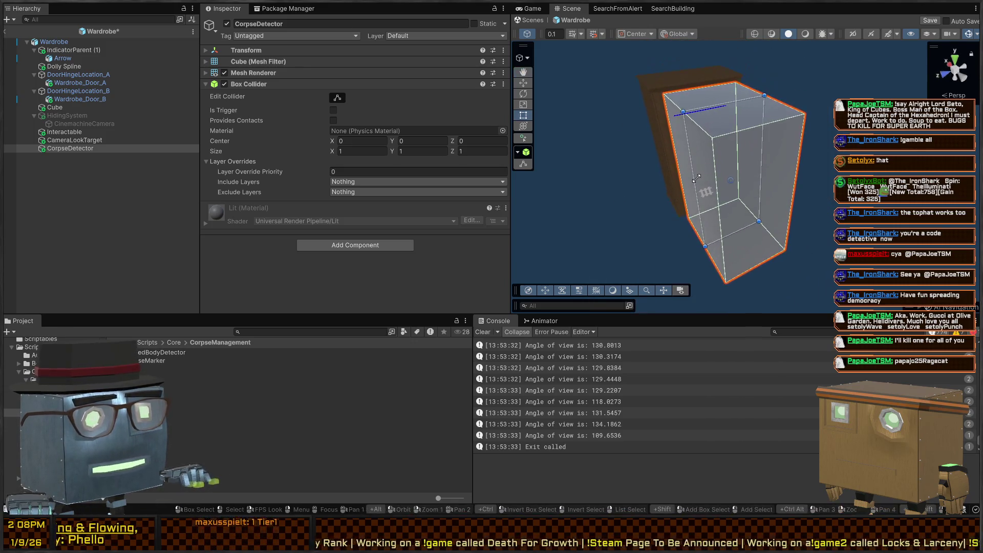
pyautogui.moveTo(744, 174); pyautogui.dragTo(719, 103)
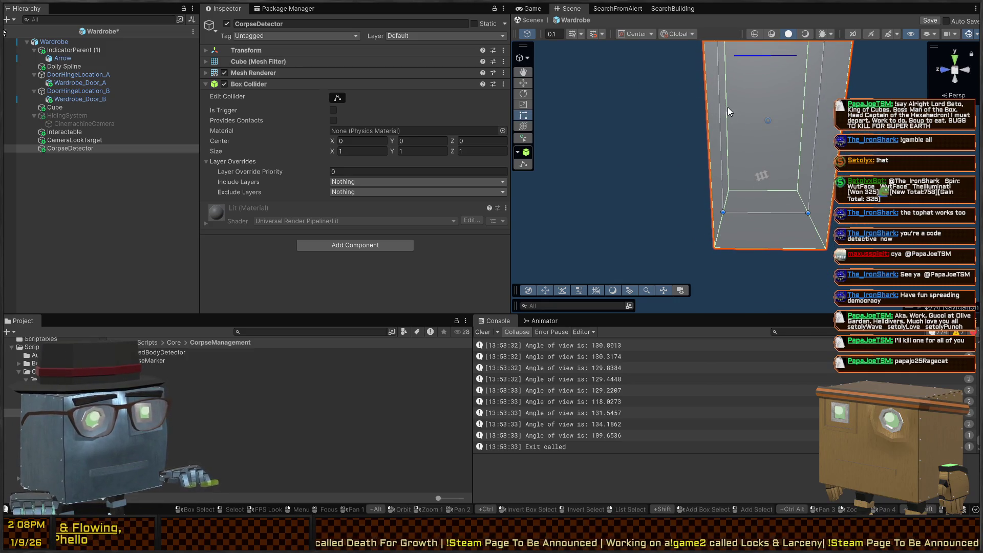
pyautogui.moveTo(819, 108)
pyautogui.mouseDown()
pyautogui.moveTo(806, 127)
pyautogui.moveTo(842, 117)
pyautogui.moveTo(802, 122)
pyautogui.moveTo(764, 165)
pyautogui.mouseUp()
pyautogui.press('r')
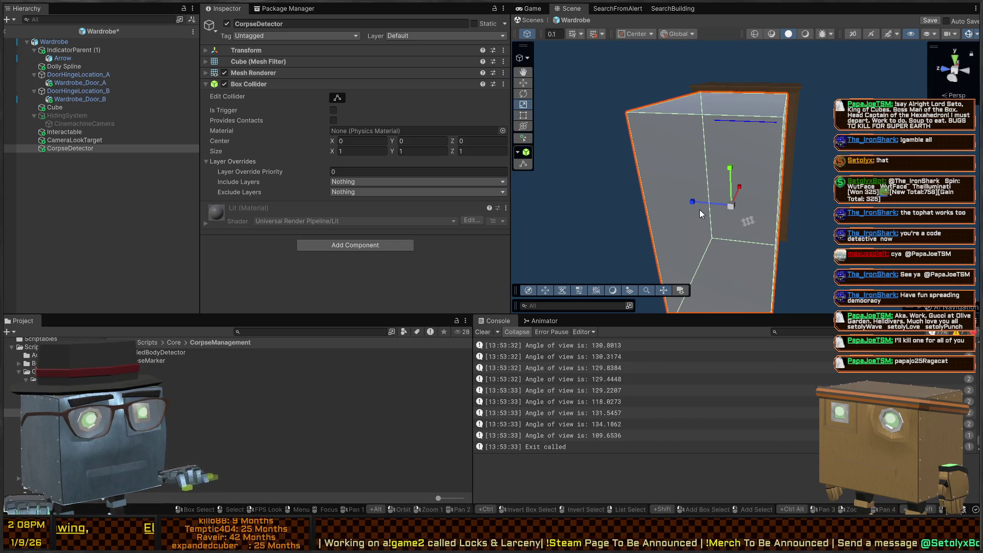
pyautogui.moveTo(693, 204); pyautogui.dragTo(662, 202)
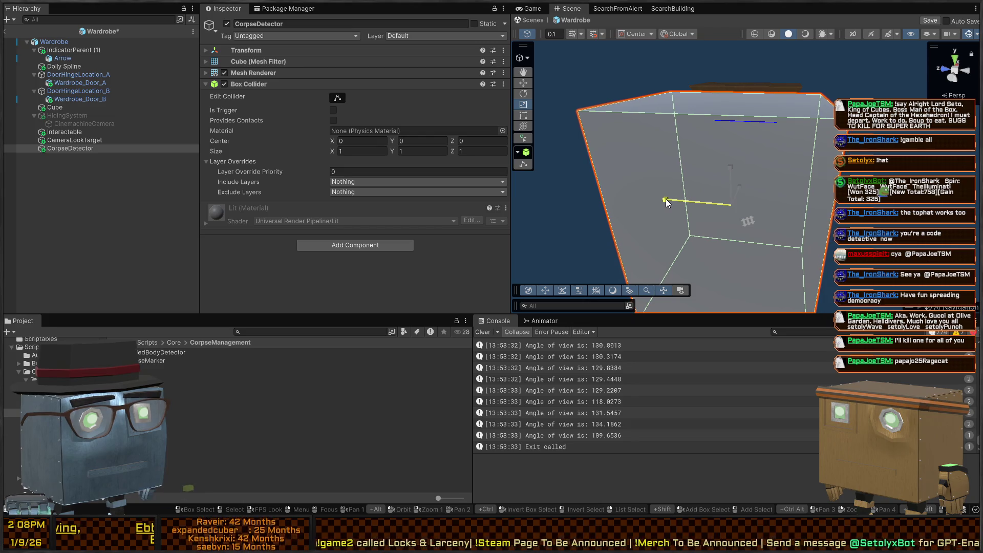
pyautogui.moveTo(706, 181)
pyautogui.mouseDown()
pyautogui.moveTo(836, 118)
pyautogui.moveTo(755, 132)
pyautogui.mouseUp()
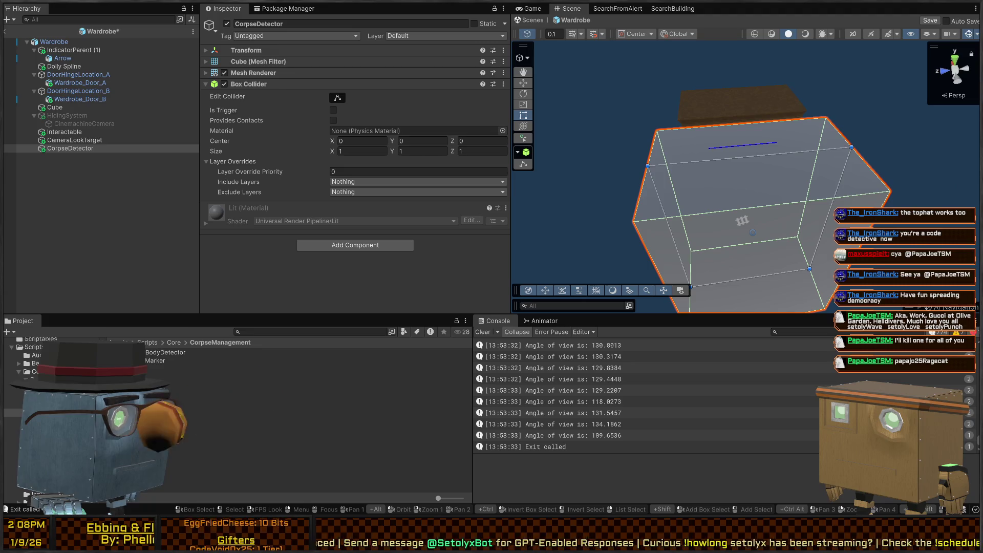
pyautogui.click(149, 359)
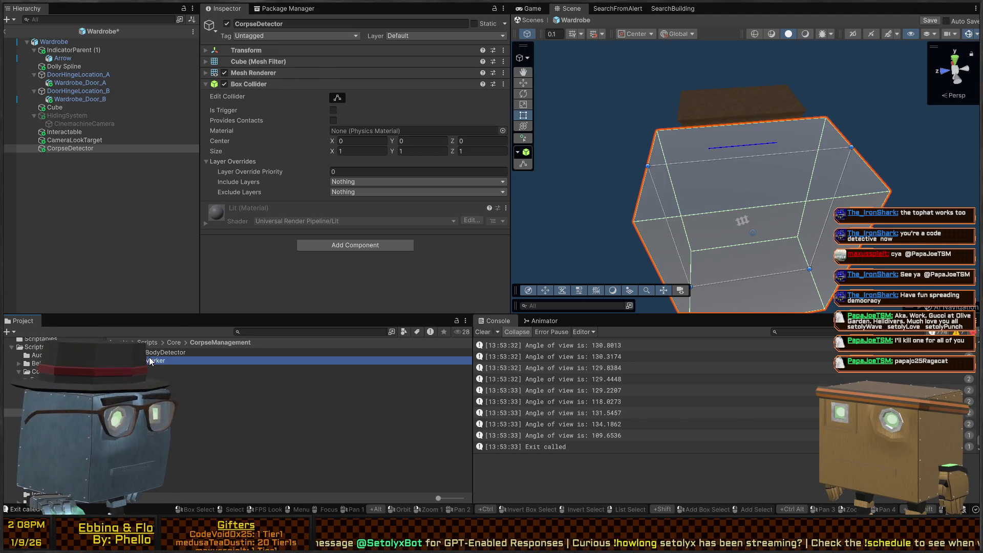
# Step: Hide CorpseDetector's mesh, set it as its own Detector, and add one On Activate entry
pyautogui.click(64, 148)
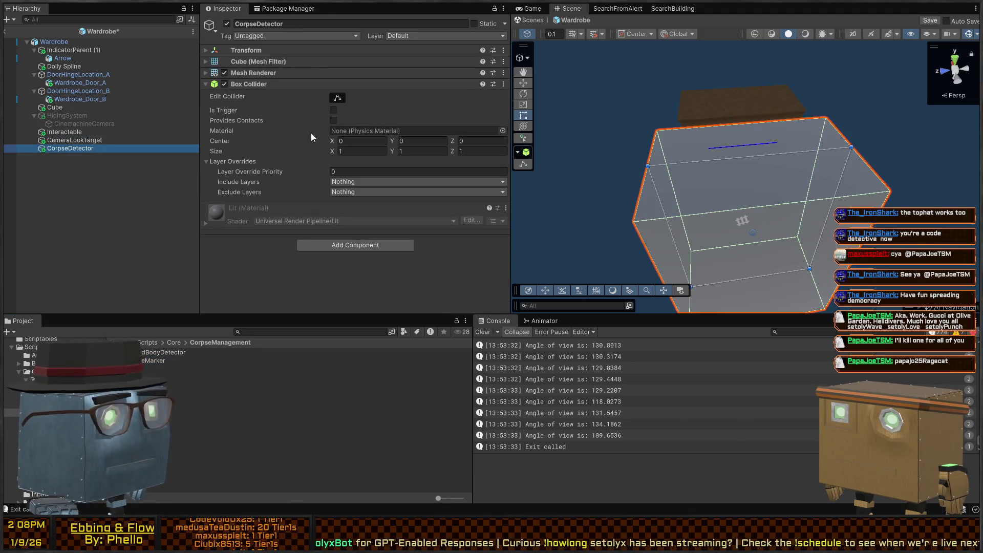
pyautogui.click(224, 72)
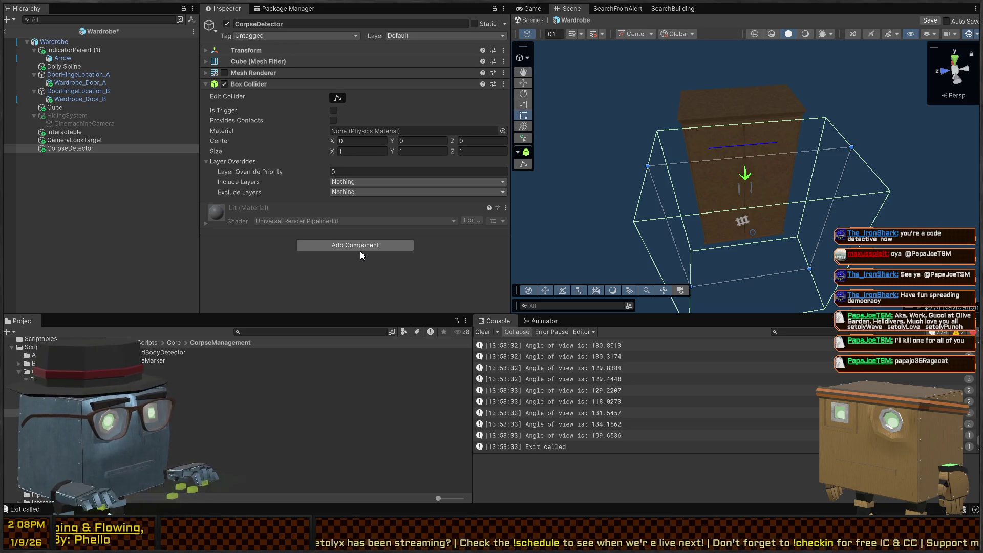
pyautogui.scroll(-2, 286, 174)
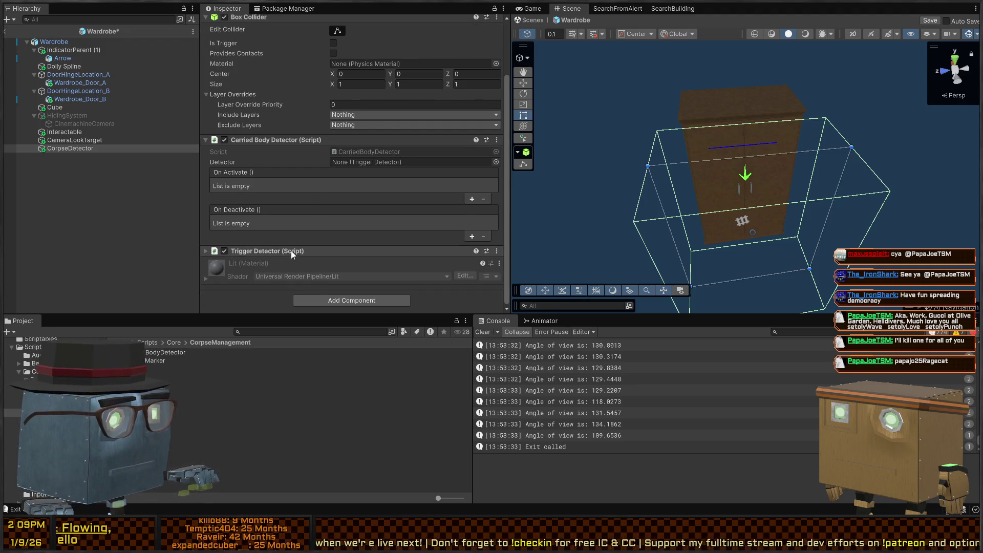
pyautogui.moveTo(376, 166); pyautogui.dragTo(377, 166)
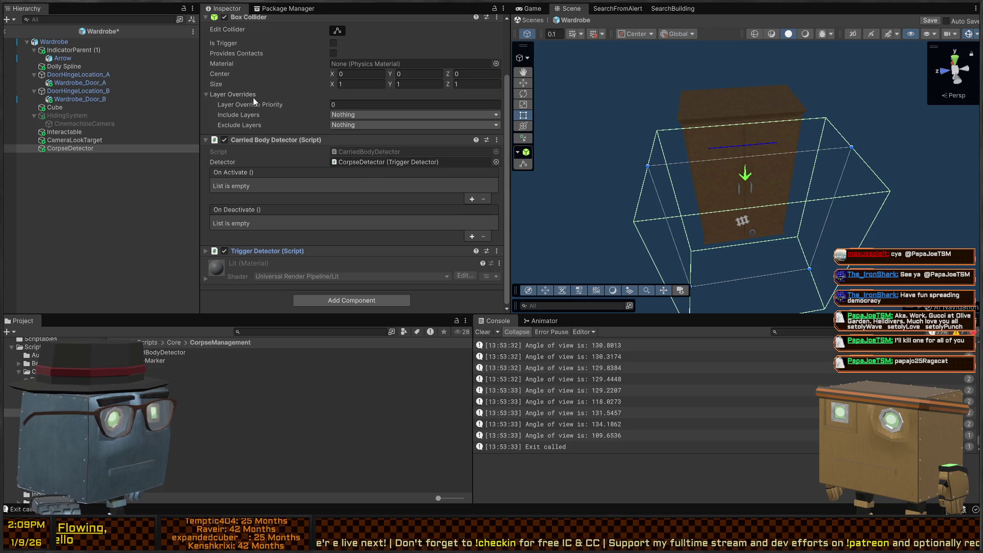
pyautogui.click(471, 199)
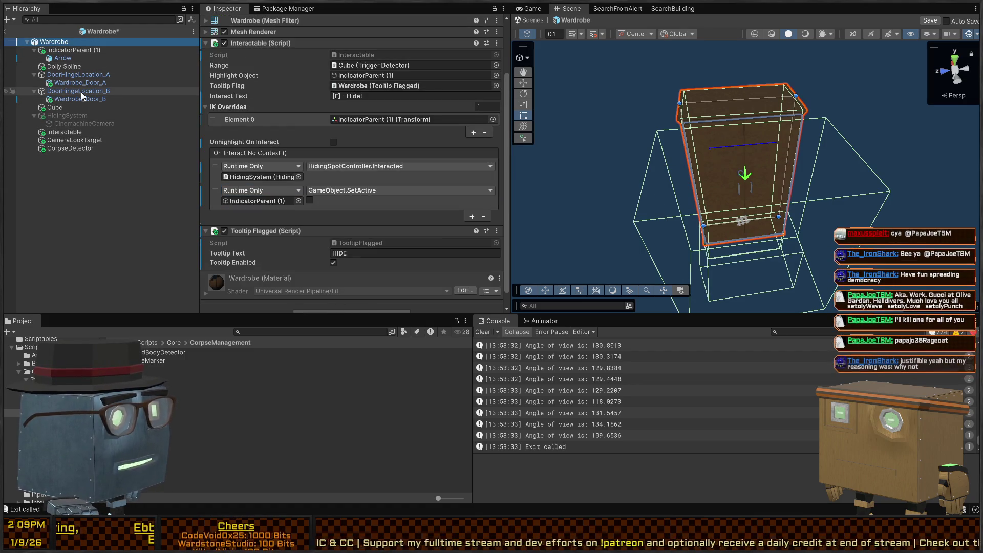
# Step: Browse the Wardrobe's child objects in the Hierarchy and select the Wardrobe itself
pyautogui.click(77, 91)
pyautogui.click(59, 114)
pyautogui.click(63, 91)
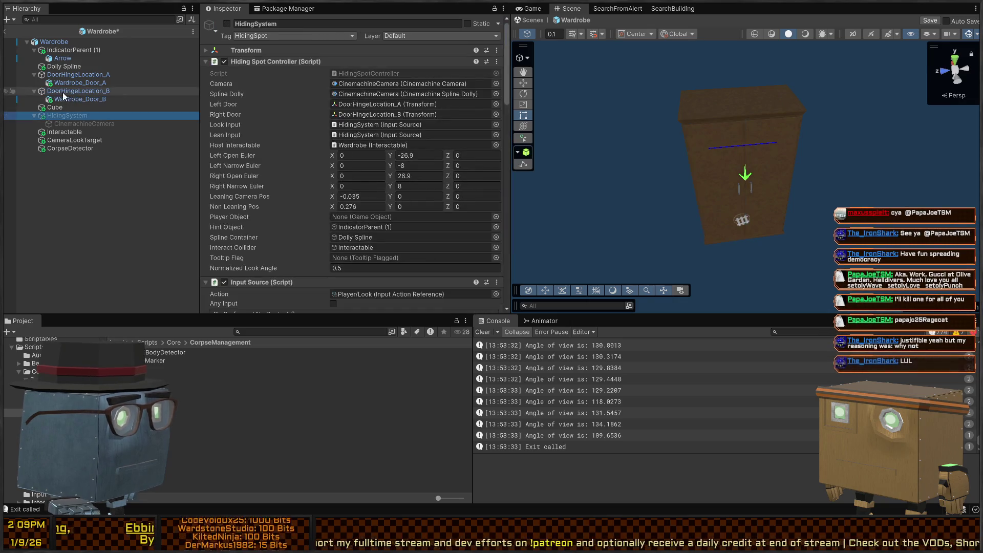
pyautogui.click(67, 59)
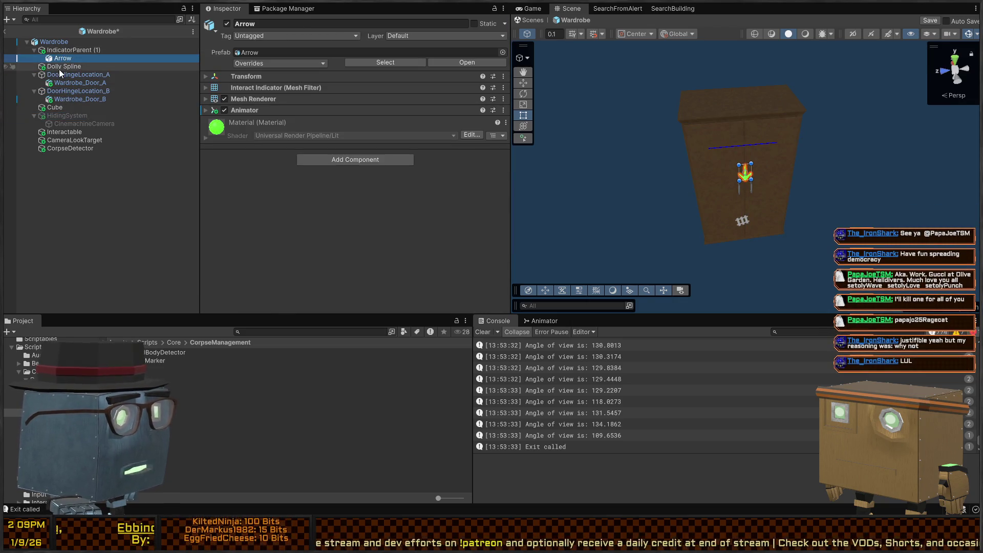
pyautogui.click(59, 69)
pyautogui.click(67, 42)
pyautogui.scroll(-2, 309, 145)
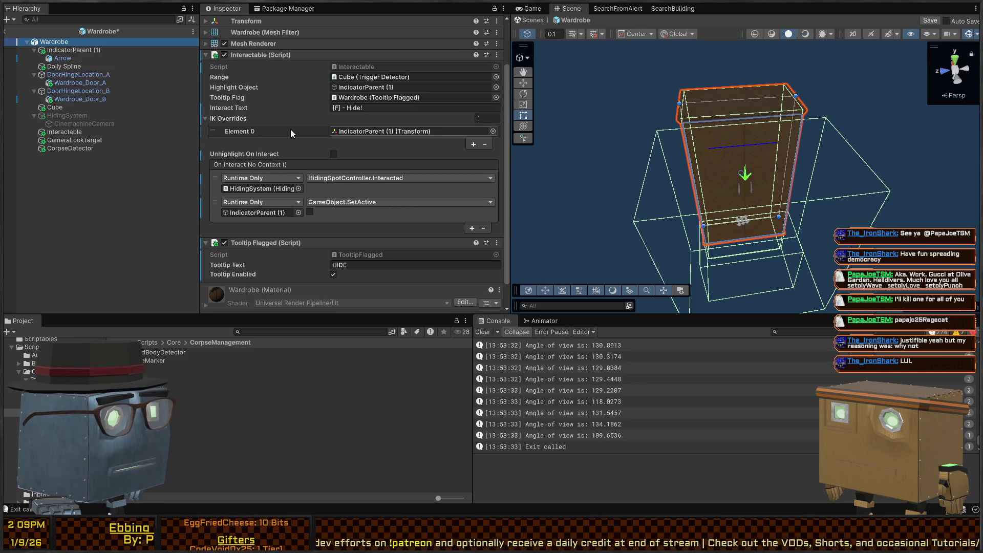
pyautogui.scroll(-2, 286, 125)
pyautogui.scroll(2, 274, 116)
# Step: Duplicate the Wardrobe's Interactable component and collapse the first copy
pyautogui.click(295, 132)
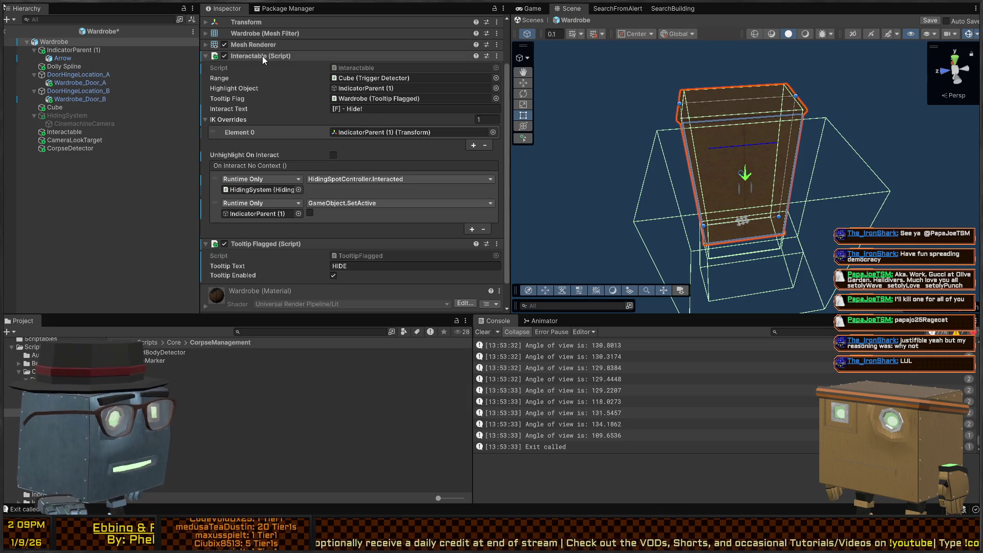
pyautogui.hotkey('ctrl', 'z')
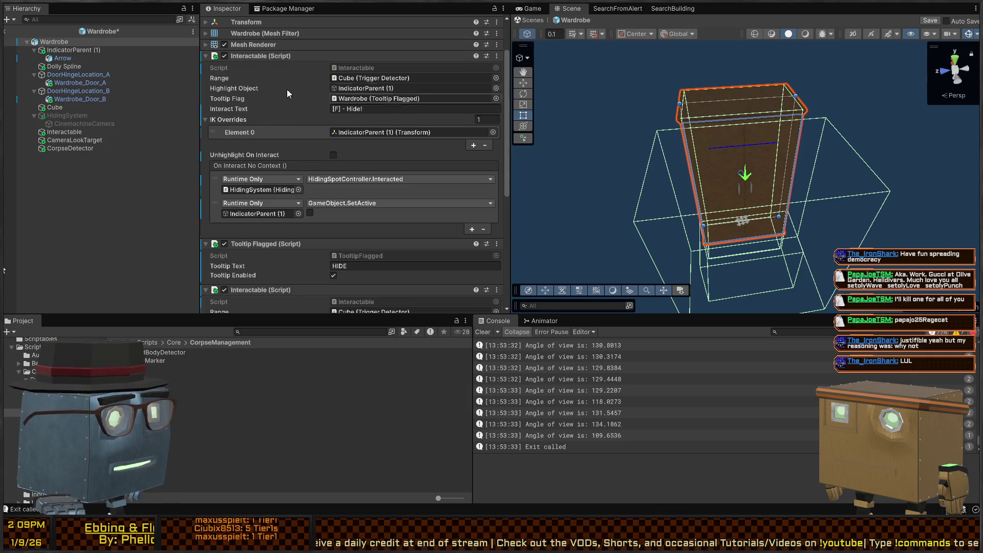
pyautogui.scroll(-3, 337, 138)
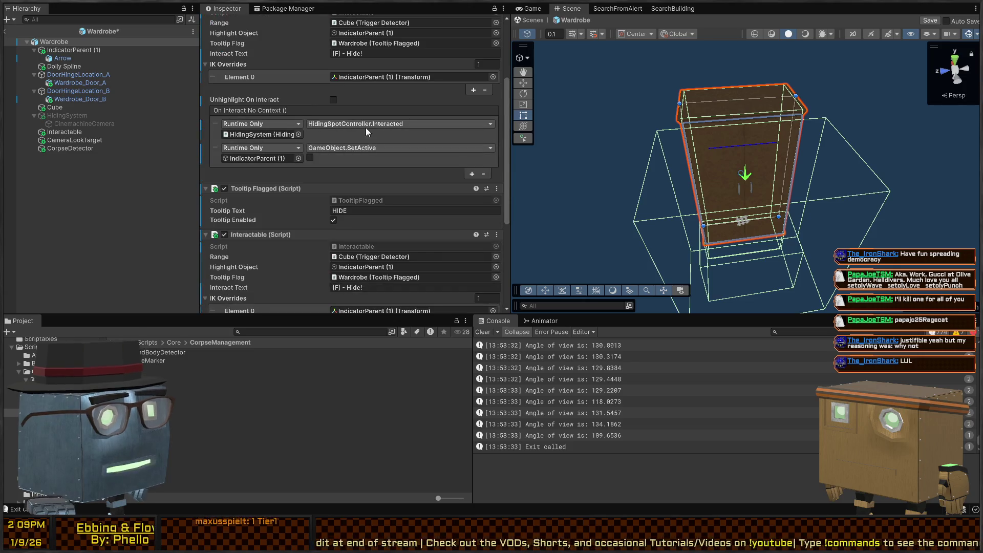
pyautogui.scroll(4, 250, 169)
pyautogui.click(257, 92)
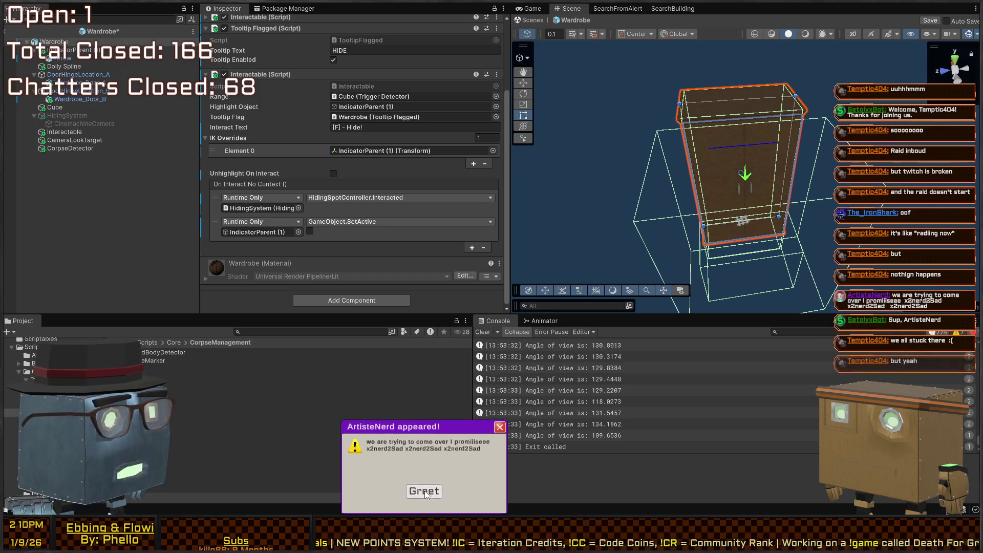
# Step: Collapse the first Interactable and orbit the Scene view around the wardrobe
pyautogui.click(424, 489)
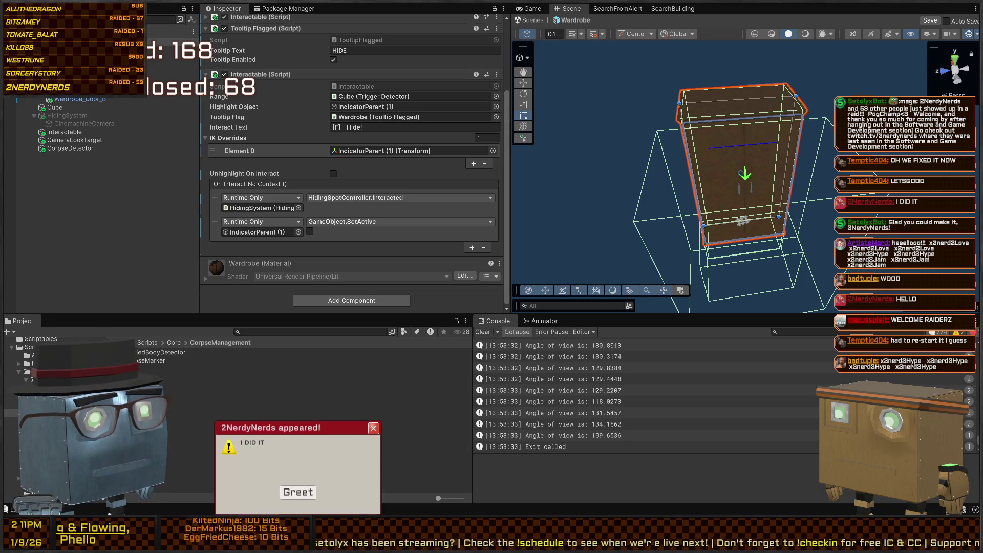
pyautogui.moveTo(674, 179)
pyautogui.mouseDown()
pyautogui.moveTo(599, 125)
pyautogui.moveTo(563, 62)
pyautogui.mouseUp()
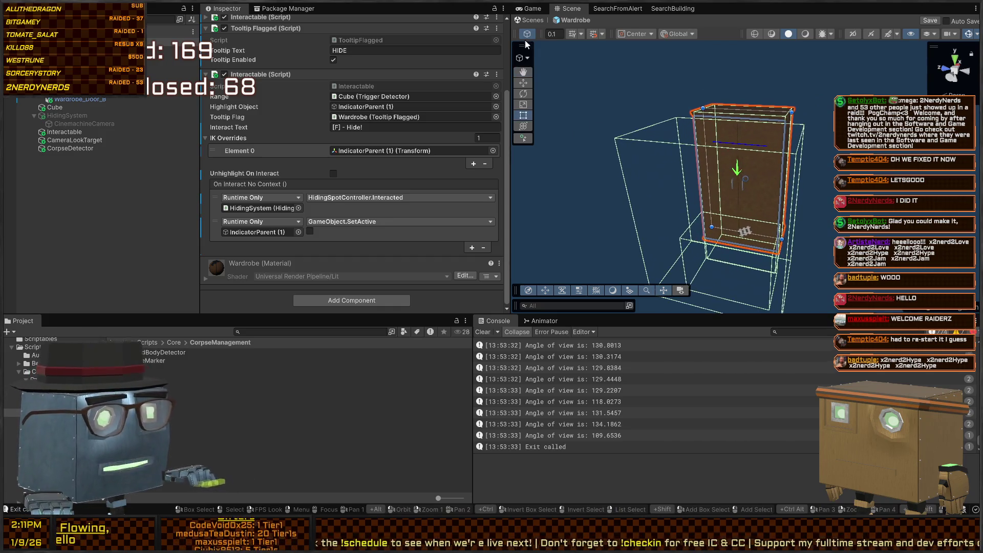
# Step: Play the game maximized, pick up the ragdoll with F and carry it through the red door
pyautogui.click(532, 9)
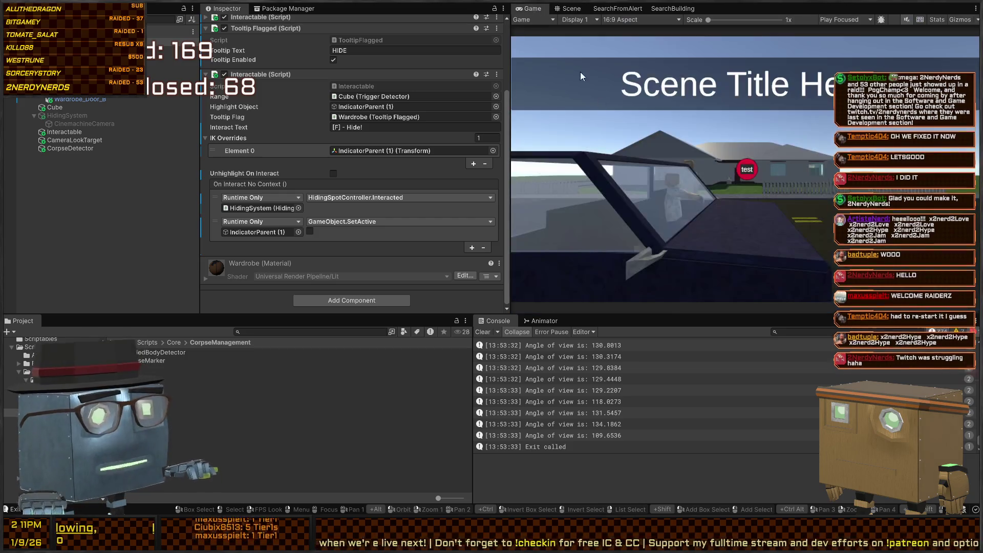
pyautogui.hotkey('ctrl', 'p')
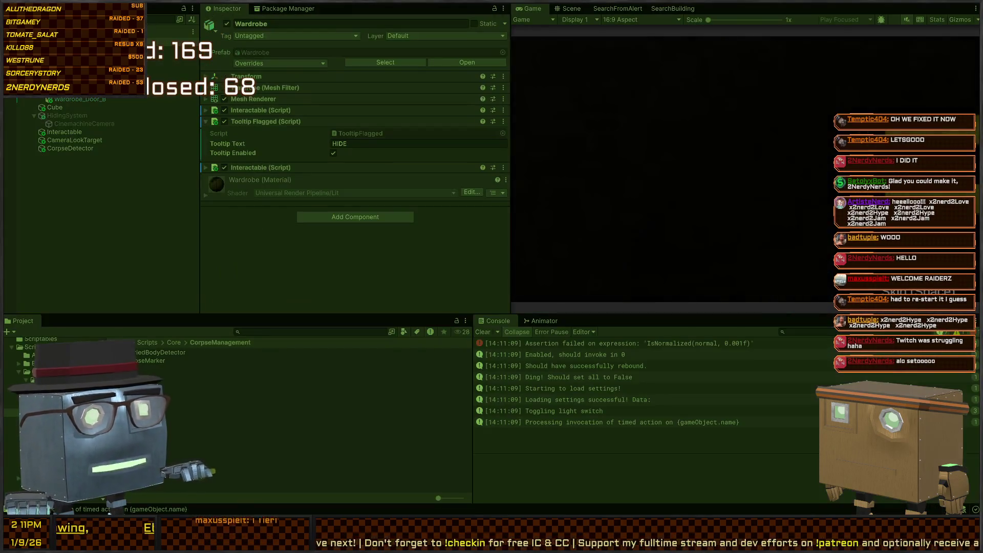
pyautogui.hotkey('shift', 'space')
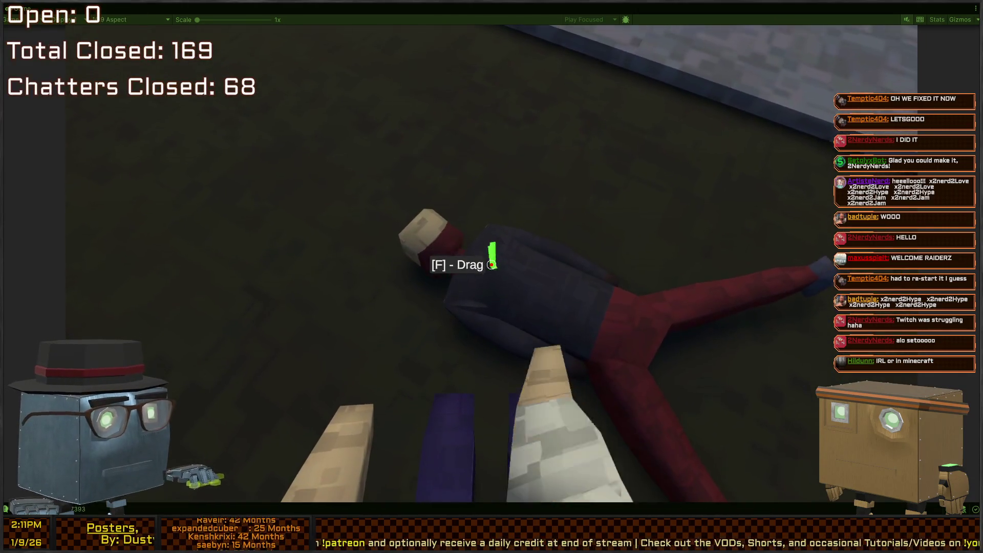
pyautogui.press('f')
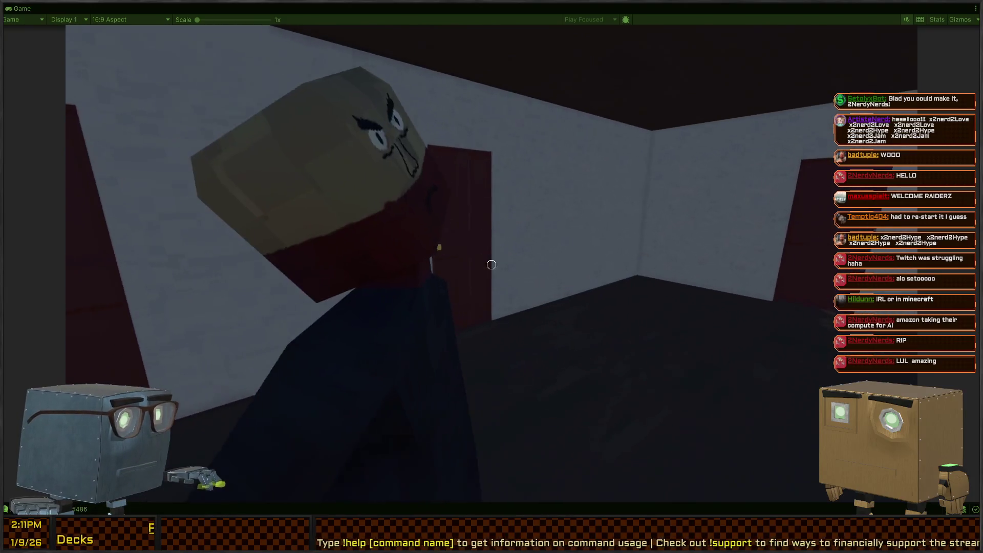
pyautogui.press('f')
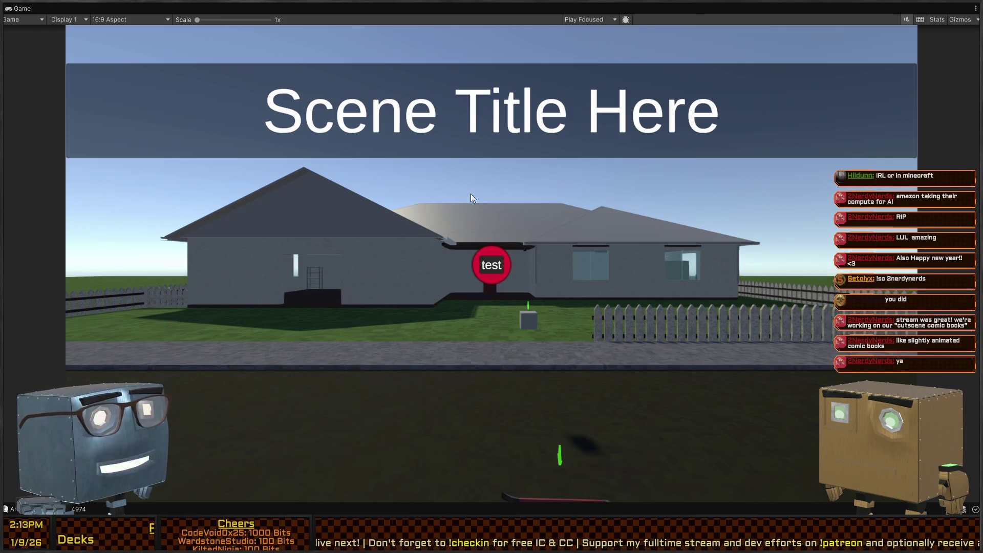
pyautogui.hotkey('shift', 'space')
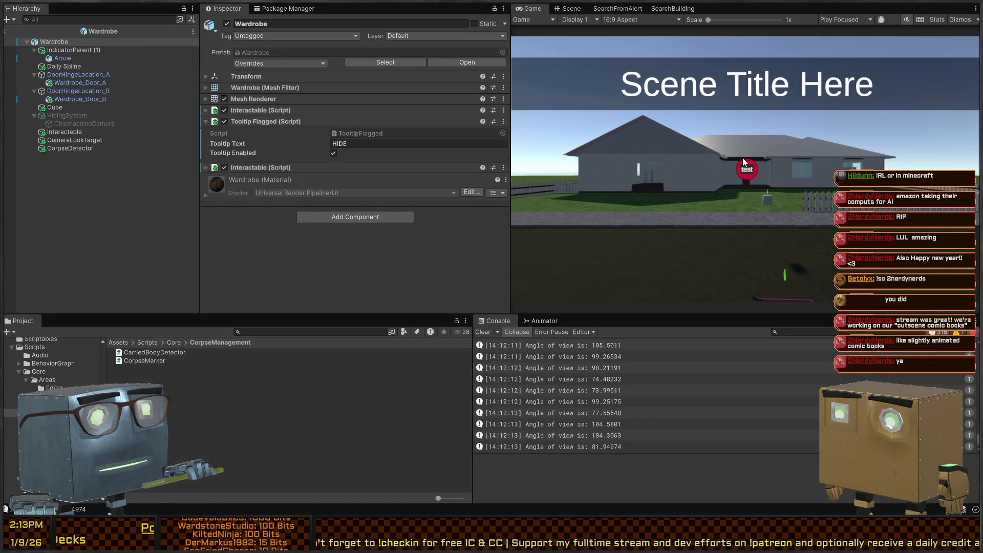
# Step: Return to the Scene view, widen the Inspector and expand the second Interactable
pyautogui.click(569, 9)
pyautogui.moveTo(511, 172); pyautogui.dragTo(340, 172)
pyautogui.moveTo(563, 174)
pyautogui.mouseDown()
pyautogui.moveTo(453, 151)
pyautogui.moveTo(483, 149)
pyautogui.moveTo(474, 149)
pyautogui.mouseUp()
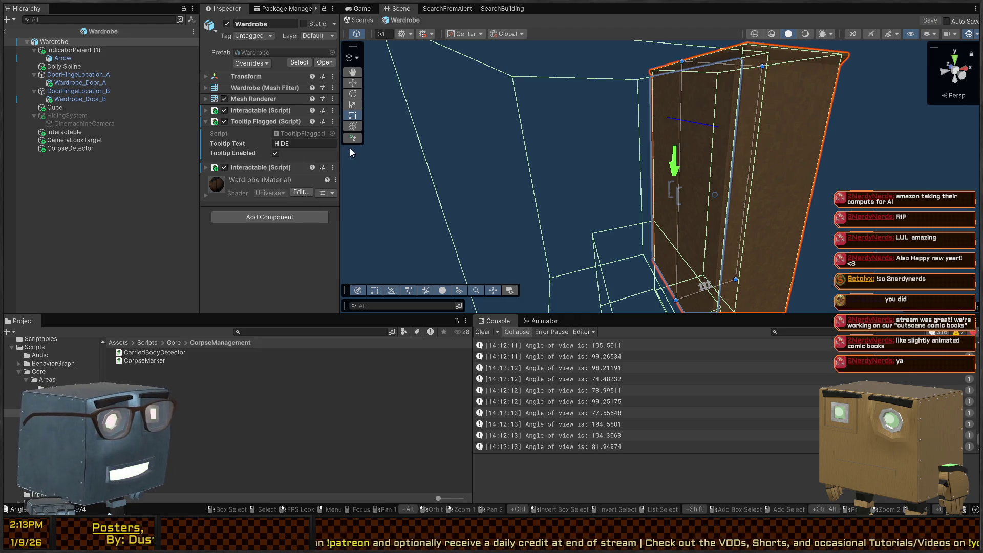
pyautogui.moveTo(340, 154); pyautogui.dragTo(371, 154)
pyautogui.click(287, 170)
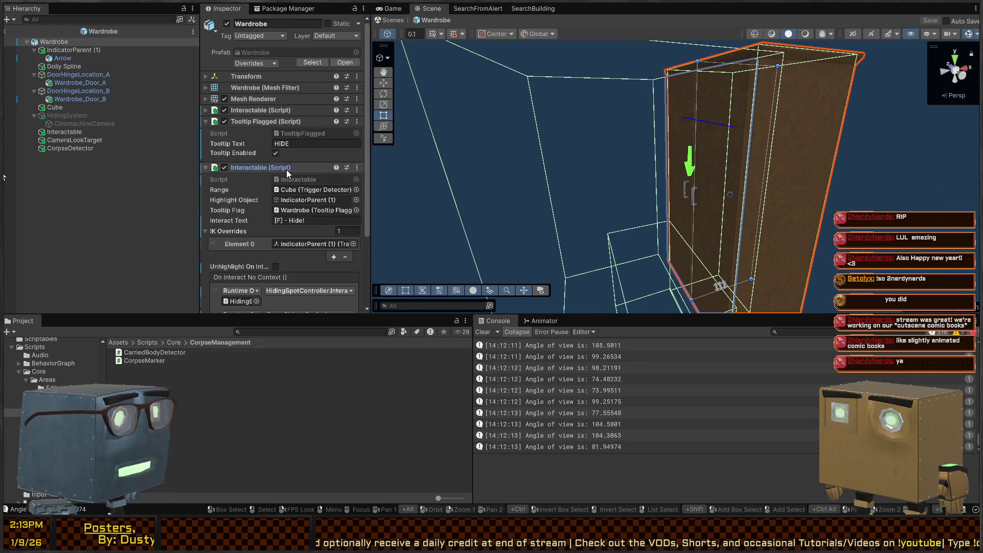
pyautogui.scroll(-2, 263, 211)
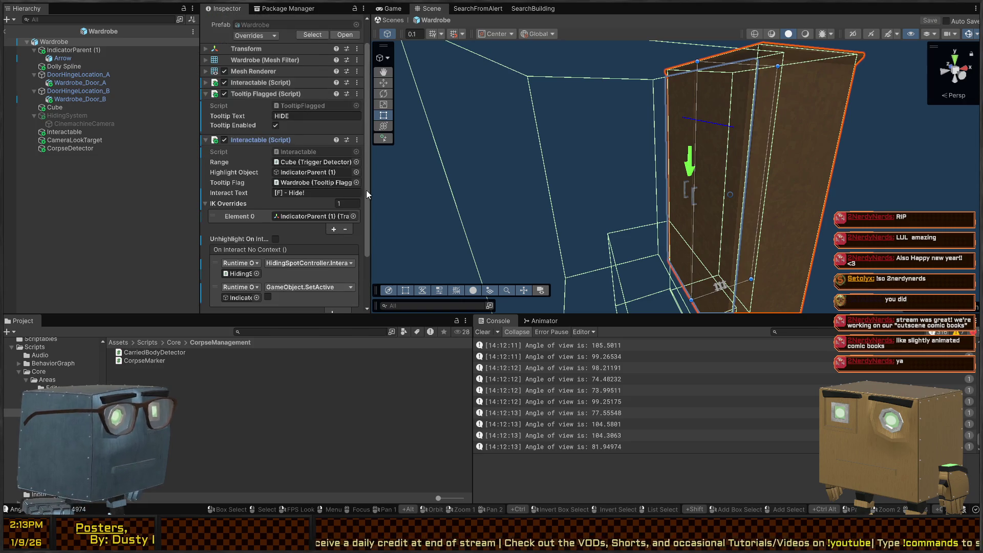
pyautogui.scroll(-3, 268, 145)
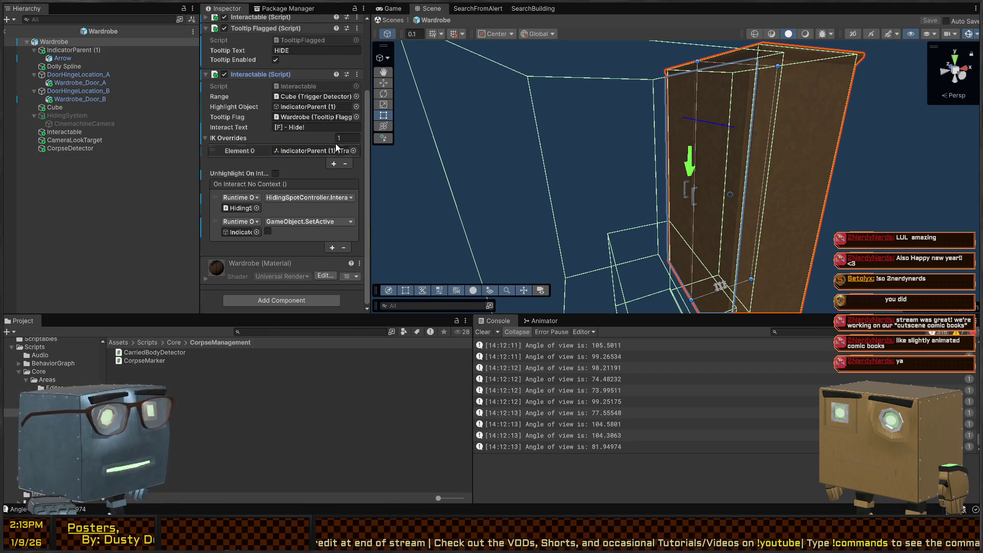
pyautogui.moveTo(368, 165); pyautogui.dragTo(477, 165)
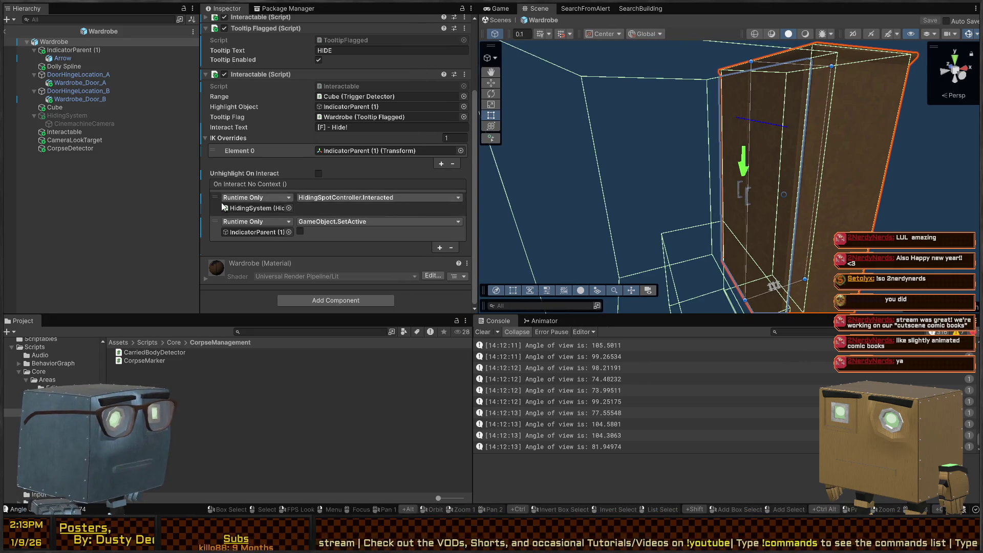
# Step: Remove the HidingSpotController.Interacted and SetActive entries from On Interact No Context
pyautogui.click(223, 207)
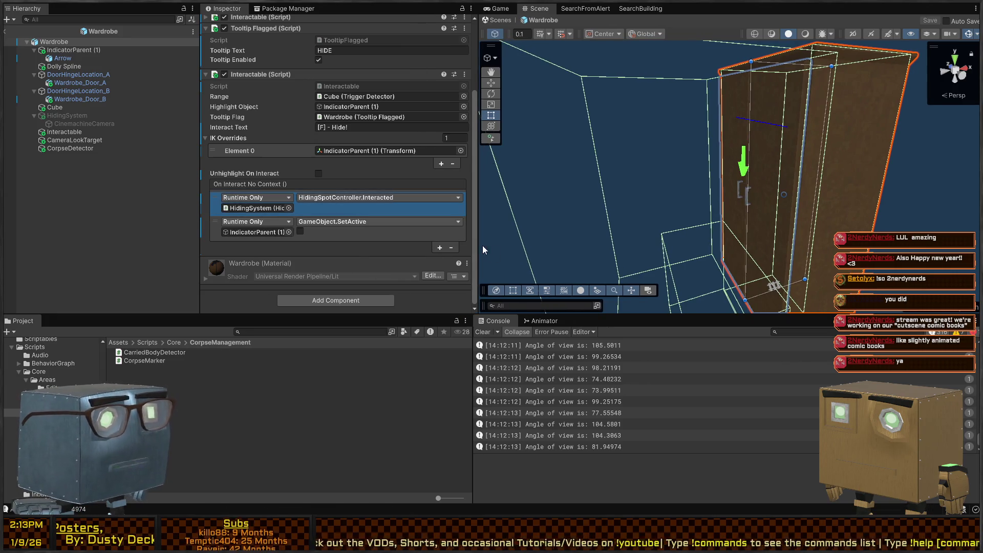
pyautogui.click(451, 247)
pyautogui.click(208, 231)
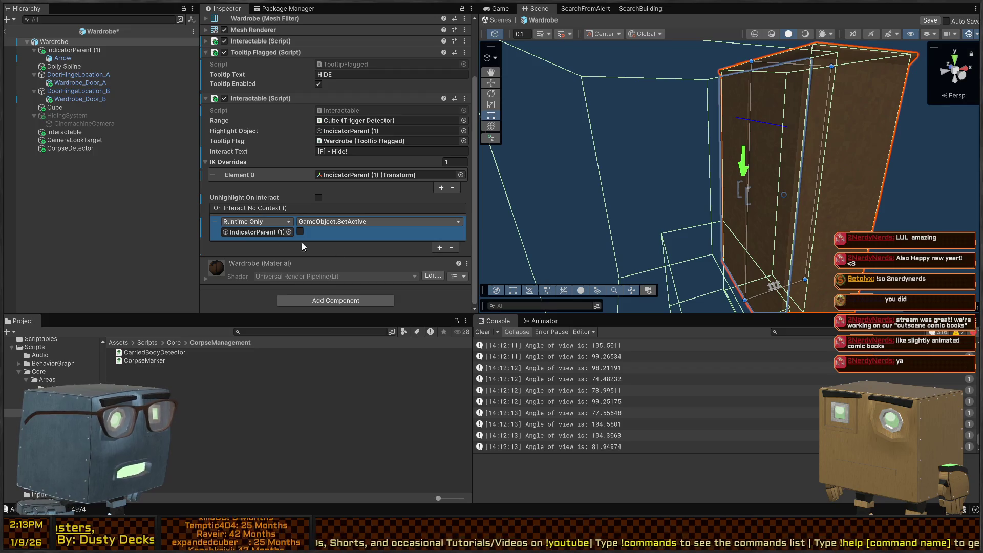
pyautogui.click(452, 247)
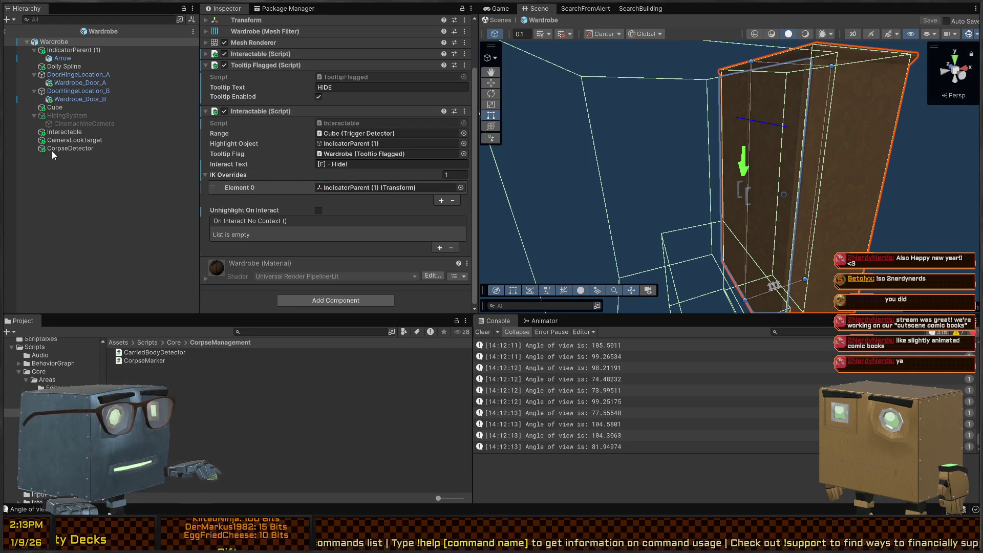
# Step: Inspect CorpseDetector's components and open the CarriedBodyDetector script's code
pyautogui.click(71, 148)
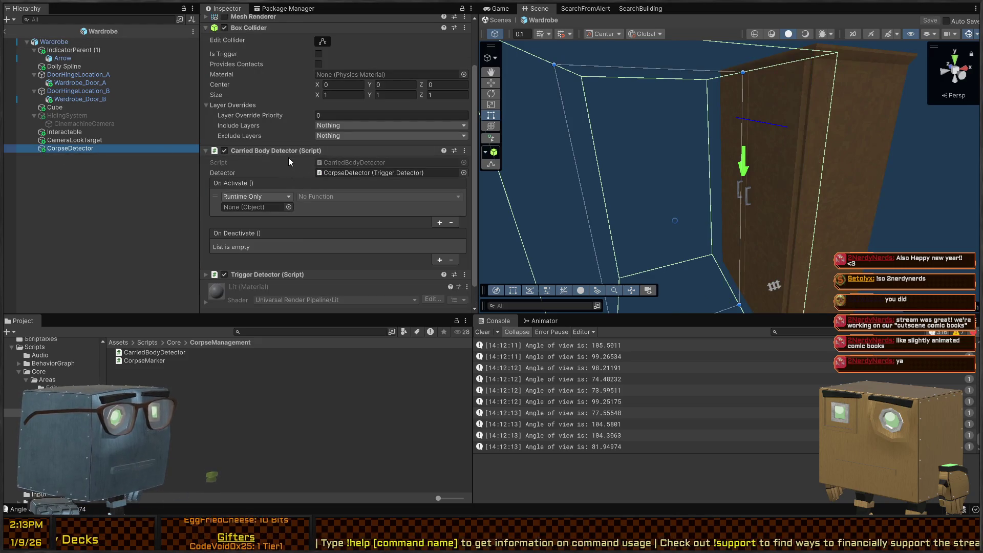
pyautogui.doubleClick(345, 162)
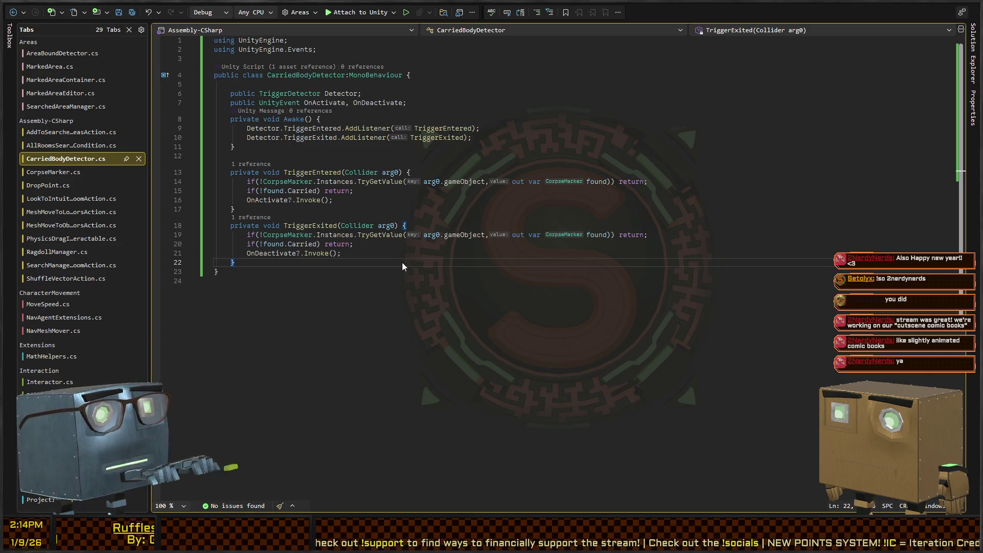
pyautogui.hotkey('alt', 'Tab')
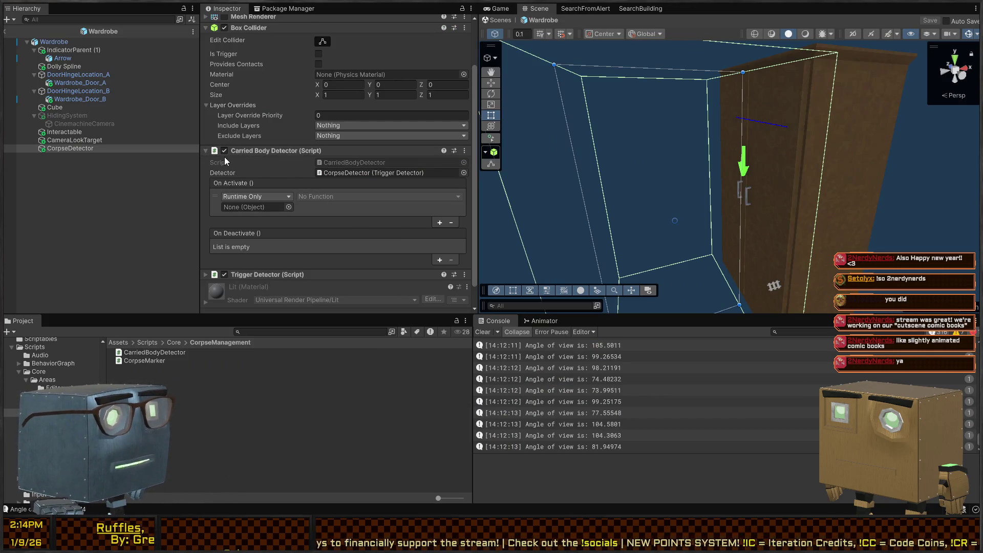
# Step: Create a CorpseConsumer script in CorpseManagement and open it in Visual Studio
pyautogui.scroll(-2, 250, 165)
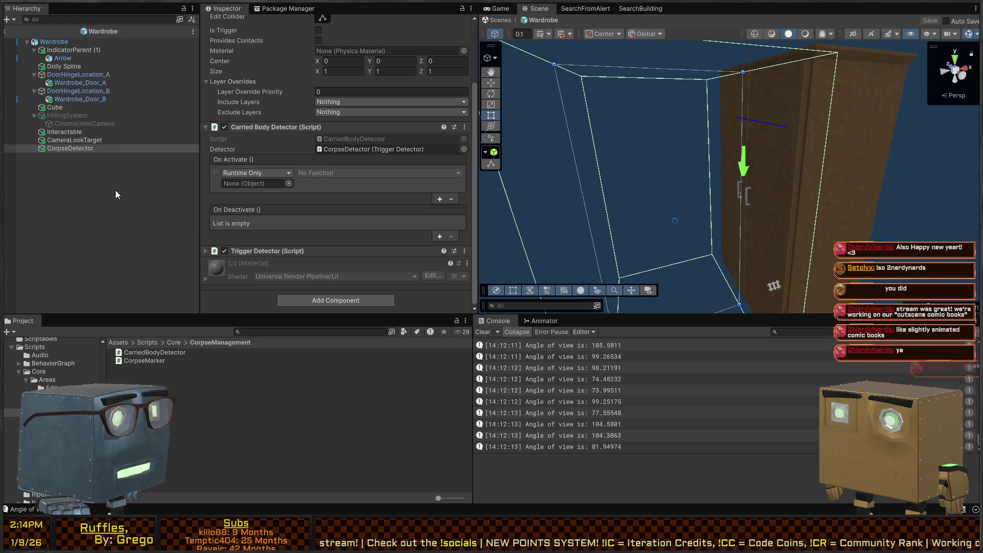
pyautogui.click(176, 417)
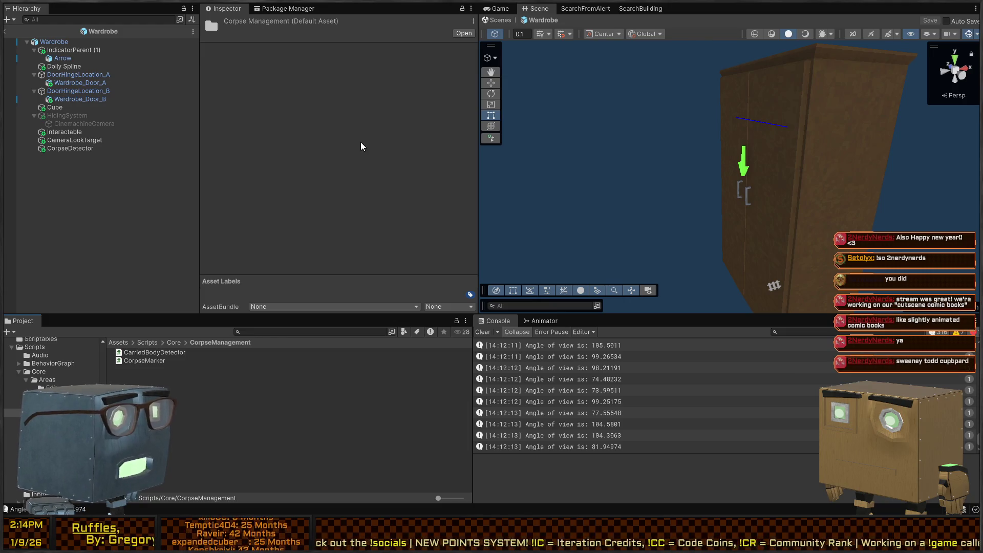
pyautogui.write('Corpse')
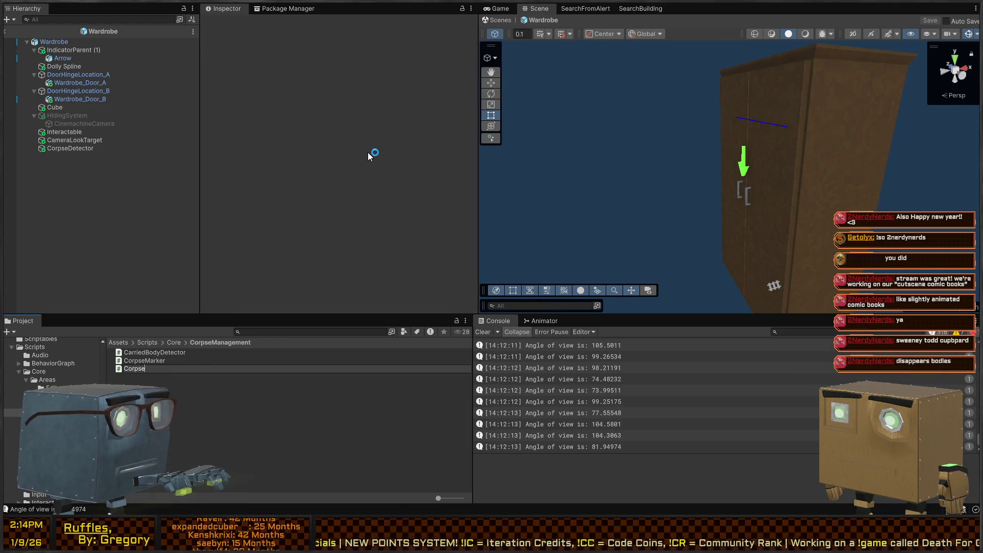
pyautogui.write('Consumer')
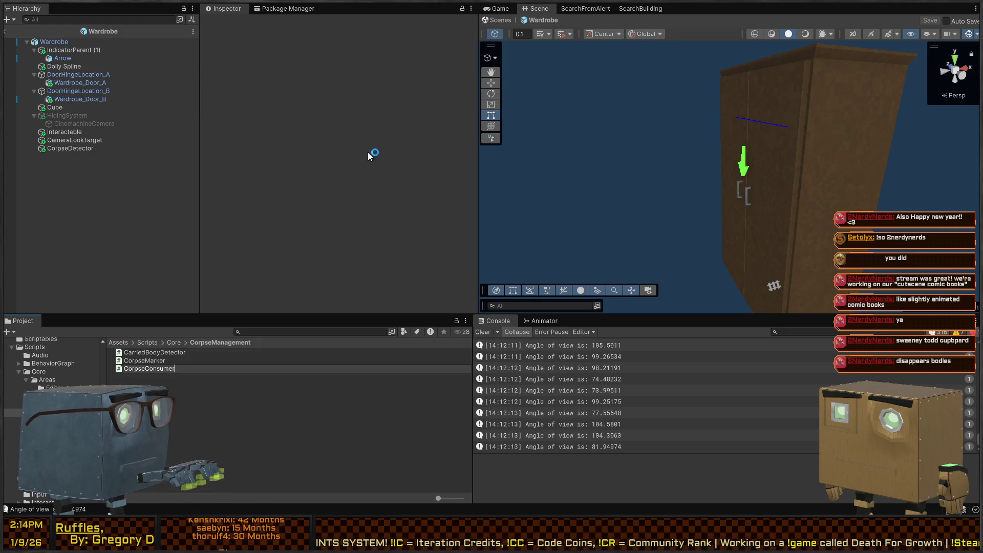
pyautogui.press('Return')
pyautogui.press('Return')
pyautogui.click(397, 183)
pyautogui.press('Down')
pyautogui.hotkey('shift', 'Up')
pyautogui.hotkey('shift', 'Up')
pyautogui.hotkey('shift', 'Up')
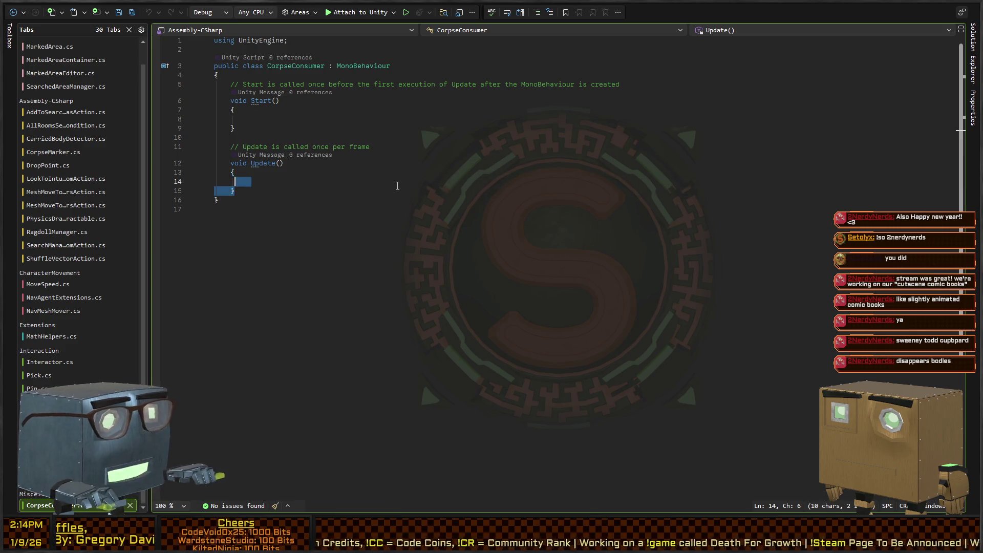
# Step: Delete the template Start and Update methods from CorpseConsumer
pyautogui.hotkey('shift', 'Up')
pyautogui.press('Delete')
pyautogui.write('[SerializeField]')
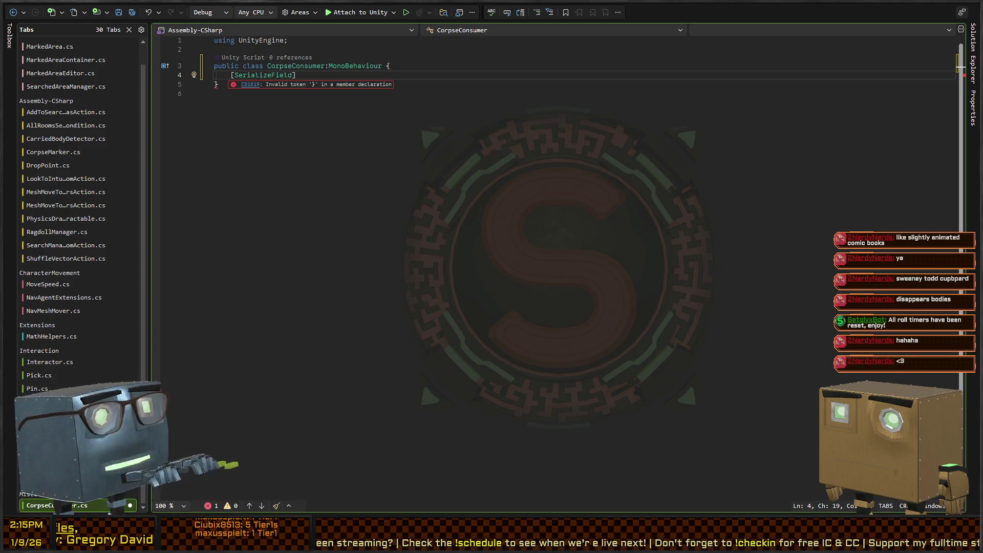
pyautogui.hotkey('alt', 'Tab')
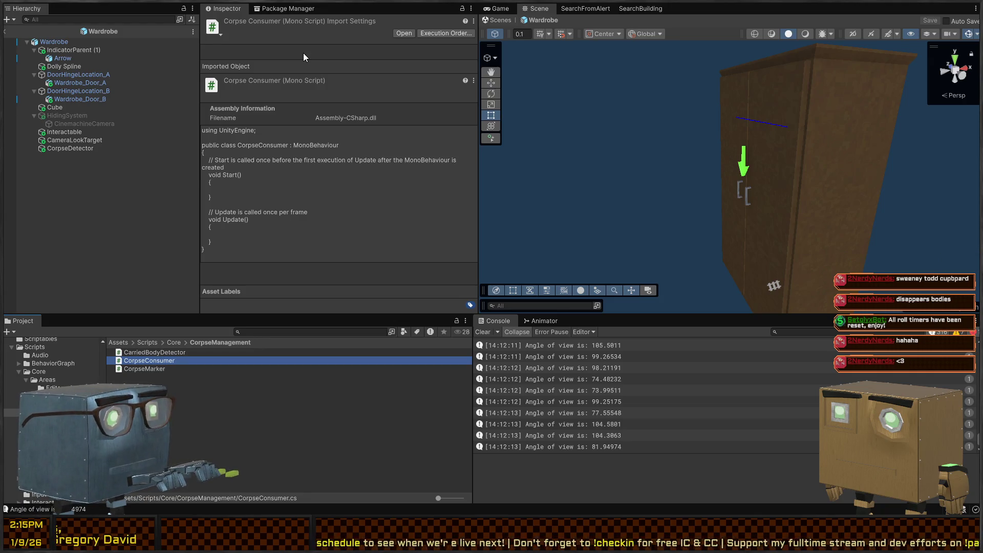
pyautogui.hotkey('alt', 'Tab')
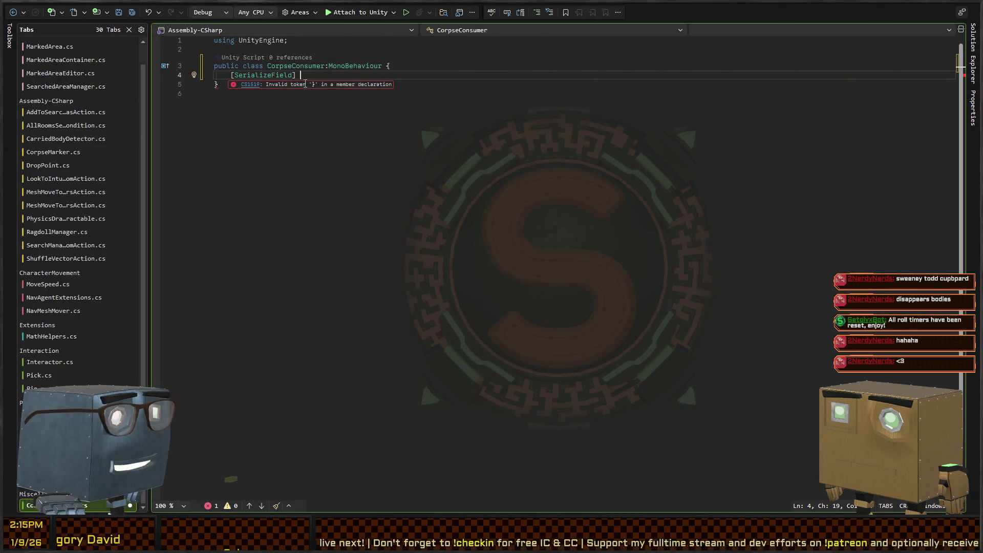
# Step: Add a serialized CarriedBodyDetector _bodyDetector field and begin Consume() with an if on _bodyDetector
pyautogui.click(505, 69)
pyautogui.press('Down')
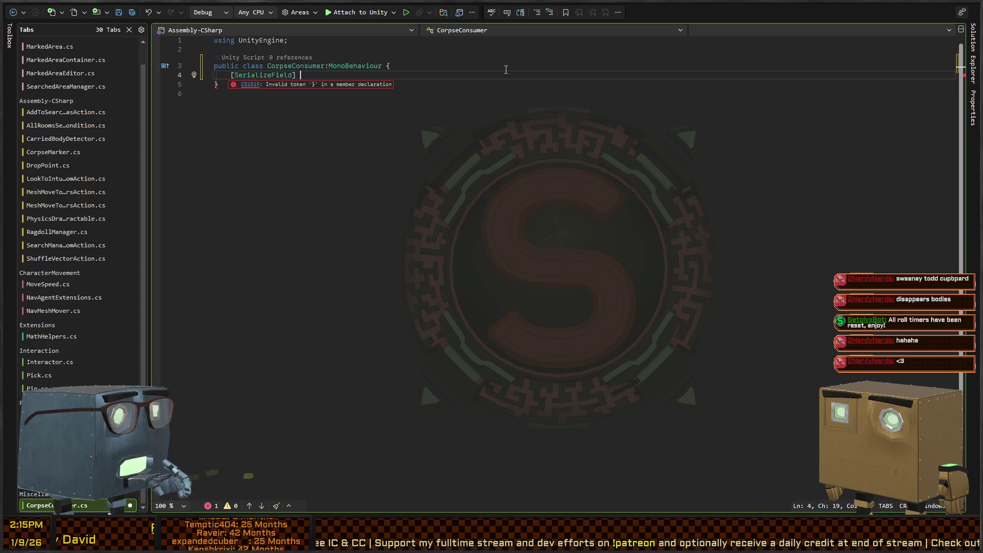
pyautogui.write('Carried')
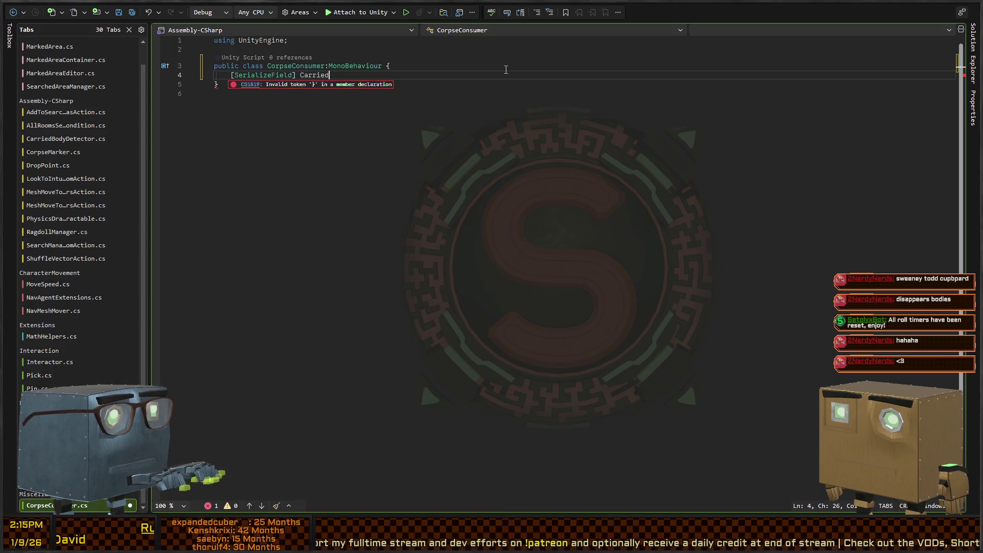
pyautogui.press('Tab')
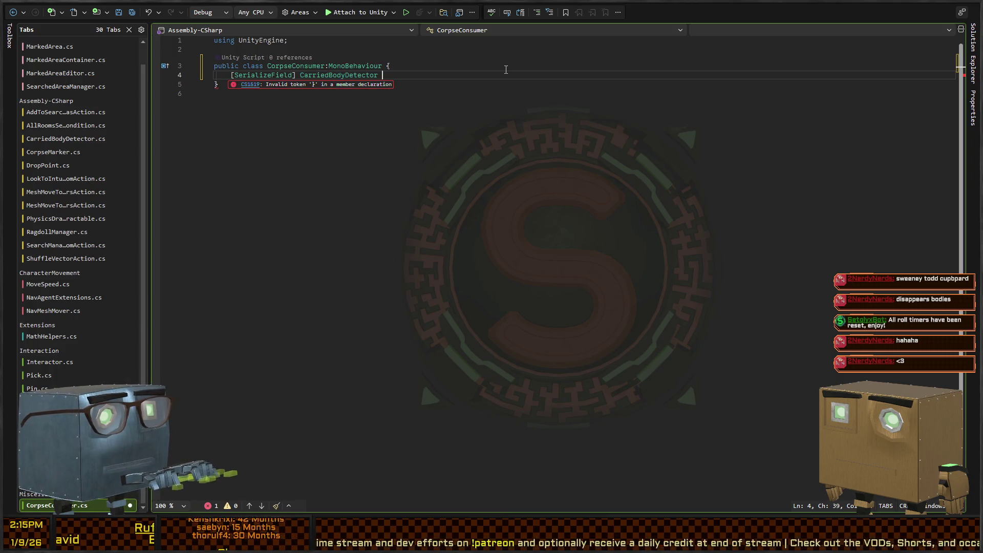
pyautogui.write('_bodyDete')
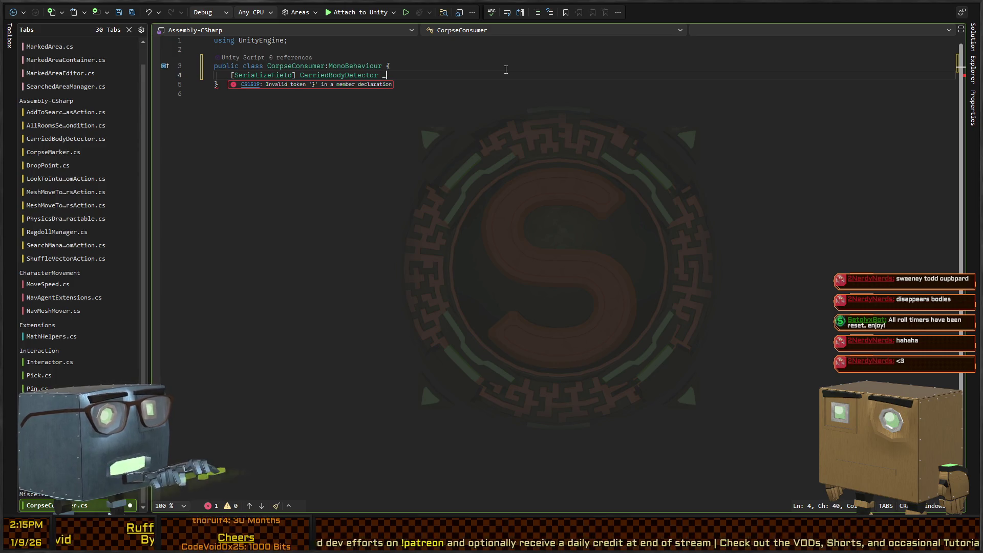
pyautogui.write('ctor;')
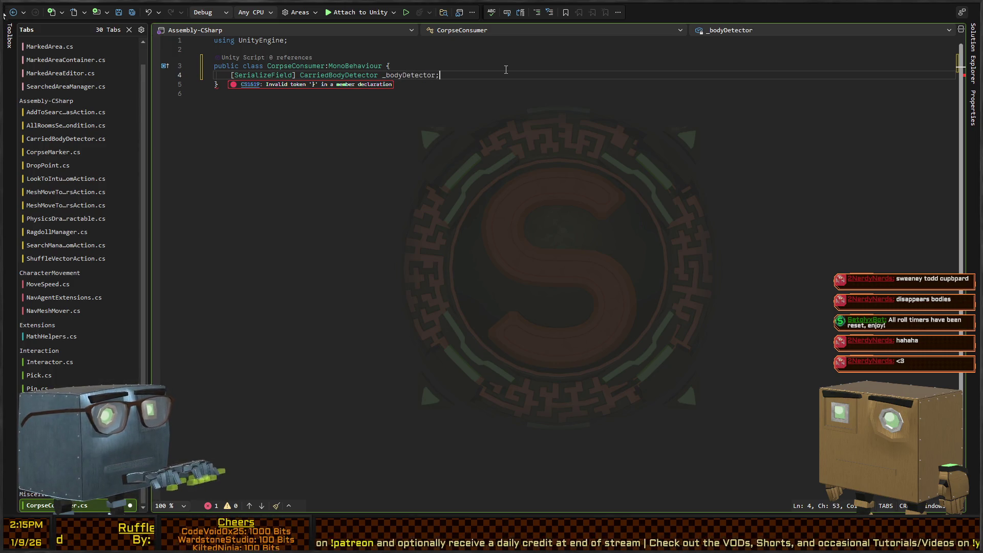
pyautogui.press('Return')
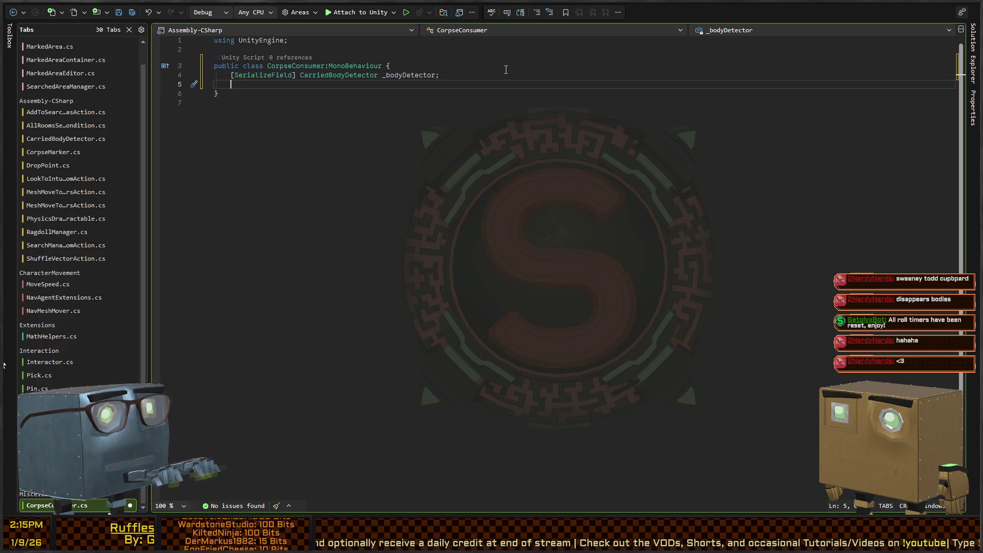
pyautogui.press('Return')
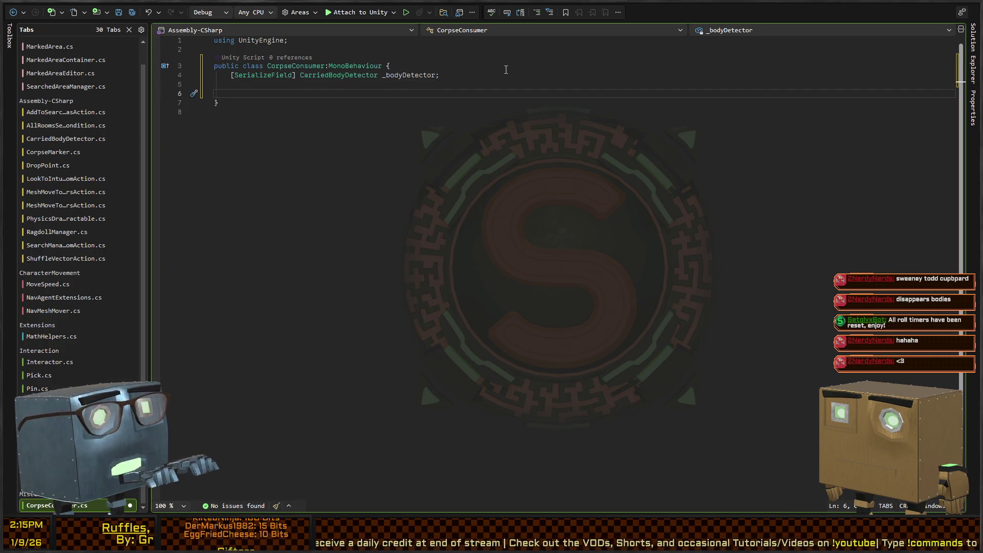
pyautogui.write('public void Consume() {')
pyautogui.press('Return')
pyautogui.write('if')
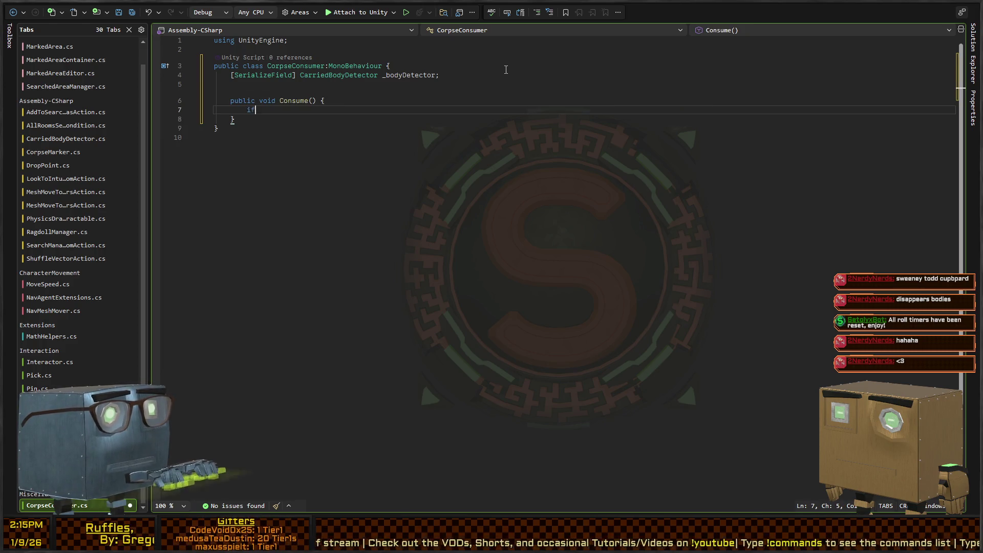
pyautogui.write('(_bodyDetector.')
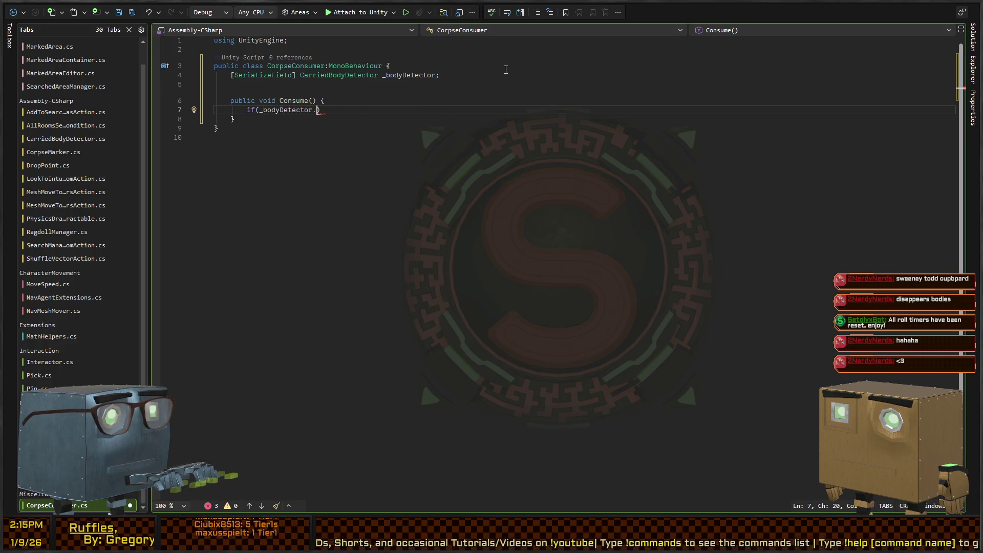
# Step: Jump to CarriedBodyDetector and insert a new line after its UnityEvent declarations
pyautogui.keyDown('ctrl'); pyautogui.click(338, 75); pyautogui.keyUp('ctrl')
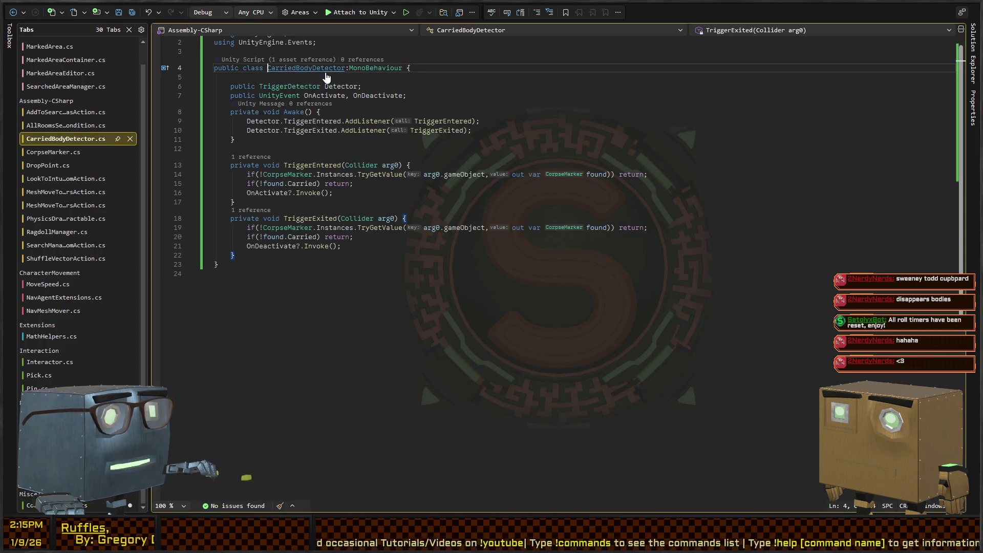
pyautogui.click(510, 96)
pyautogui.press('Return')
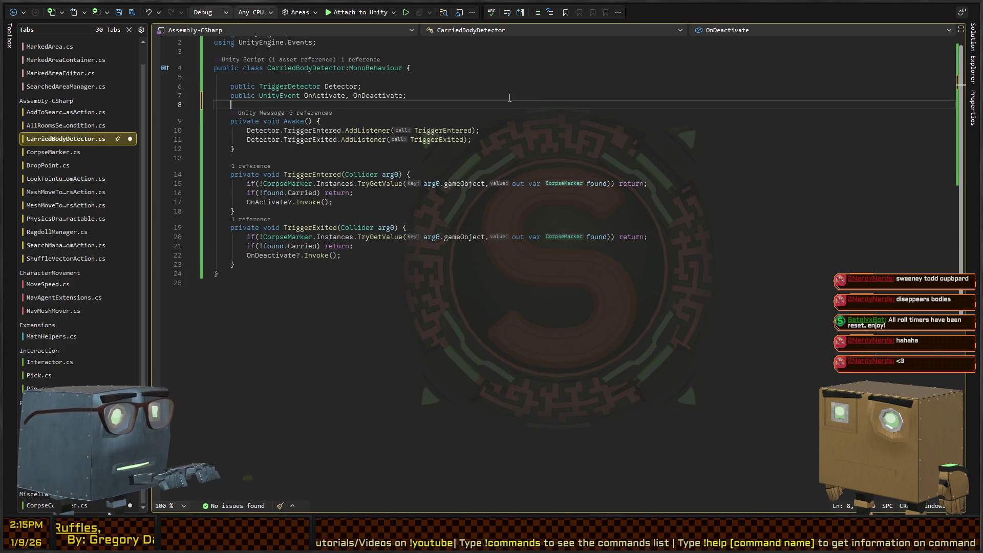
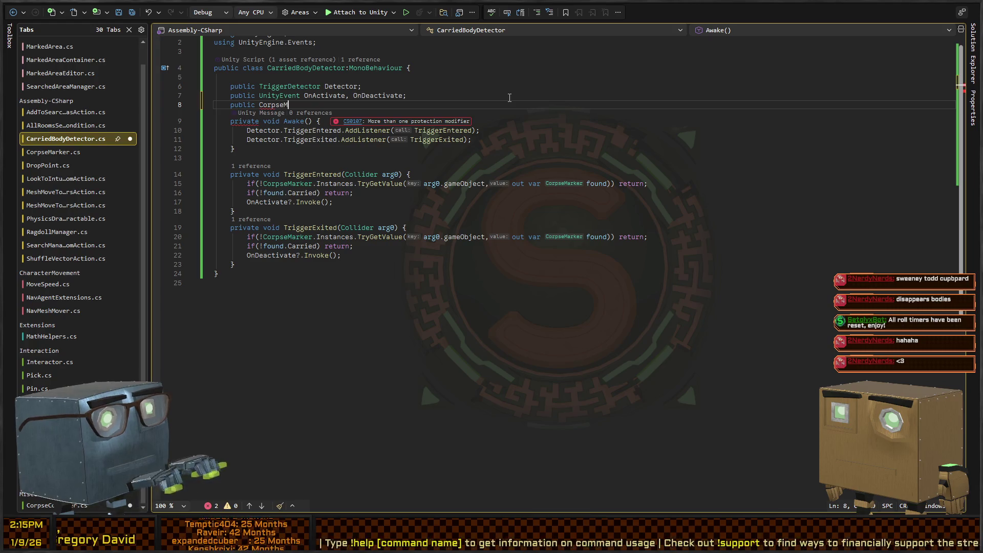
# Step: Declare 'public CorpseMarker CurrentTarget { get; private set; }' and assign CurrentTarget=found after OnActivate in TriggerEntered
pyautogui.write('CurrentT')
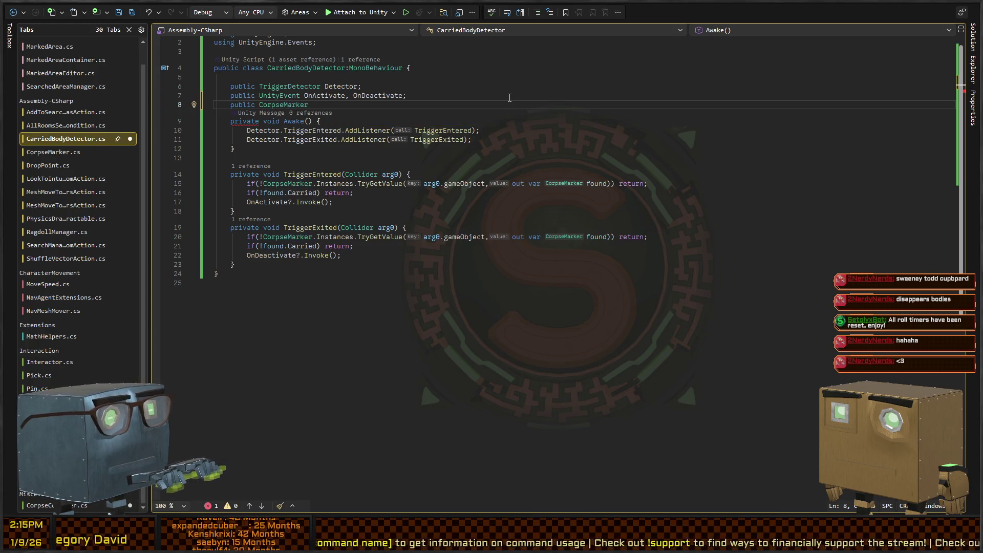
pyautogui.write('ar')
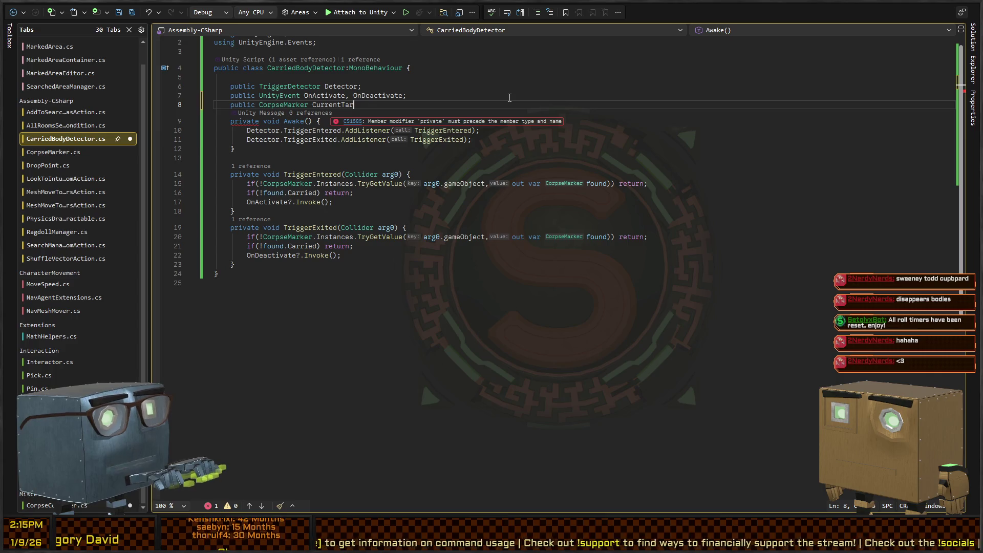
pyautogui.write('get { get; pri')
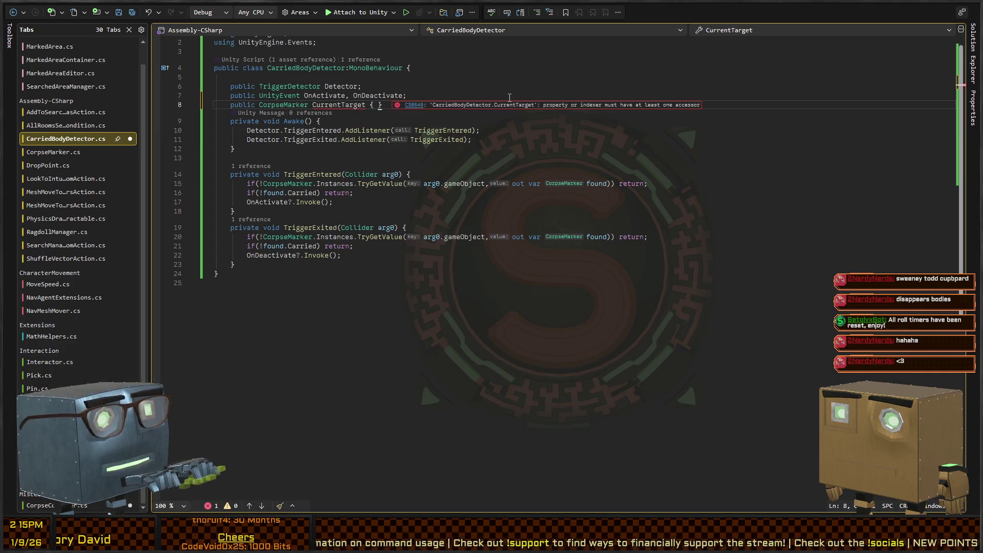
pyautogui.write('vate set;')
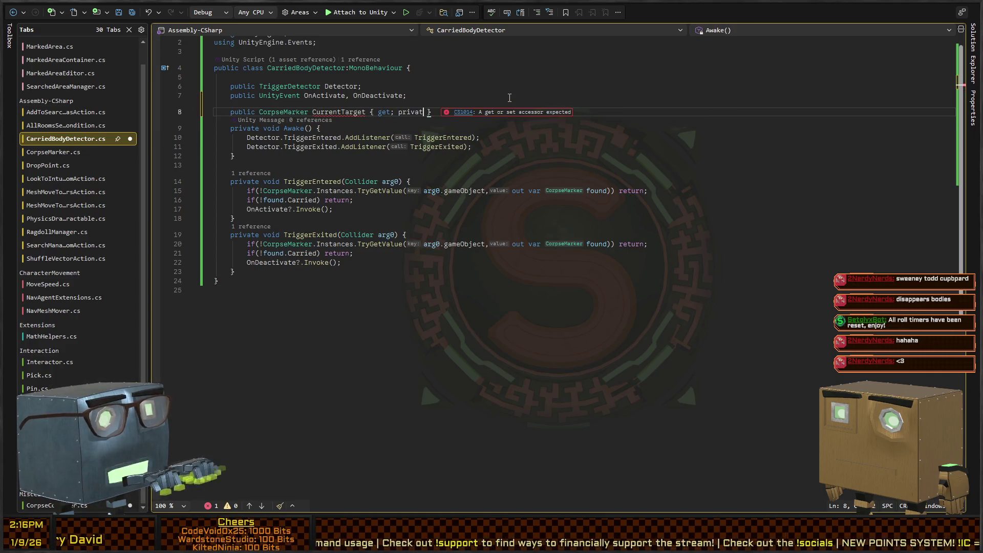
pyautogui.press('Down')
pyautogui.press('Down')
pyautogui.press('Down')
pyautogui.press('Down')
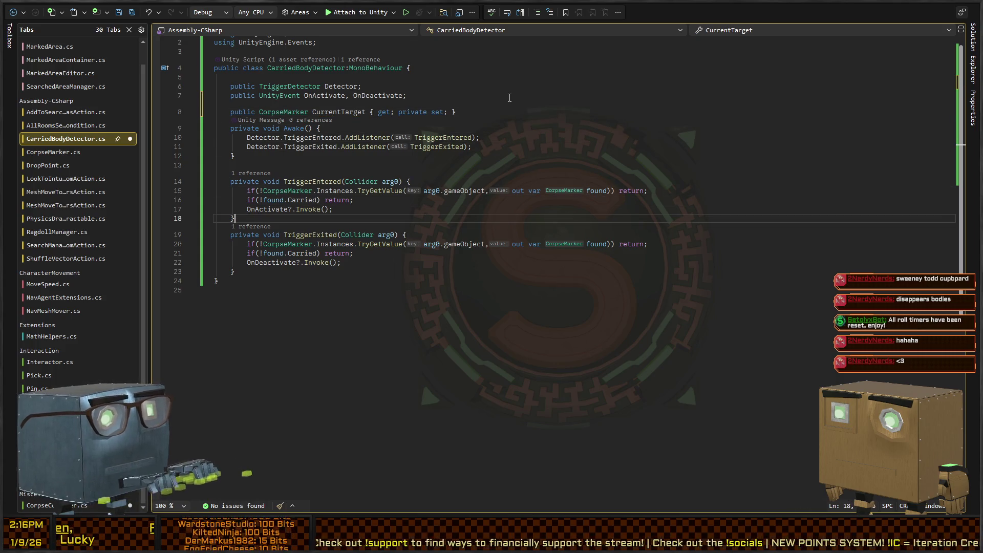
pyautogui.press('Return')
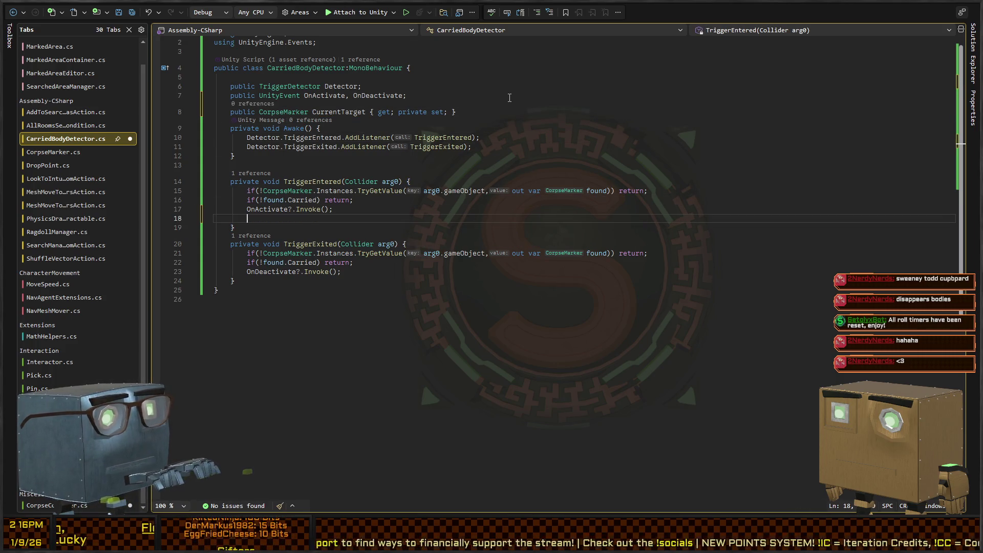
pyautogui.write('CurentTarget=')
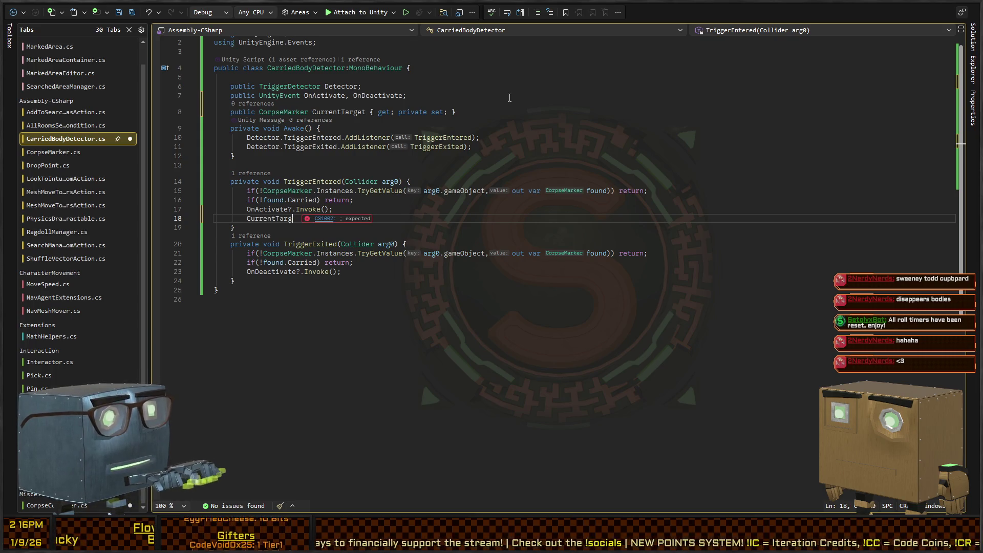
pyautogui.write('found;')
pyautogui.press('Up')
pyautogui.press('Up')
pyautogui.press('Up')
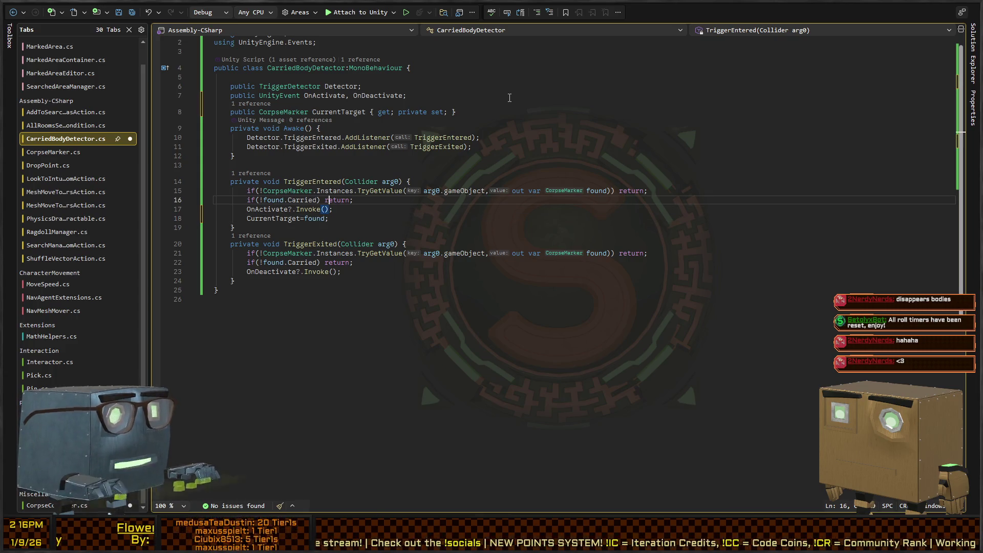
# Step: Add '||CurrentTarget==found' to TriggerEntered's early-return condition
pyautogui.press('End')
pyautogui.press('Left')
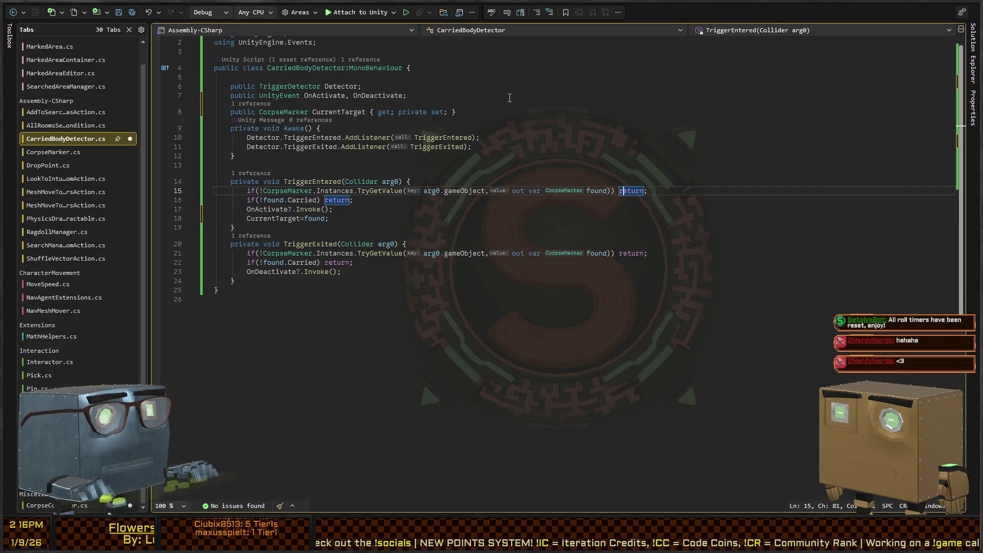
pyautogui.press('Left')
pyautogui.press('Left')
pyautogui.press('Left')
pyautogui.write('||')
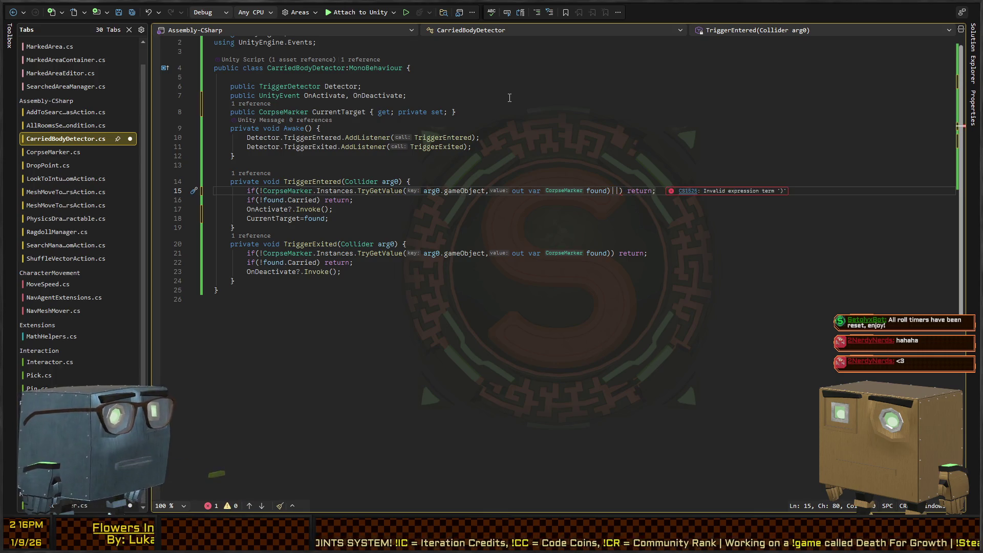
pyautogui.write('CurrentTarget==')
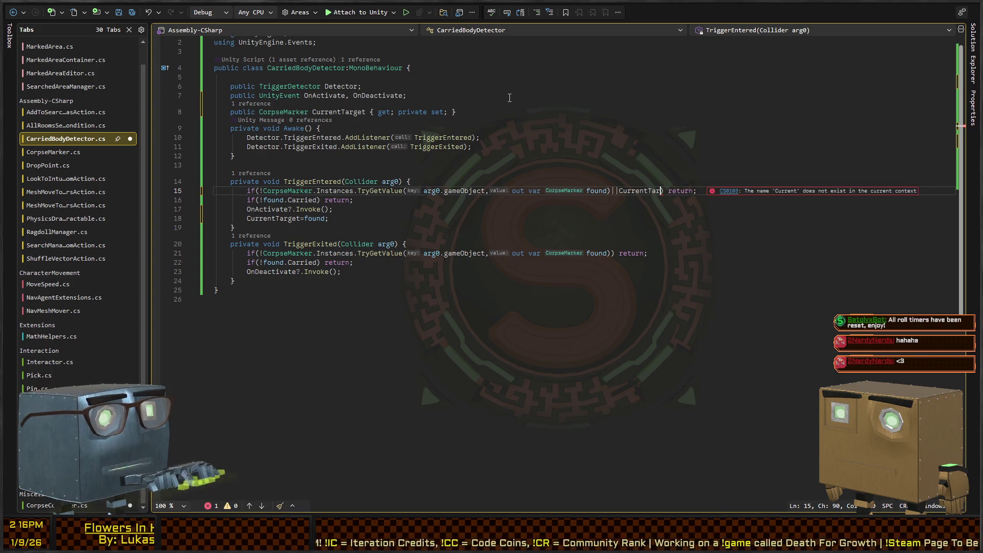
pyautogui.write('found)')
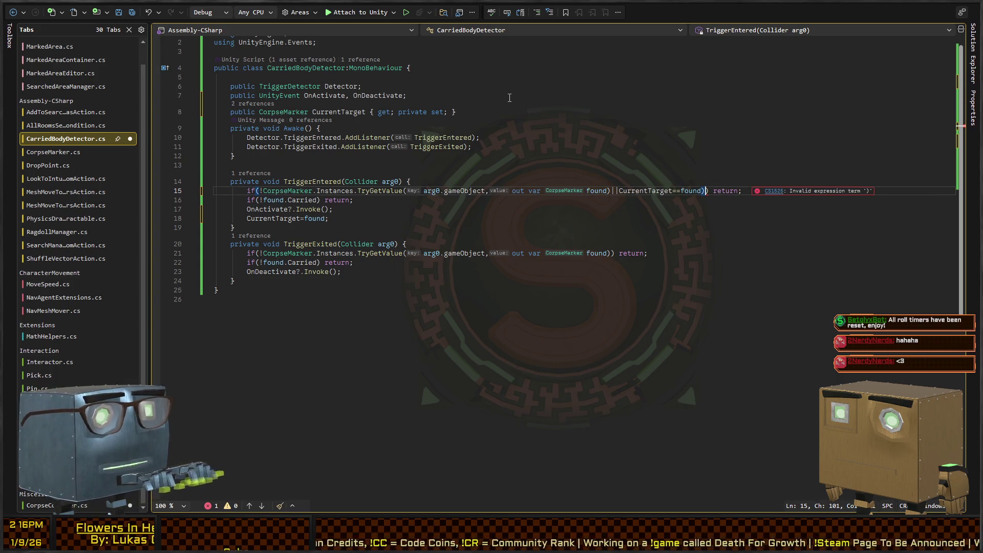
pyautogui.press('BackSpace')
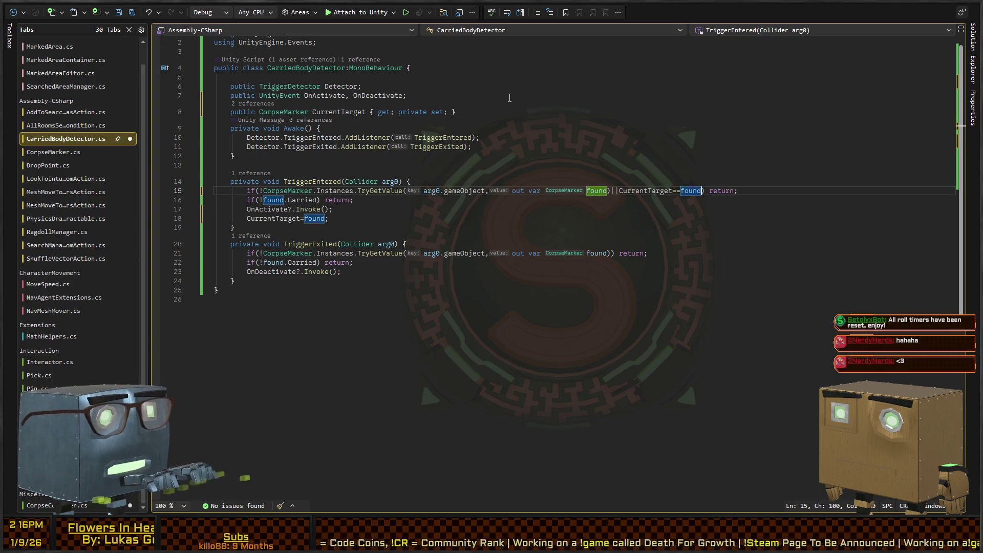
# Step: Add '||CurrentTarget!=found' to TriggerExited's early-return condition and save the script
pyautogui.press('Down')
pyautogui.press('Down')
pyautogui.press('Down')
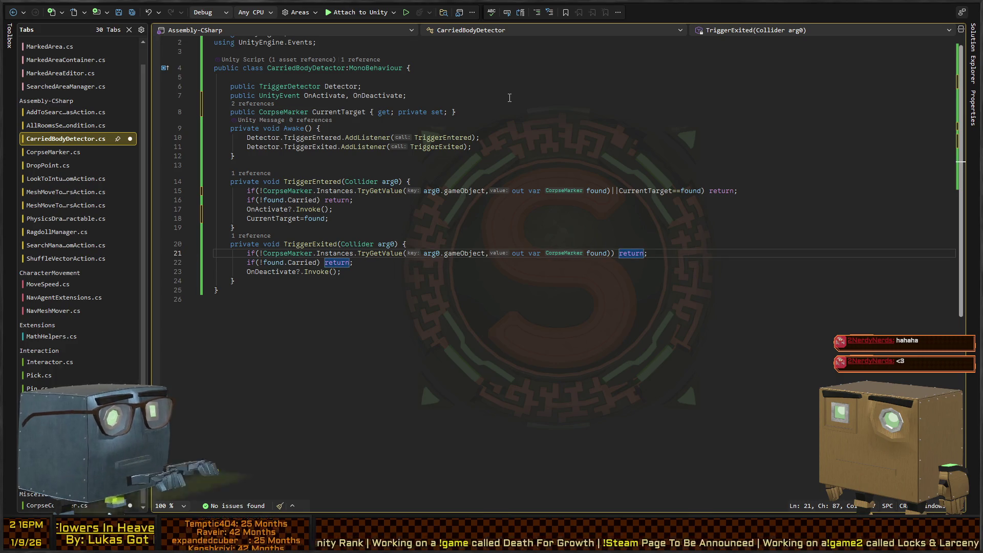
pyautogui.hotkey('ctrl', 'Left')
pyautogui.hotkey('ctrl', 'Left')
pyautogui.hotkey('ctrl', 'Left')
pyautogui.hotkey('ctrl', 'Right')
pyautogui.hotkey('ctrl', 'Right')
pyautogui.hotkey('ctrl', 'Right')
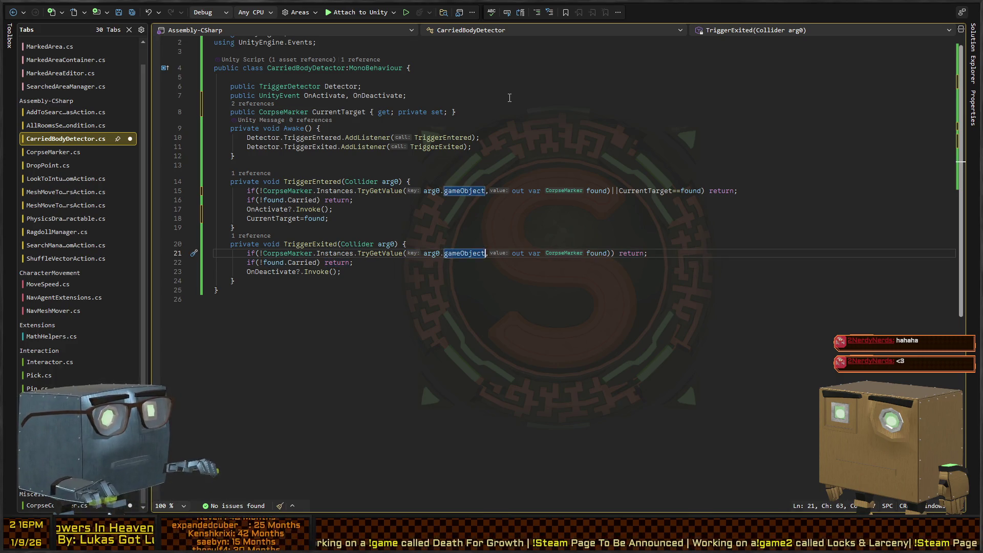
pyautogui.press('Right')
pyautogui.press('Right')
pyautogui.press('Right')
pyautogui.write('||CurrentTa')
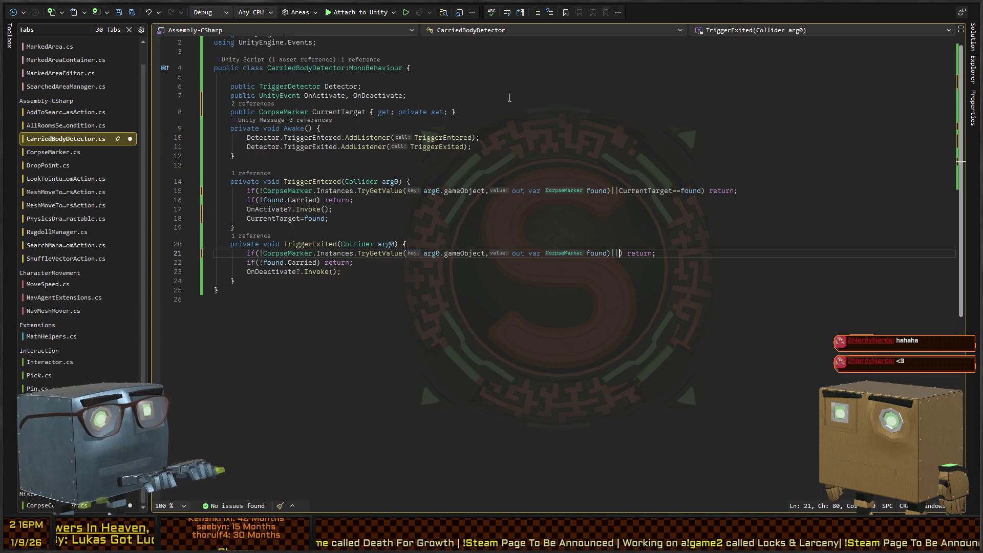
pyautogui.write('rget!')
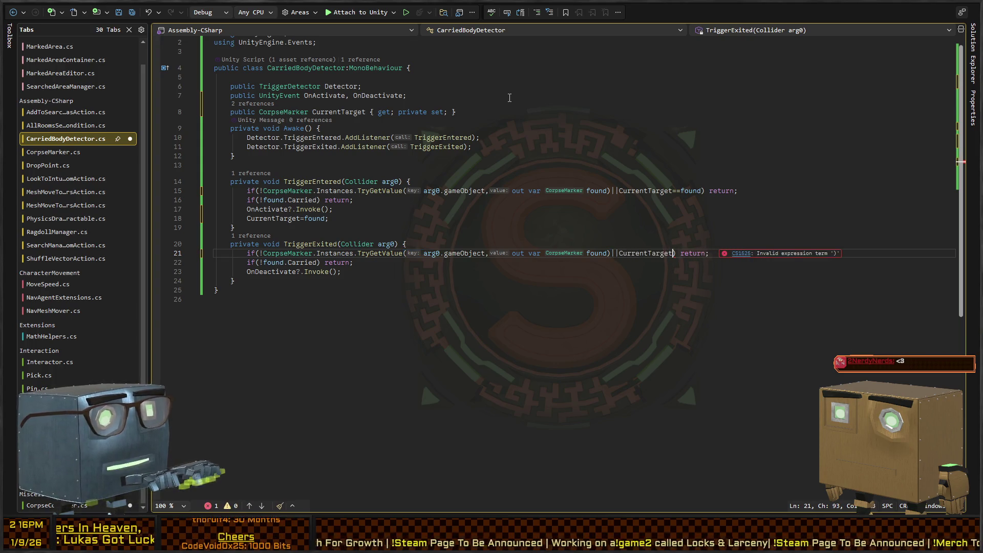
pyautogui.write('=')
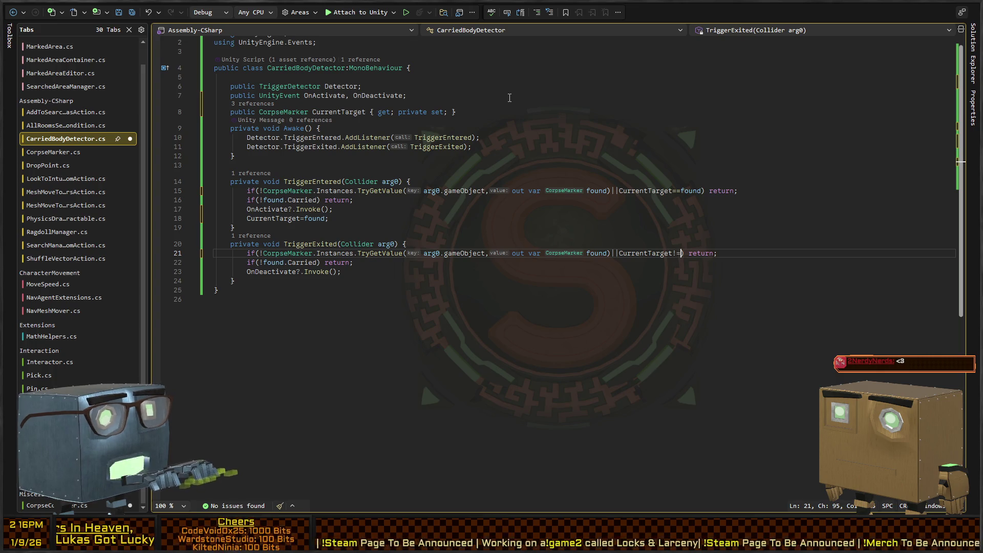
pyautogui.write('found')
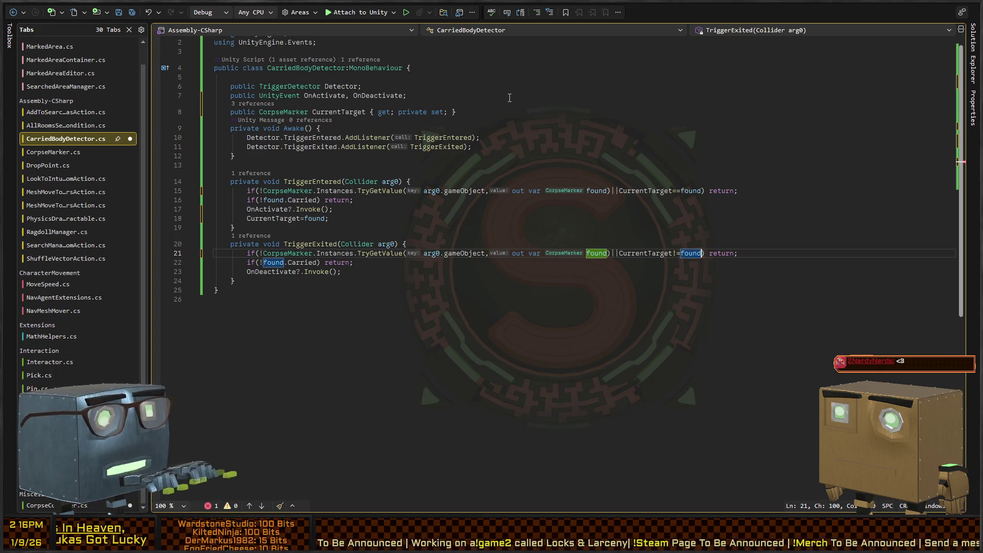
pyautogui.press('Up')
pyautogui.press('Up')
pyautogui.press('Up')
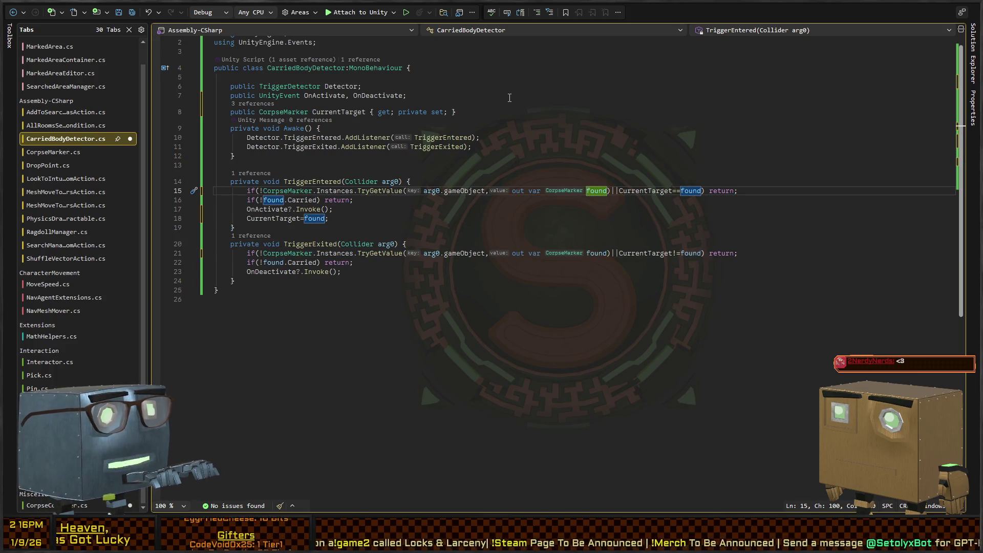
pyautogui.press('Down')
pyautogui.press('Down')
pyautogui.press('Down')
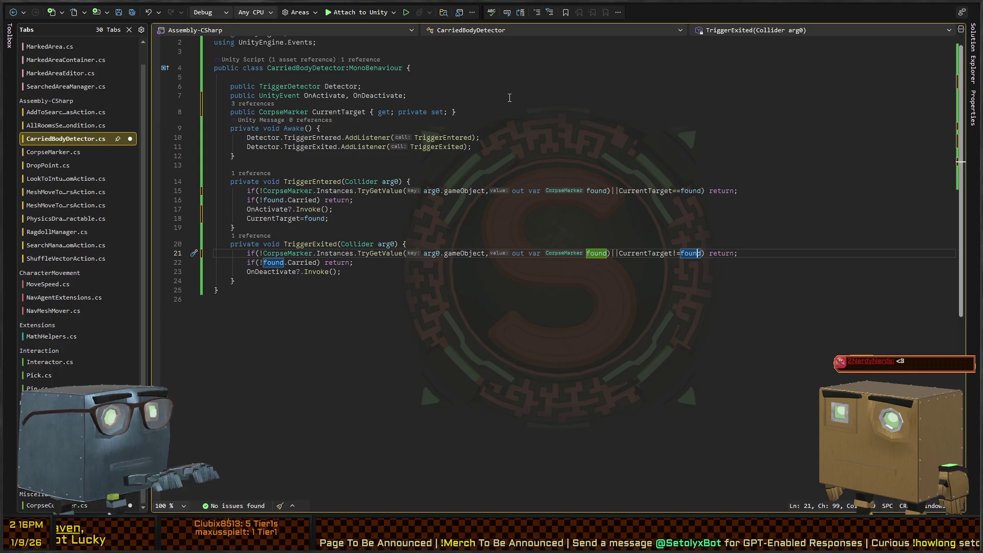
pyautogui.press('Down')
pyautogui.click(423, 142)
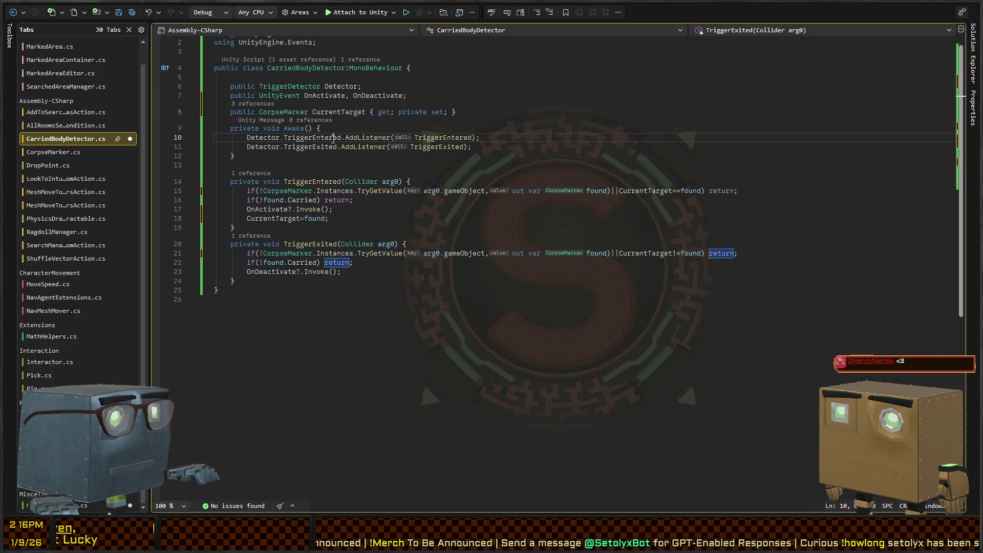
pyautogui.press('Down')
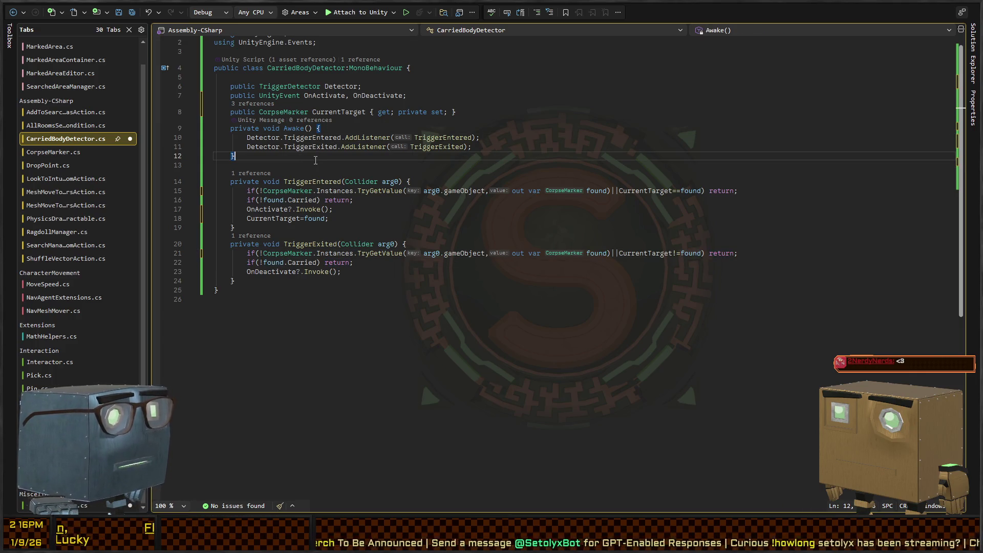
pyautogui.hotkey('ctrl', 's')
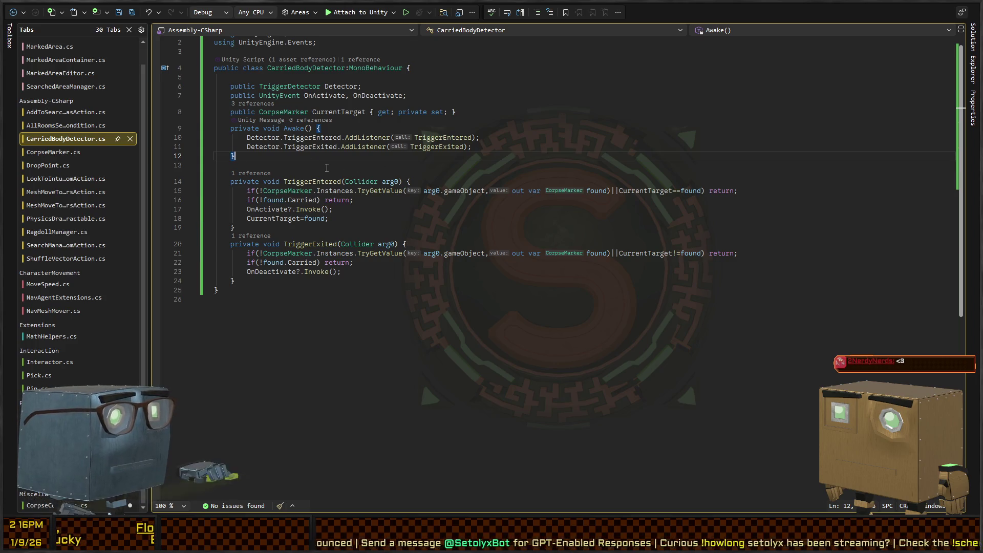
# Step: Reset CurrentTarget to null at the end of TriggerExited and save
pyautogui.press('Down')
pyautogui.press('Down')
pyautogui.press('Down')
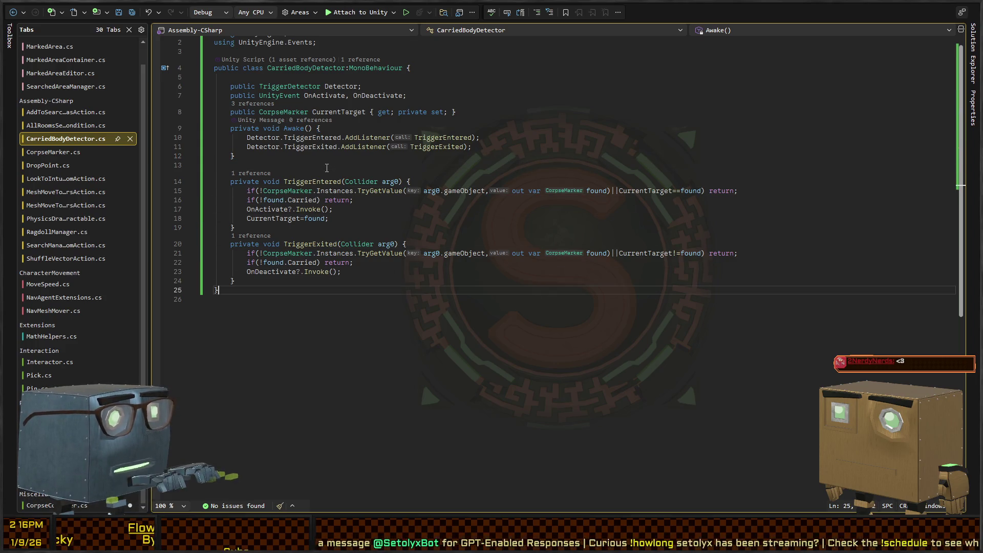
pyautogui.press('Return')
pyautogui.write('CurrentTarget=null;')
pyautogui.hotkey('ctrl', 's')
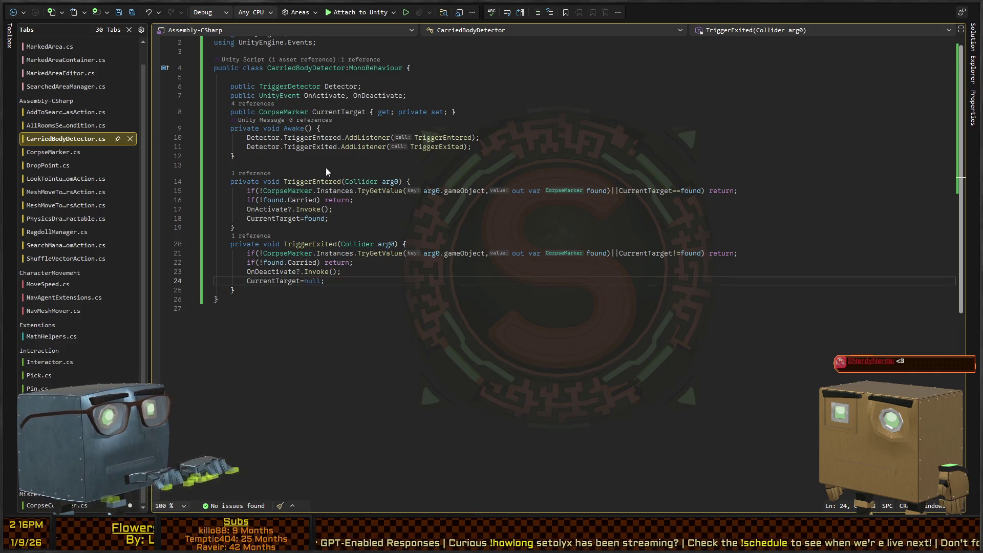
pyautogui.hotkey('ctrl', 'Tab')
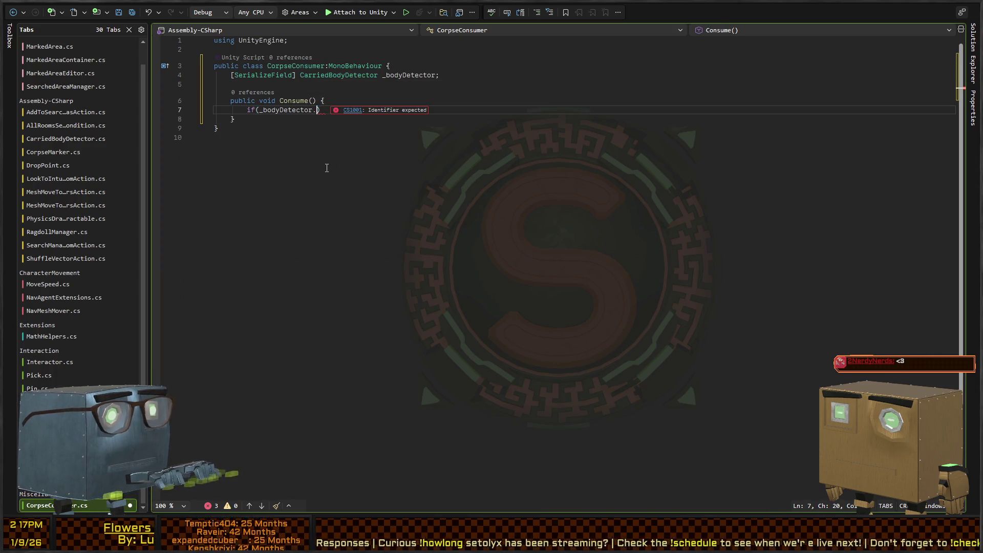
# Step: Complete CorpseConsumer's Consume check as 'if(!_bodyDetector.CurrentTarget) return;'
pyautogui.write('CurrentTarget')
pyautogui.press('Home')
pyautogui.press('Right')
pyautogui.press('Right')
pyautogui.press('Right')
pyautogui.write('!')
pyautogui.press('End')
pyautogui.write('return;')
pyautogui.press('Return')
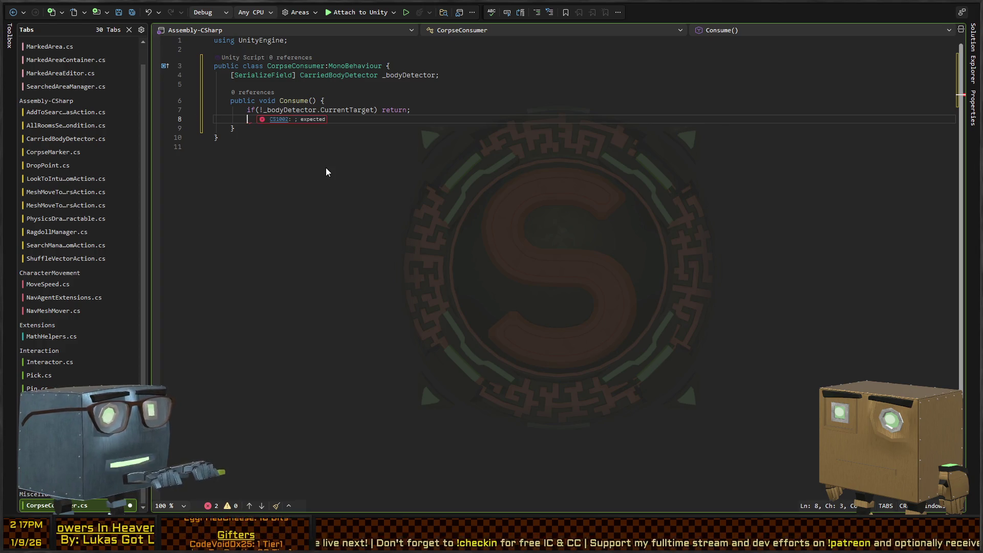
pyautogui.hotkey('ctrl', 'Tab')
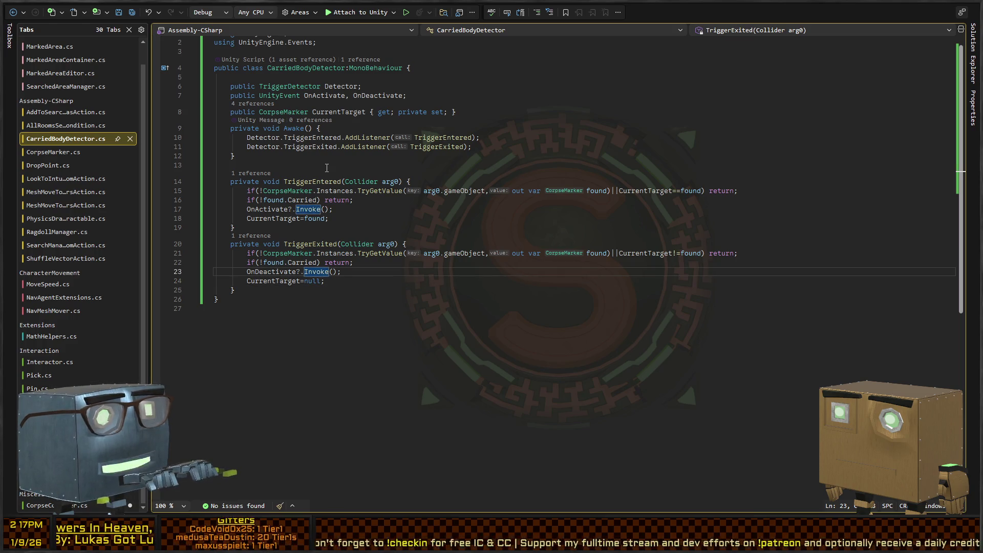
# Step: Add an empty public void ClearTarget() method after TriggerExited
pyautogui.press('Up')
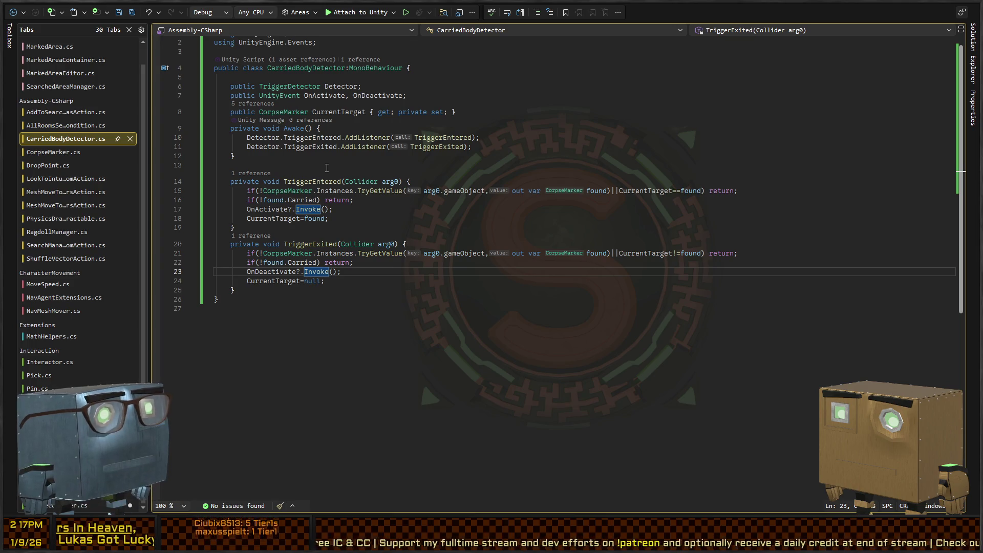
pyautogui.hotkey('ctrl', 'Tab')
pyautogui.hotkey('ctrl', 'Tab')
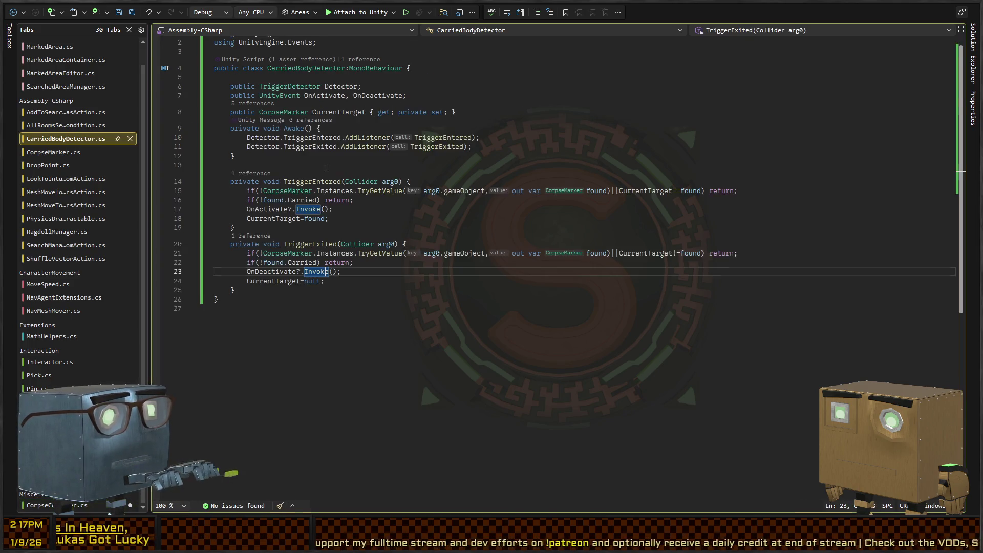
pyautogui.press('Down')
pyautogui.press('Down')
pyautogui.press('End')
pyautogui.press('Return')
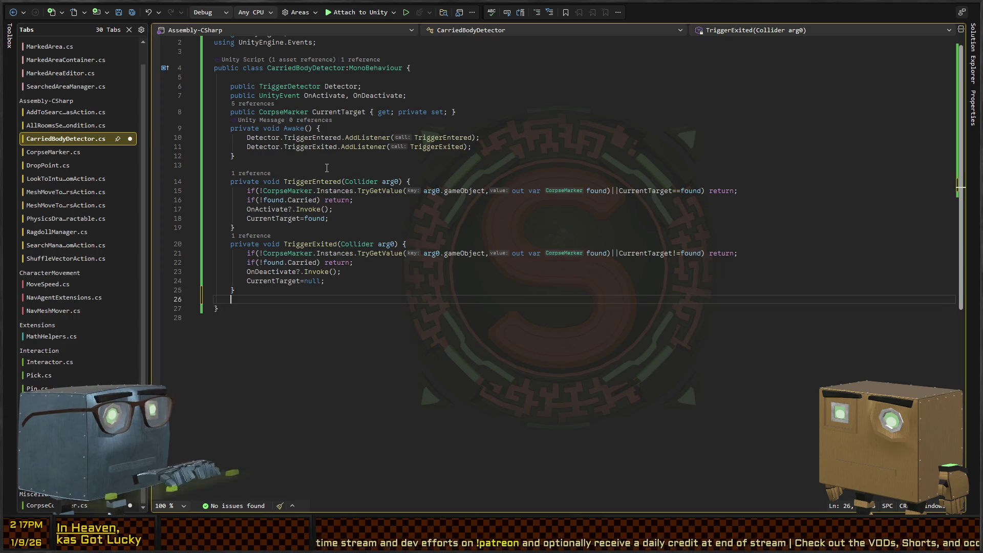
pyautogui.write('e void')
pyautogui.hotkey('ctrl', 'BackSpace')
pyautogui.hotkey('ctrl', 'BackSpace')
pyautogui.write('pub')
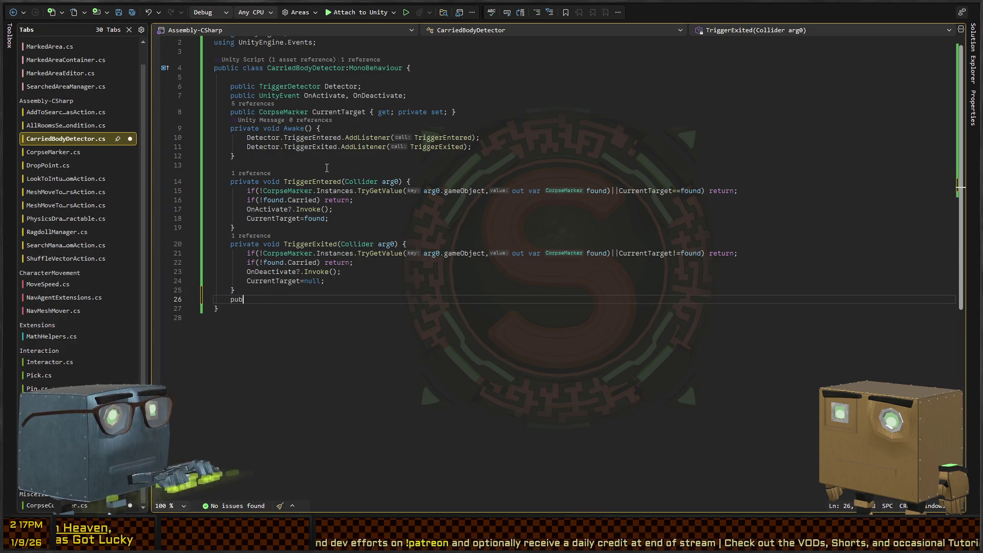
pyautogui.write('lic void ClearTarget() {')
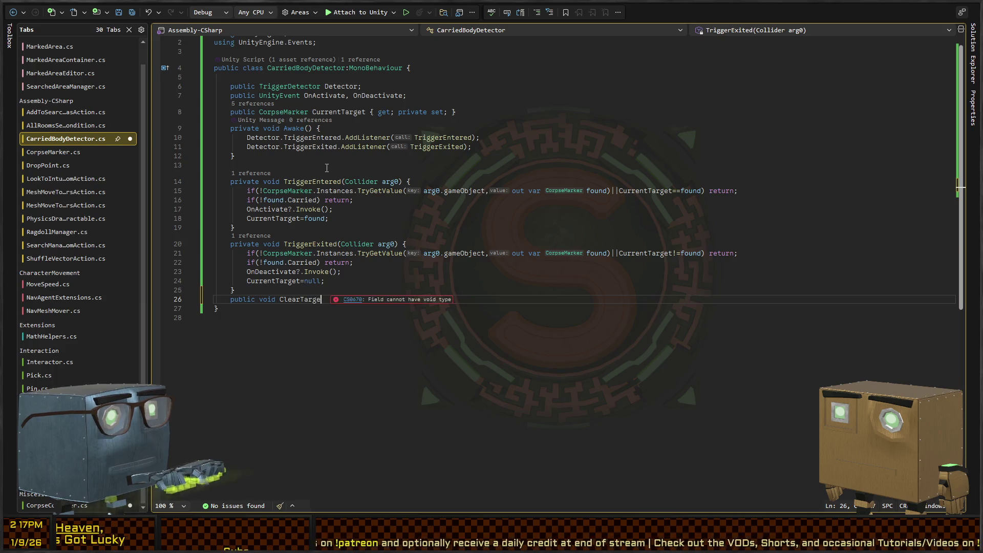
pyautogui.press('Return')
pyautogui.press('Up')
pyautogui.press('Up')
pyautogui.press('Up')
# Step: Cut the OnDeactivate invoke and CurrentTarget=null lines out of TriggerExited
pyautogui.press('Down')
pyautogui.press('End')
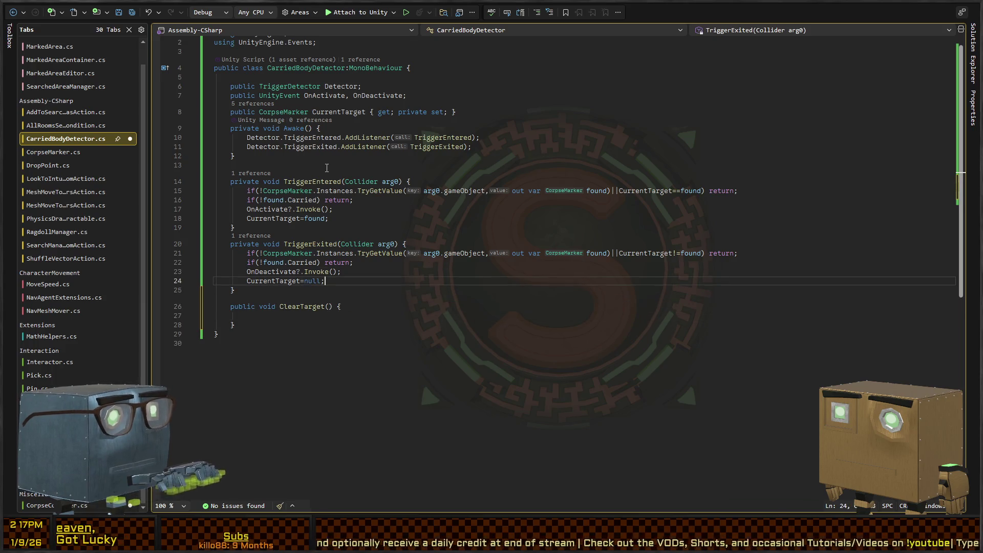
pyautogui.hotkey('shift', 'Up')
pyautogui.hotkey('shift', 'Home')
pyautogui.hotkey('shift', 'Up')
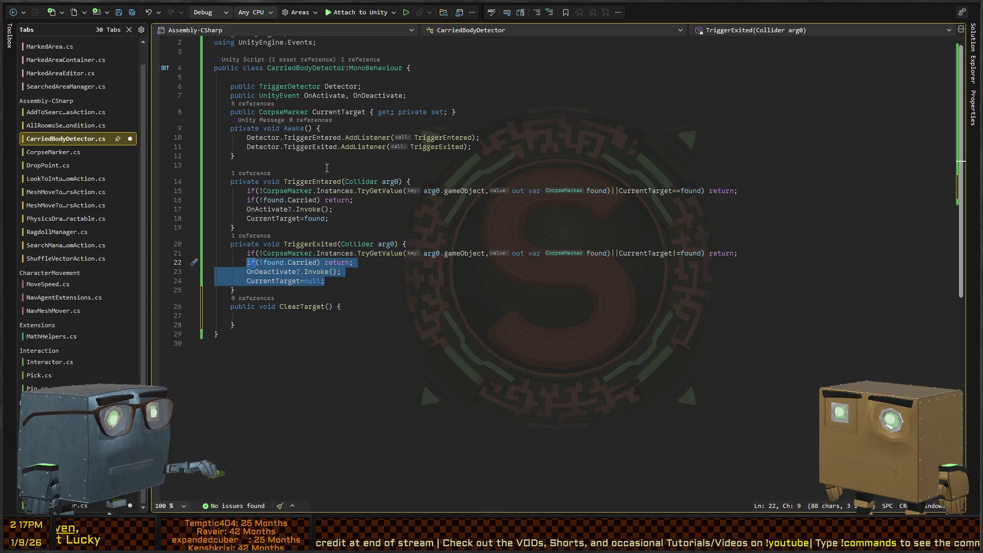
pyautogui.scroll(-1, 326, 168)
pyautogui.hotkey('shift', 'Down')
pyautogui.hotkey('ctrl', 'c')
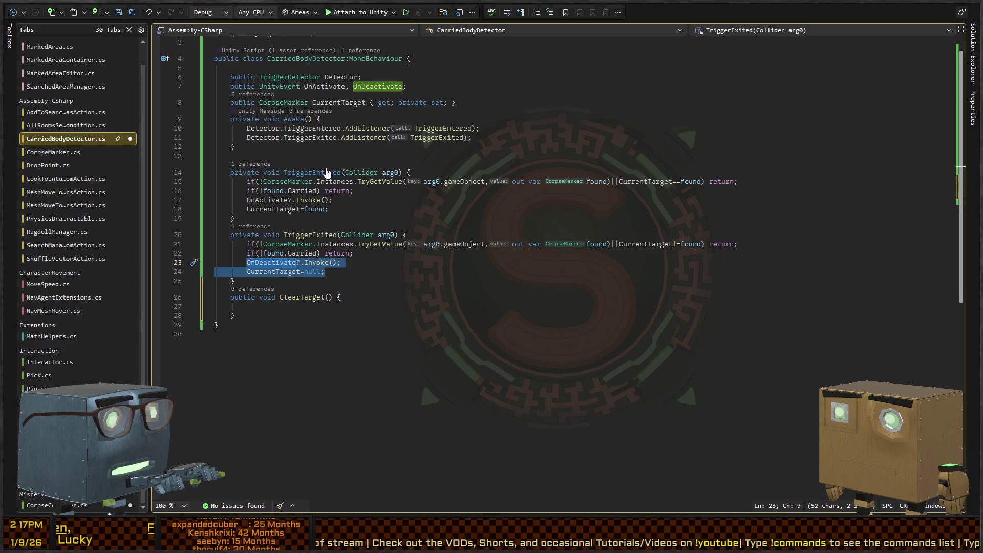
pyautogui.press('BackSpace')
# Step: Call ClearTarget() in TriggerExited, paste the reset lines into ClearTarget, and save
pyautogui.write('ClearTar')
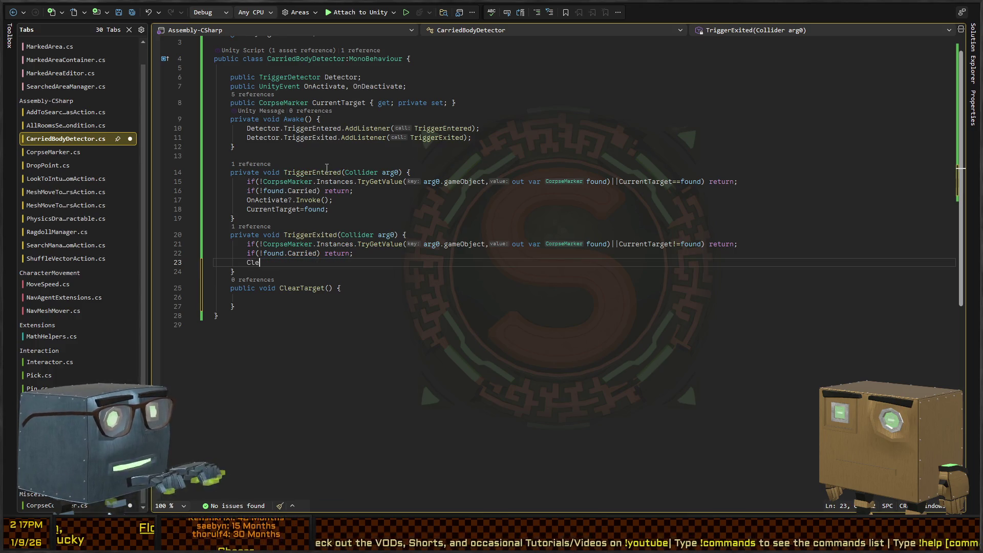
pyautogui.press('Tab')
pyautogui.write('();')
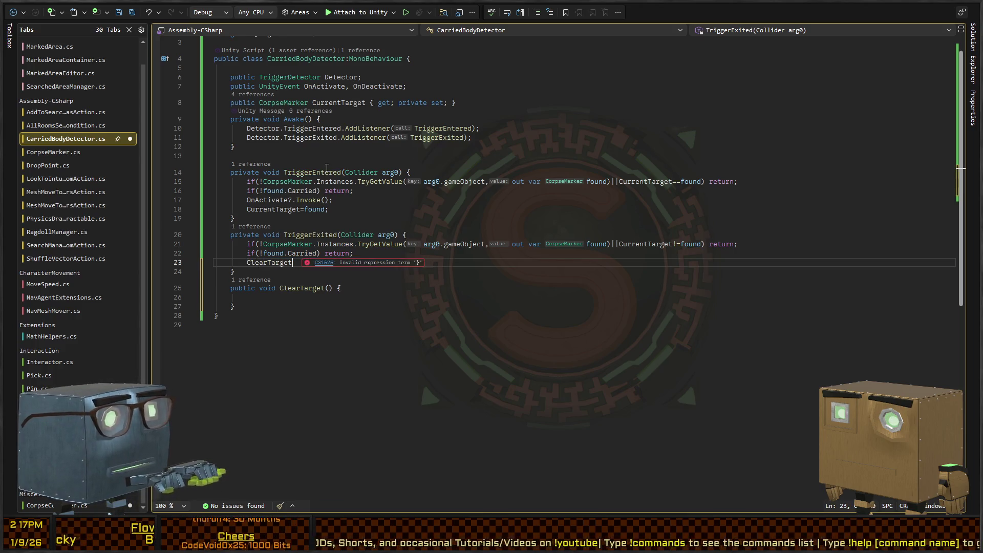
pyautogui.press('Down')
pyautogui.press('Down')
pyautogui.press('Down')
pyautogui.hotkey('ctrl', 'v')
pyautogui.hotkey('ctrl', 's')
pyautogui.hotkey('ctrl', 'Tab')
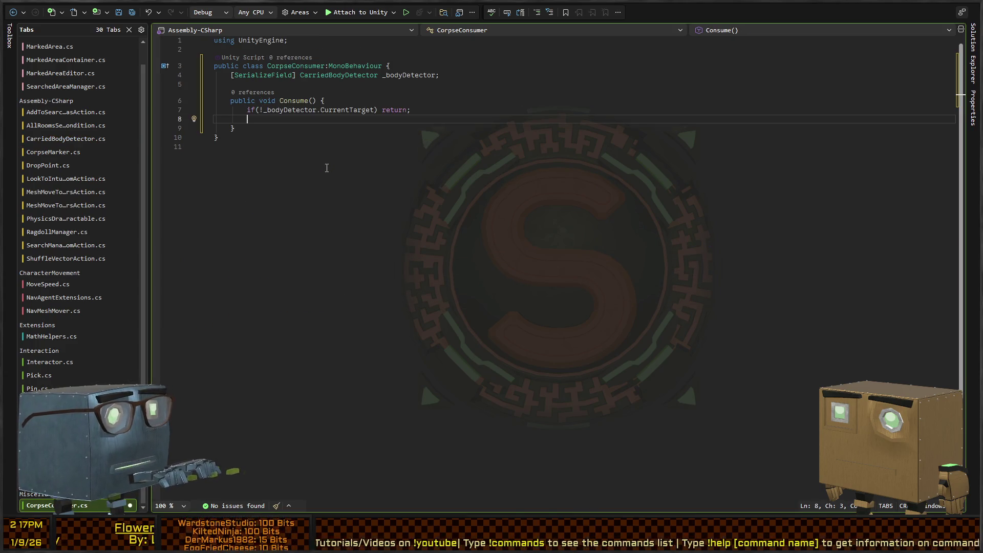
# Step: In Consume, call _bodyDetector.ClearTarget() after storing CurrentTarget in a 'body' variable
pyautogui.write('_bodyDetec')
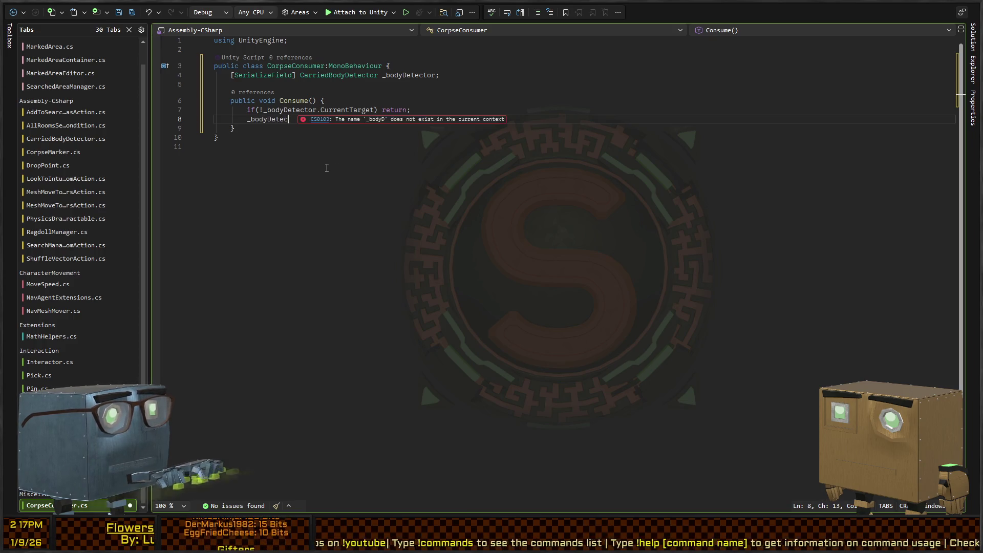
pyautogui.write('tor.ClearTarget();')
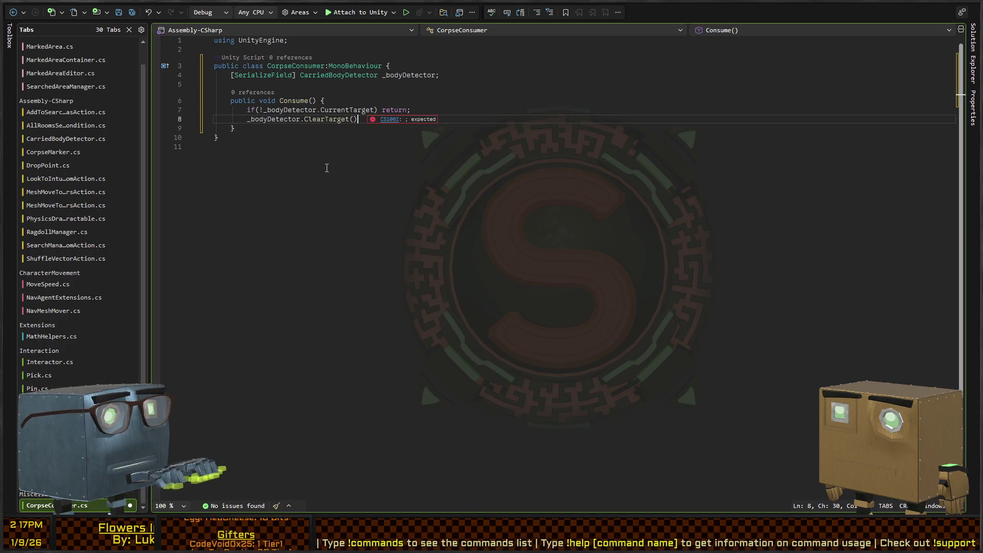
pyautogui.hotkey('ctrl', 's')
pyautogui.hotkey('ctrl', 'Return')
pyautogui.write('var')
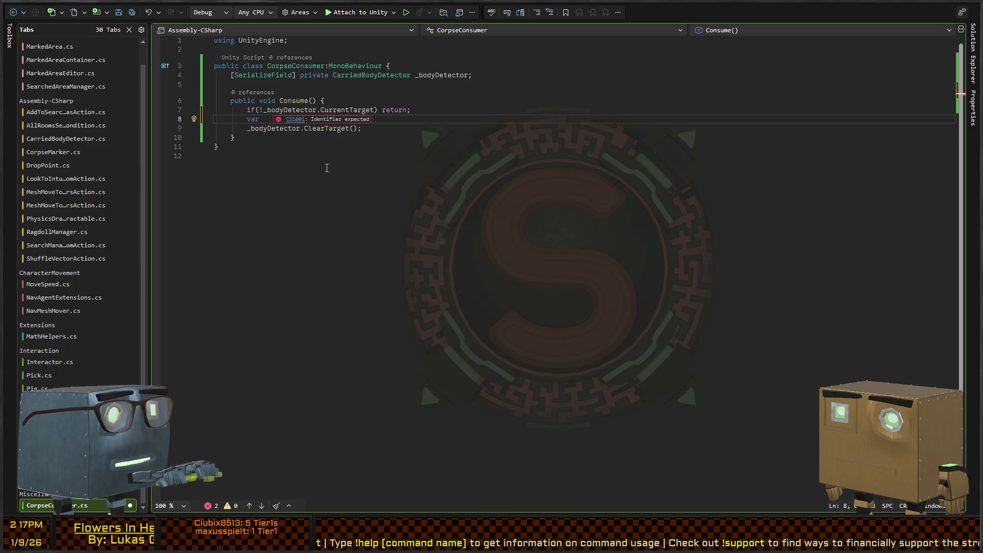
pyautogui.write('body = _bodyDetector.CurrentTarget;')
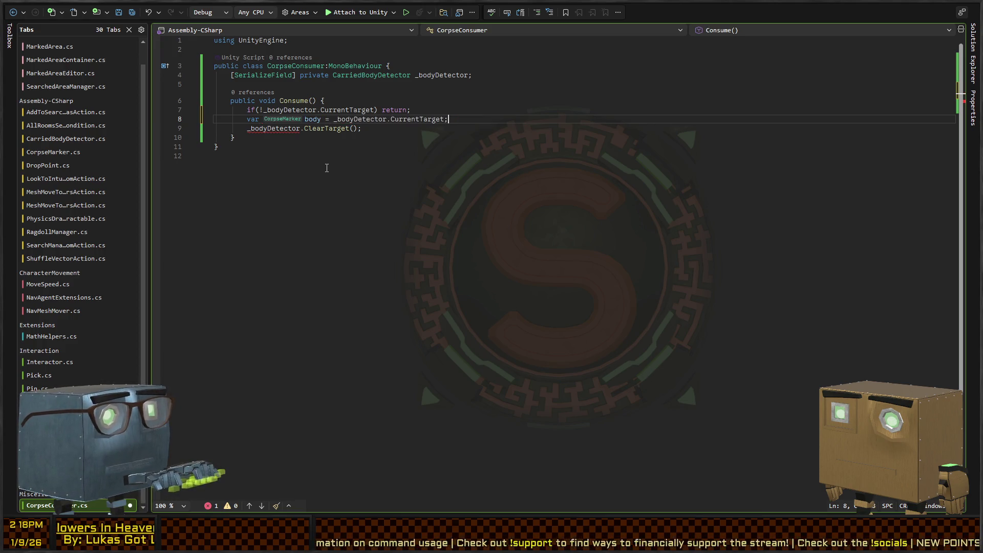
# Step: Deactivate the body's GameObject with SetActive(false) at the end of Consume
pyautogui.press('Down')
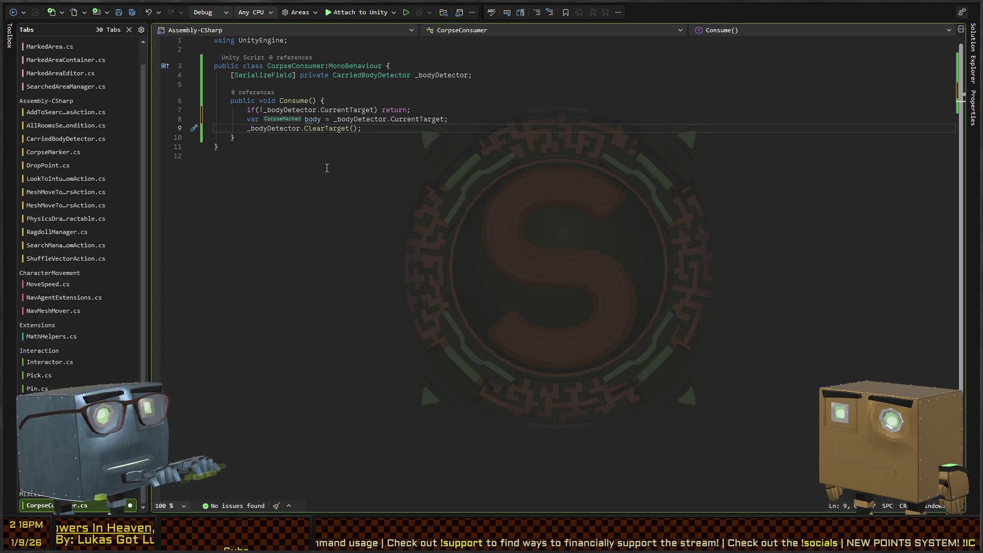
pyautogui.press('Down')
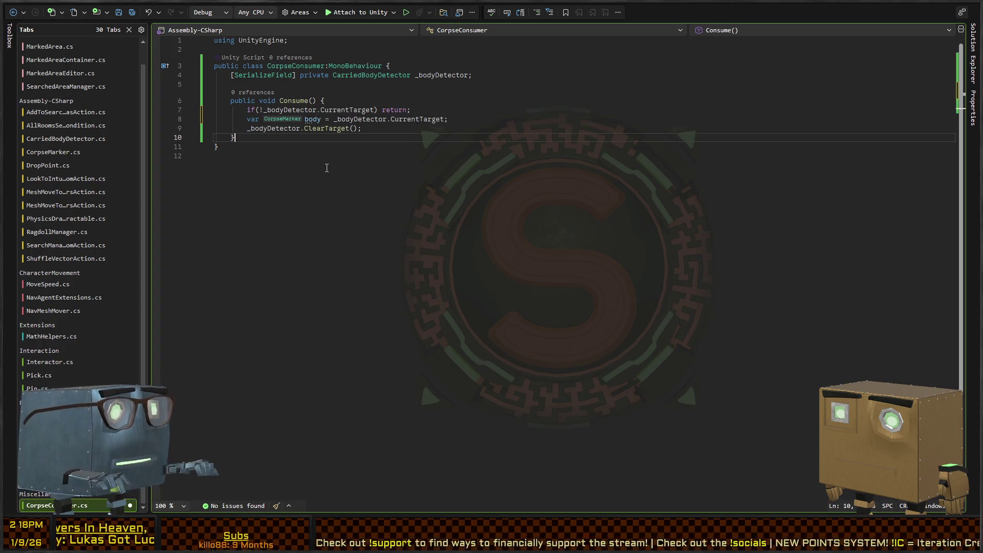
pyautogui.press('Return')
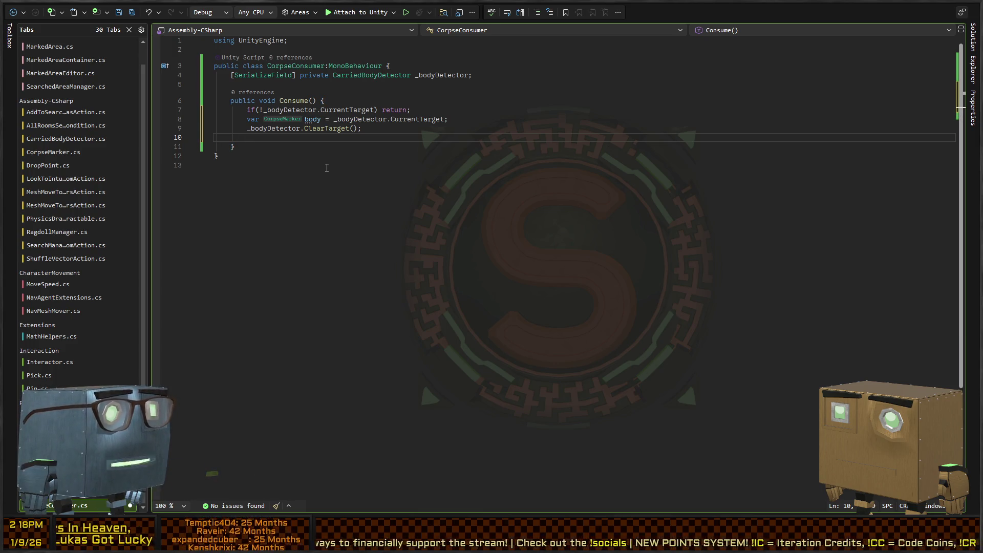
pyautogui.write('body.gameObject.')
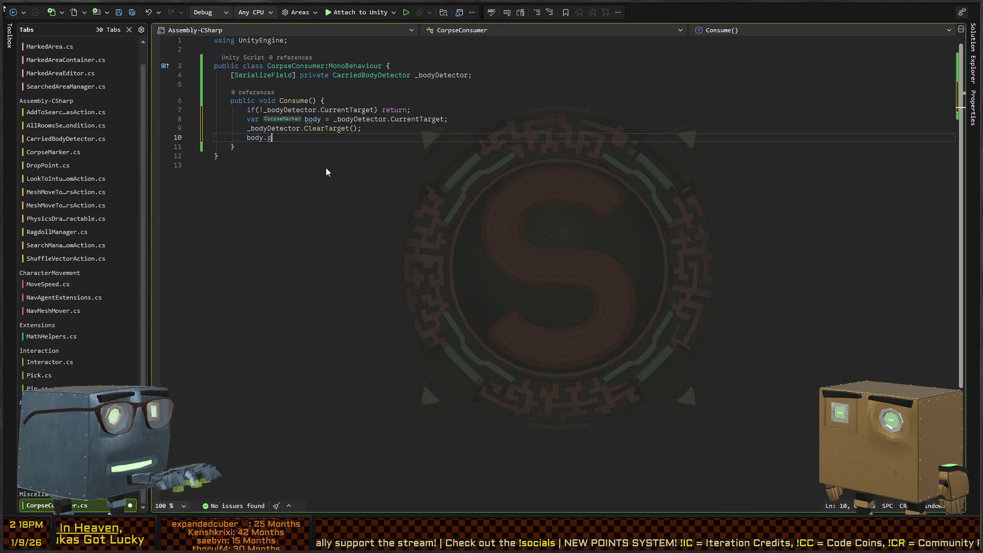
pyautogui.write('SetActive(fa')
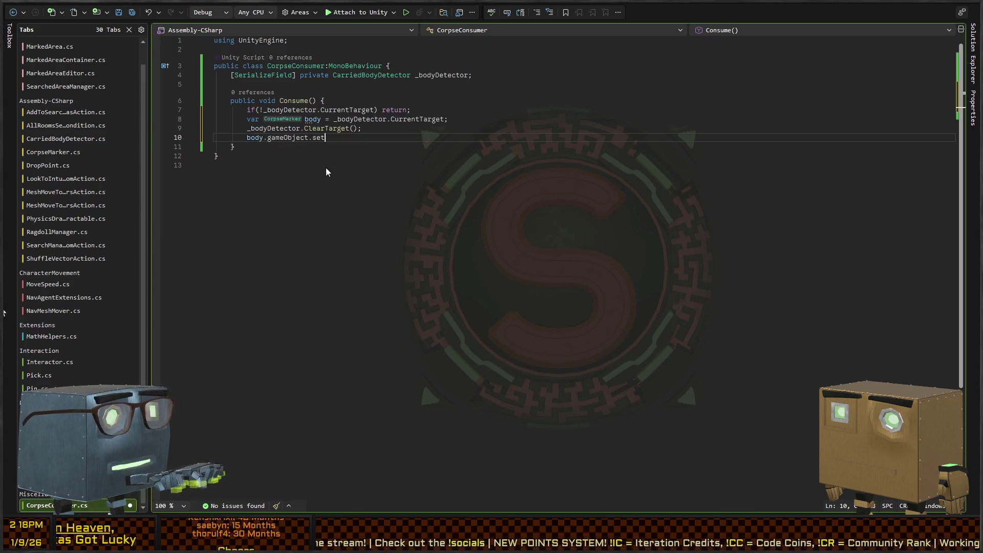
pyautogui.write('lse)')
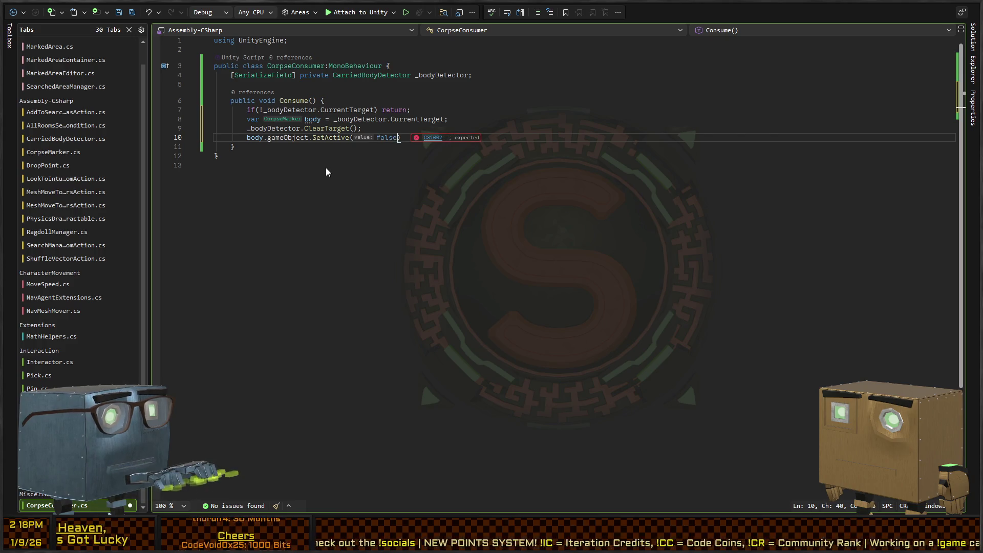
pyautogui.write(';')
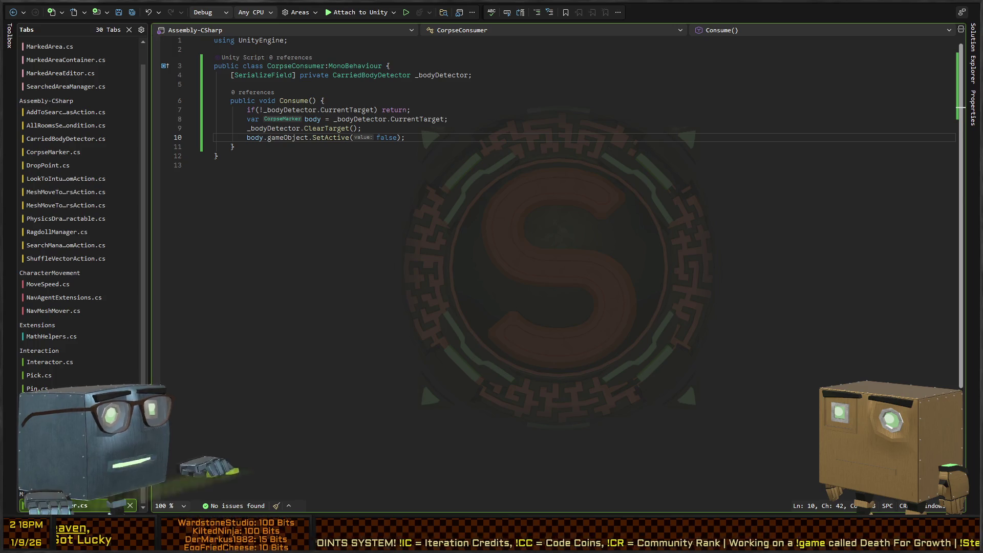
pyautogui.hotkey('alt', 'Tab')
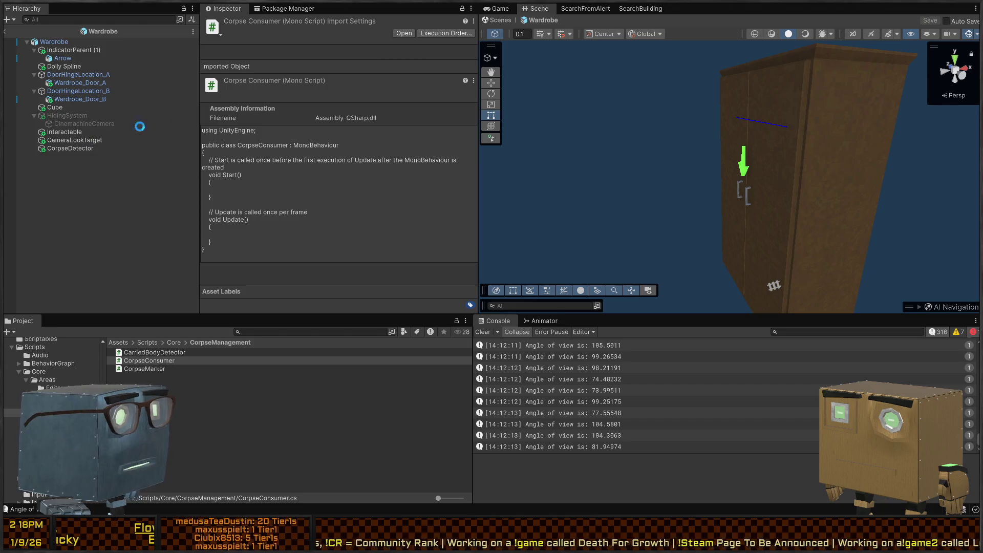
# Step: Add the CorpseConsumer script as a component on the CorpseDetector object
pyautogui.click(75, 149)
pyautogui.scroll(-3, 274, 163)
pyautogui.click(339, 300)
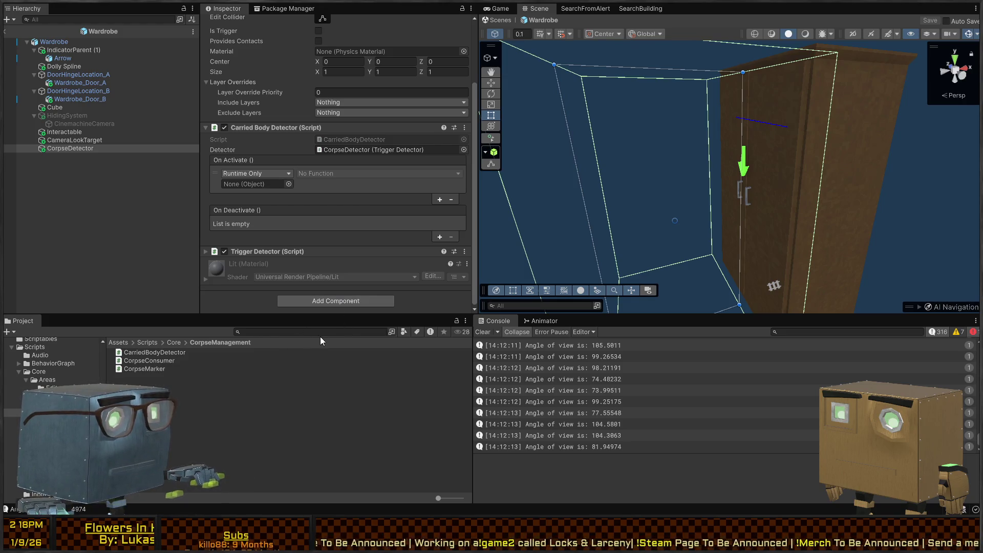
pyautogui.moveTo(320, 337); pyautogui.dragTo(295, 196)
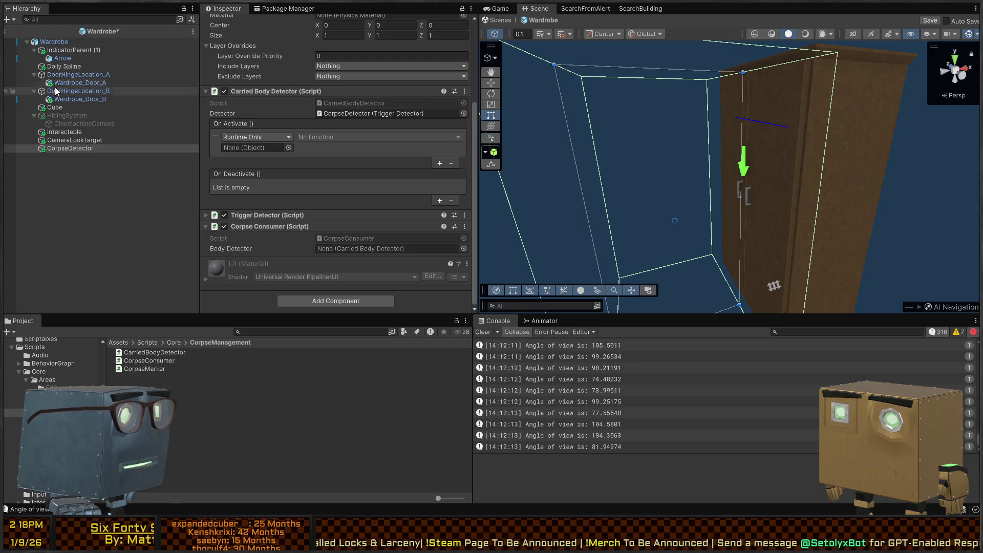
# Step: Give On Activate two Wardrobe Interactable.enabled entries, the first false and the second true
pyautogui.moveTo(57, 50); pyautogui.dragTo(256, 147)
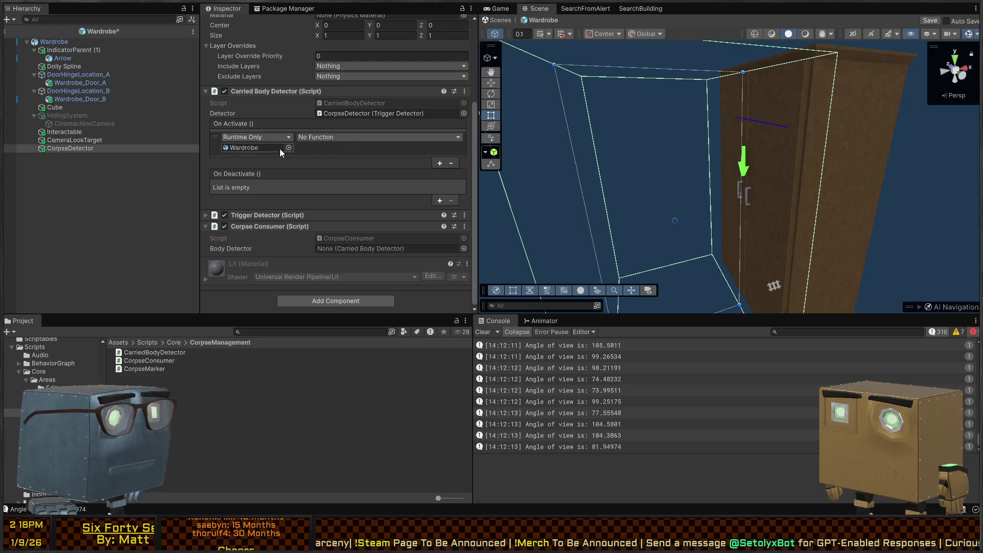
pyautogui.click(379, 137)
pyautogui.click(431, 226)
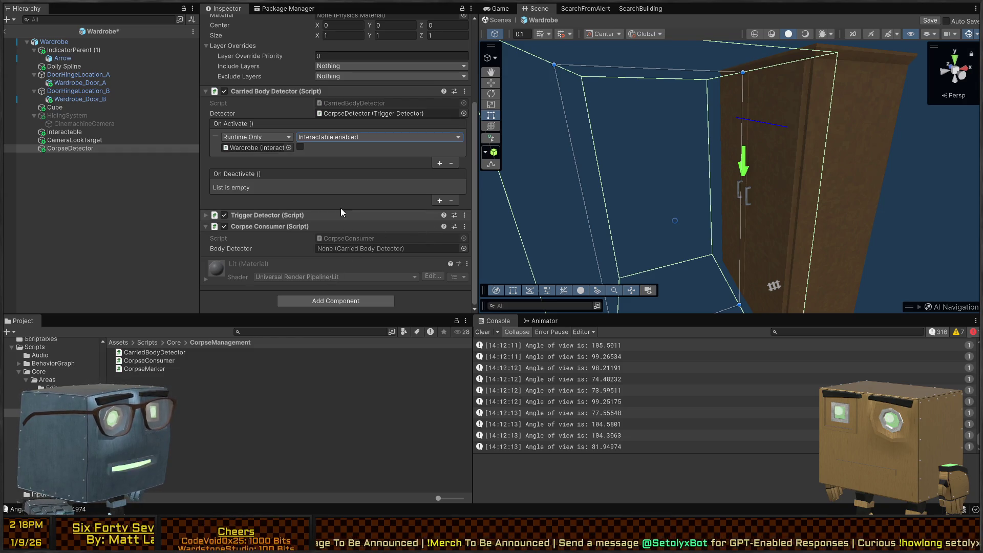
pyautogui.click(299, 147)
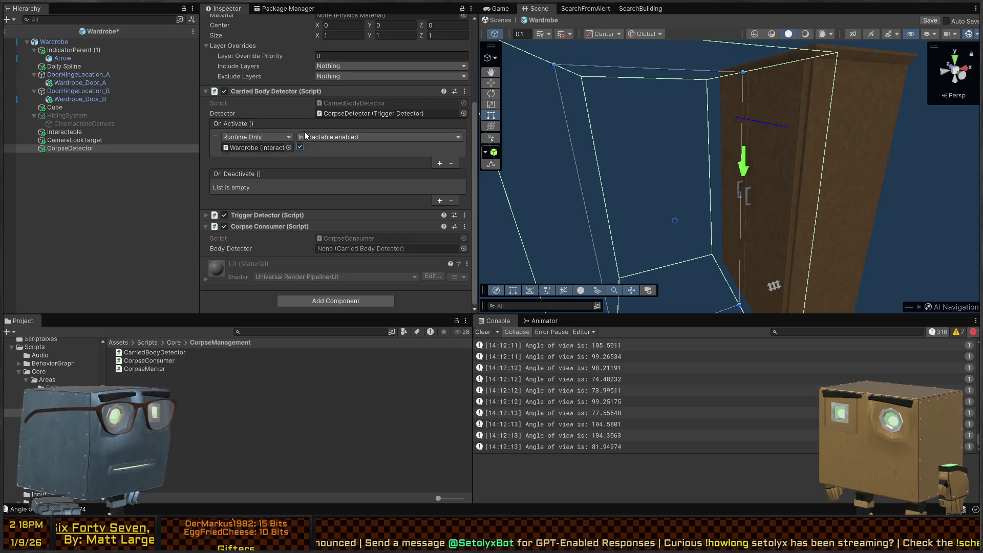
pyautogui.click(440, 163)
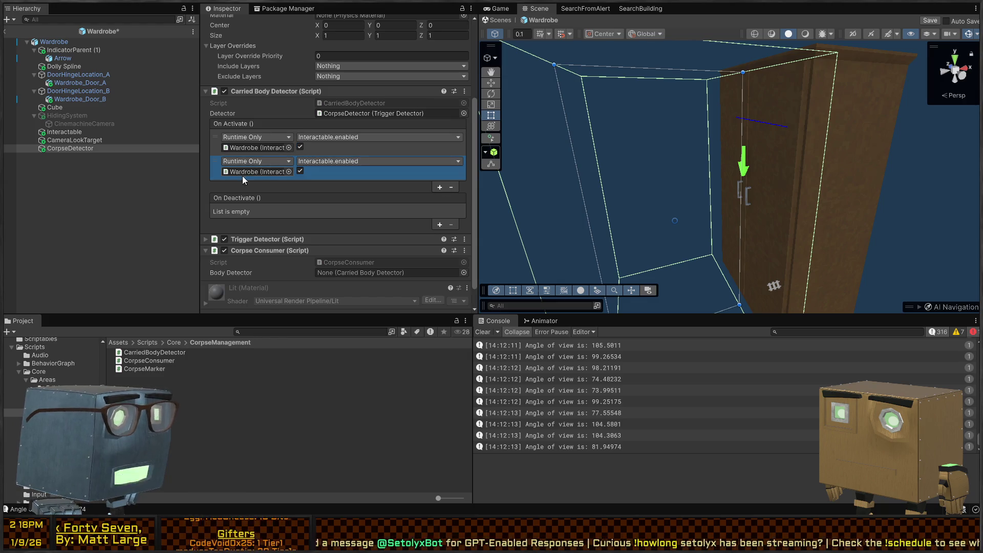
pyautogui.click(219, 132)
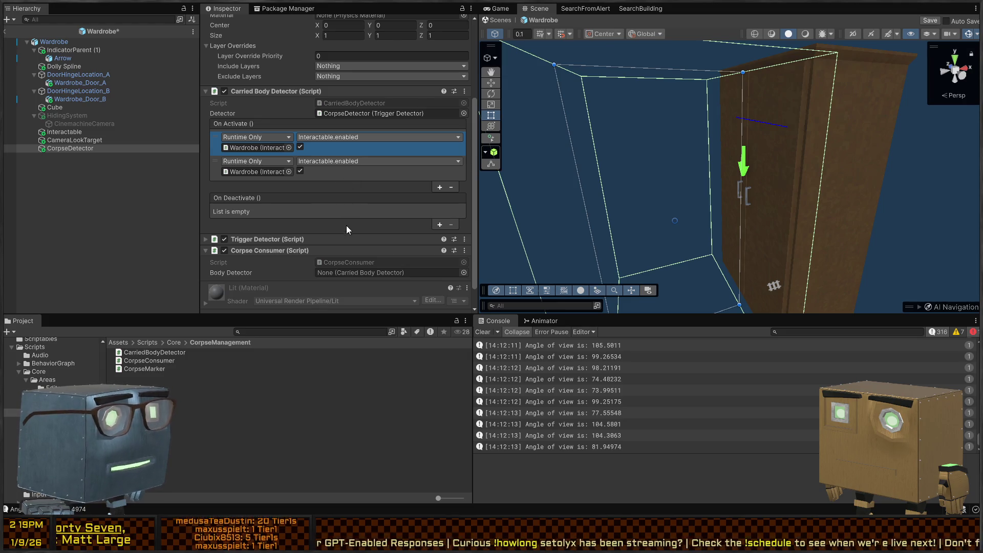
pyautogui.click(300, 148)
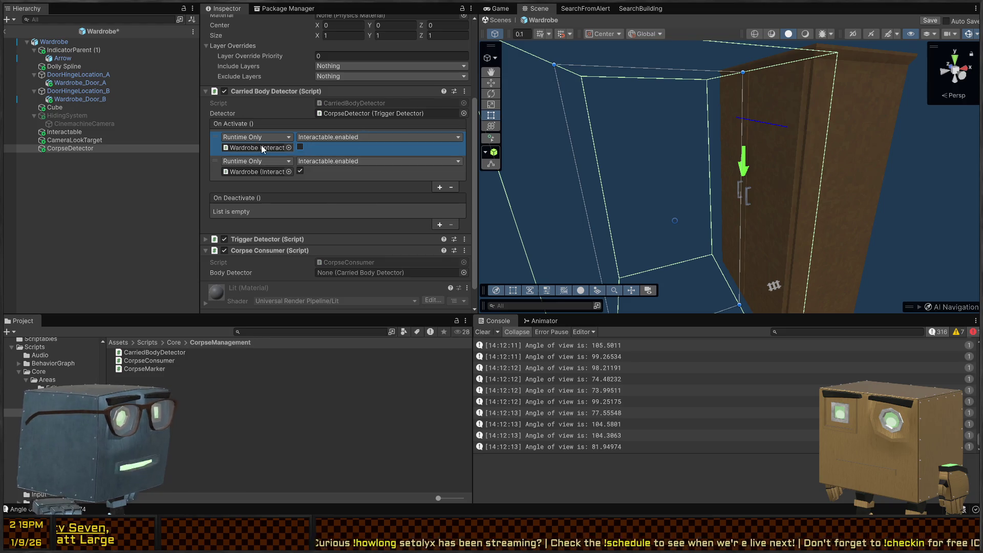
# Step: Paste the entries into On Deactivate, with the first set true and the second false
pyautogui.click(254, 124)
pyautogui.click(240, 195)
pyautogui.hotkey('ctrl', 'v')
pyautogui.click(300, 221)
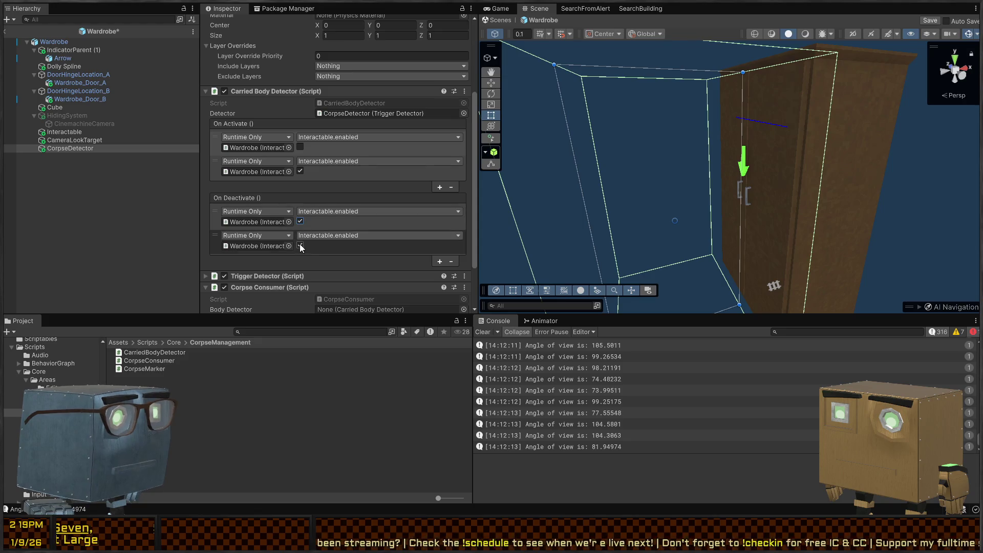
pyautogui.click(300, 245)
pyautogui.click(300, 173)
pyautogui.click(316, 148)
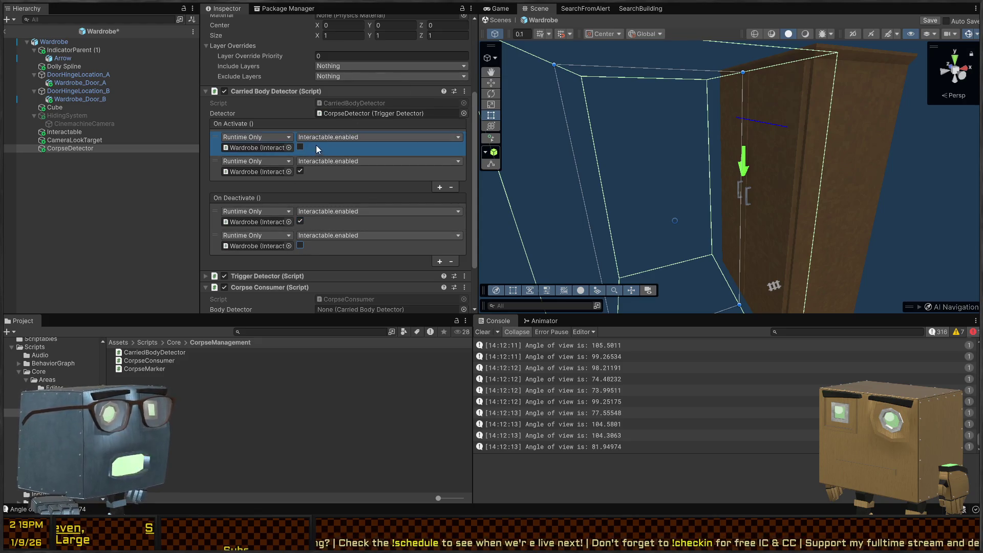
pyautogui.click(457, 180)
pyautogui.moveTo(590, 190)
pyautogui.mouseDown()
pyautogui.moveTo(635, 201)
pyautogui.moveTo(579, 210)
pyautogui.mouseUp()
pyautogui.click(330, 151)
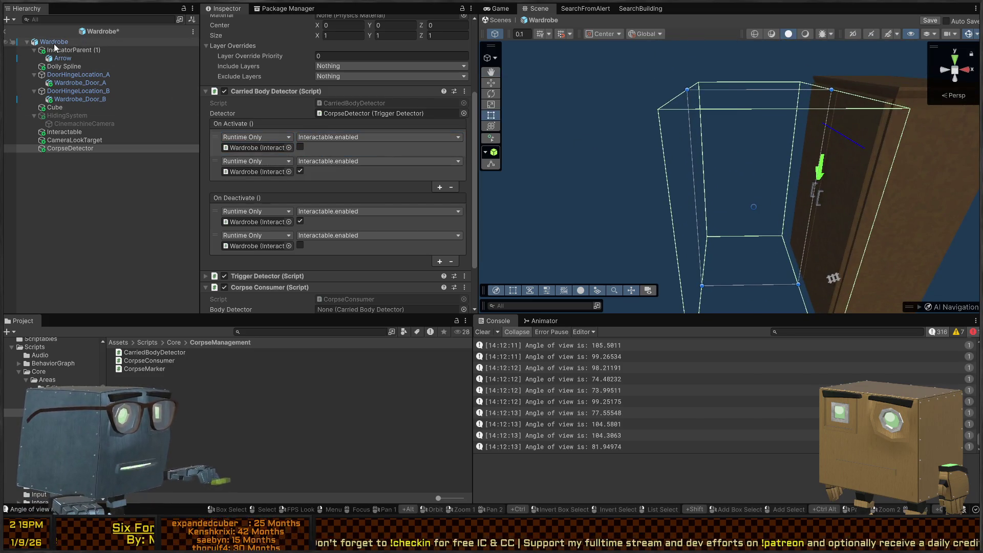
# Step: Disable the Wardrobe's second '[F] - DUMP' Interactable and add an On Interact CorpseConsumer.Consume call
pyautogui.click(54, 43)
pyautogui.scroll(5, 258, 124)
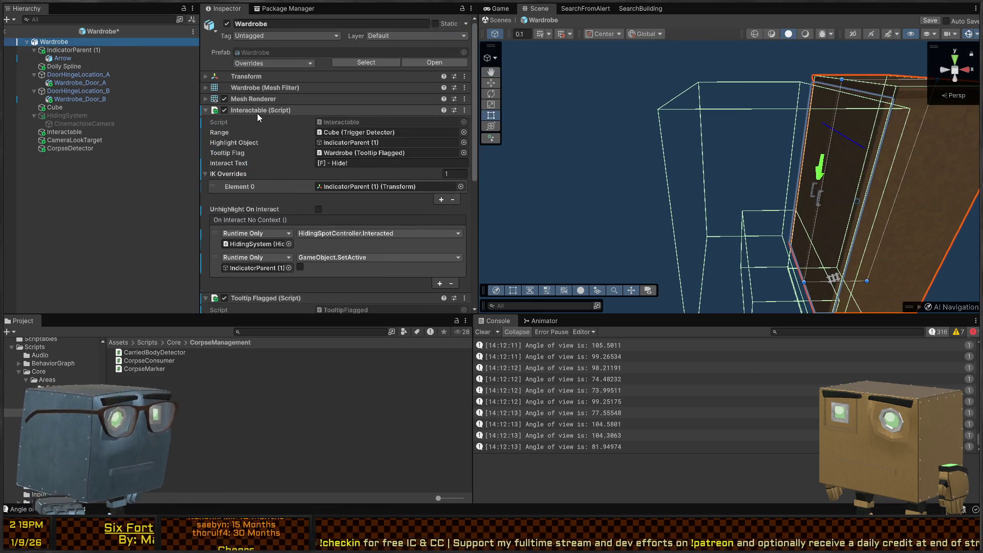
pyautogui.scroll(-3, 257, 114)
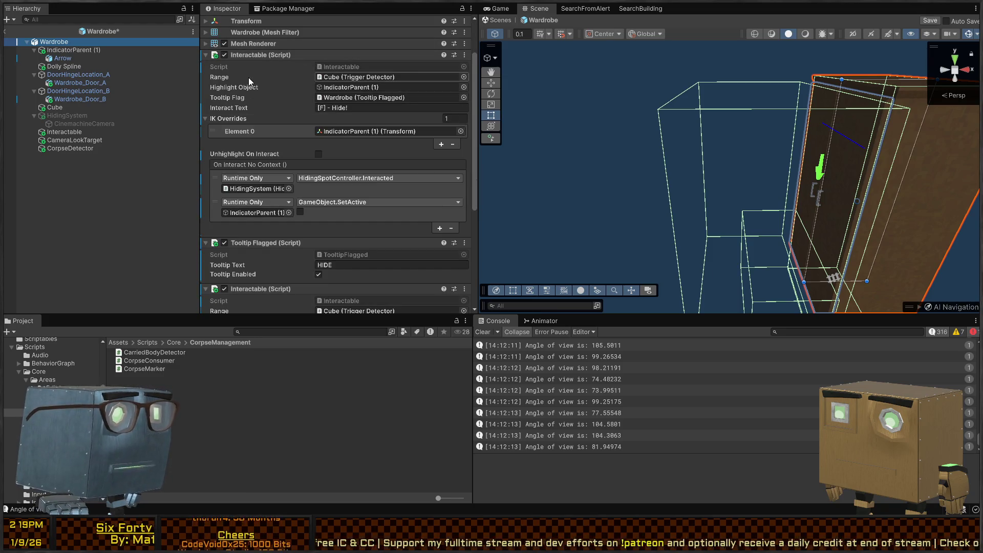
pyautogui.scroll(-7, 242, 100)
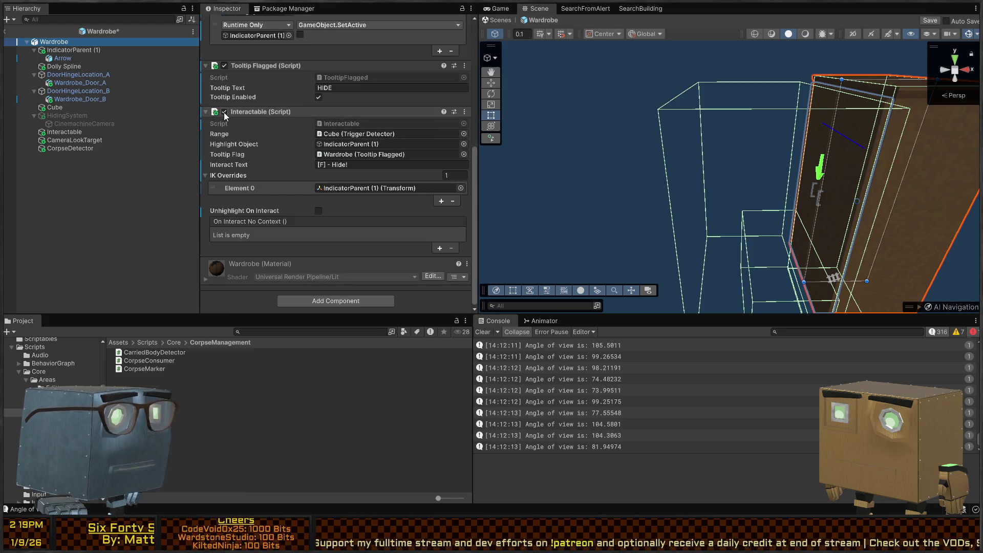
pyautogui.click(224, 111)
pyautogui.write('DUMP')
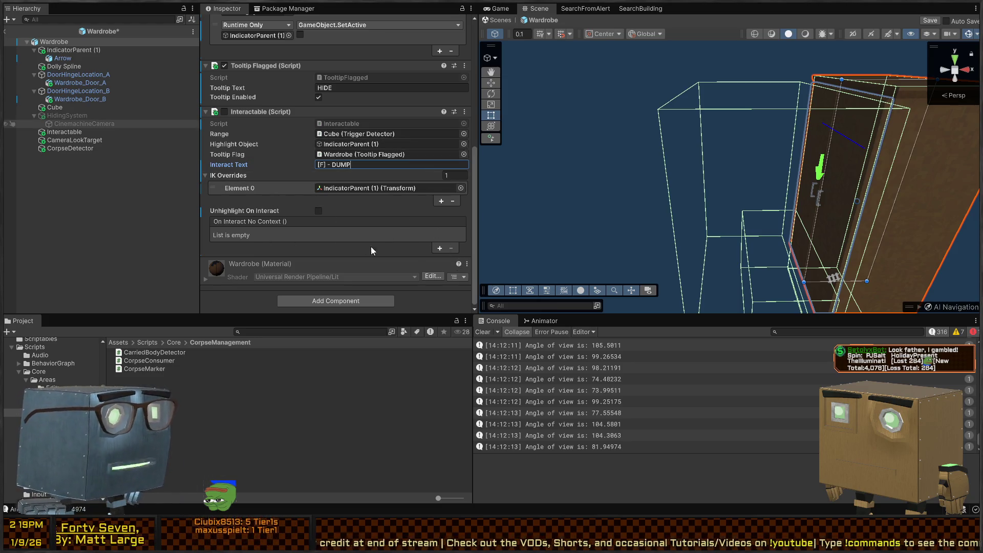
pyautogui.click(438, 249)
pyautogui.scroll(2, 272, 197)
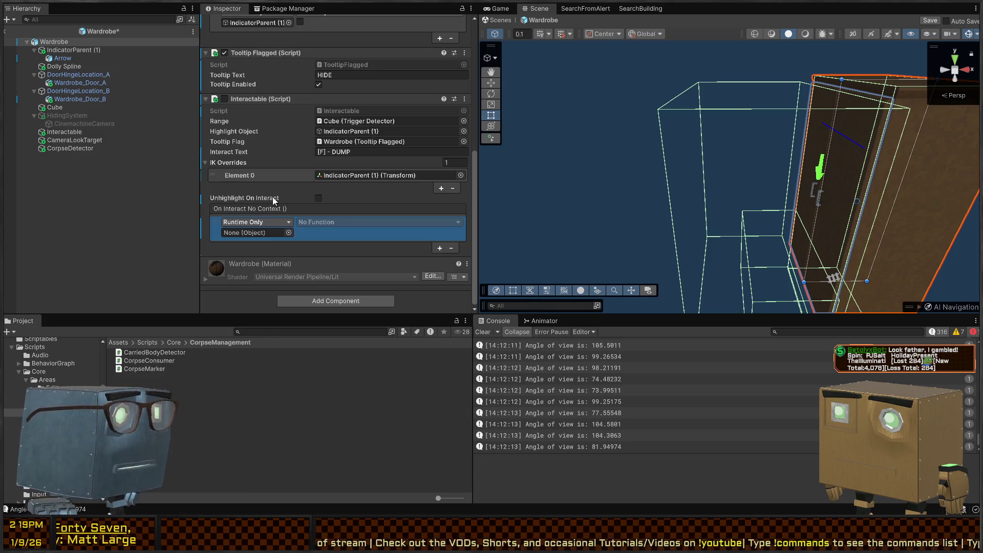
pyautogui.scroll(-3, 230, 129)
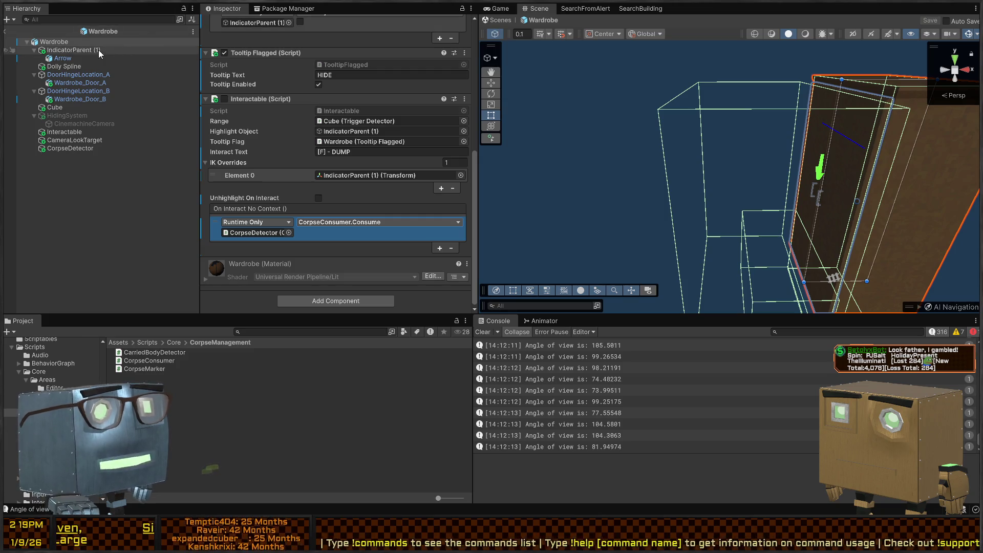
pyautogui.click(500, 21)
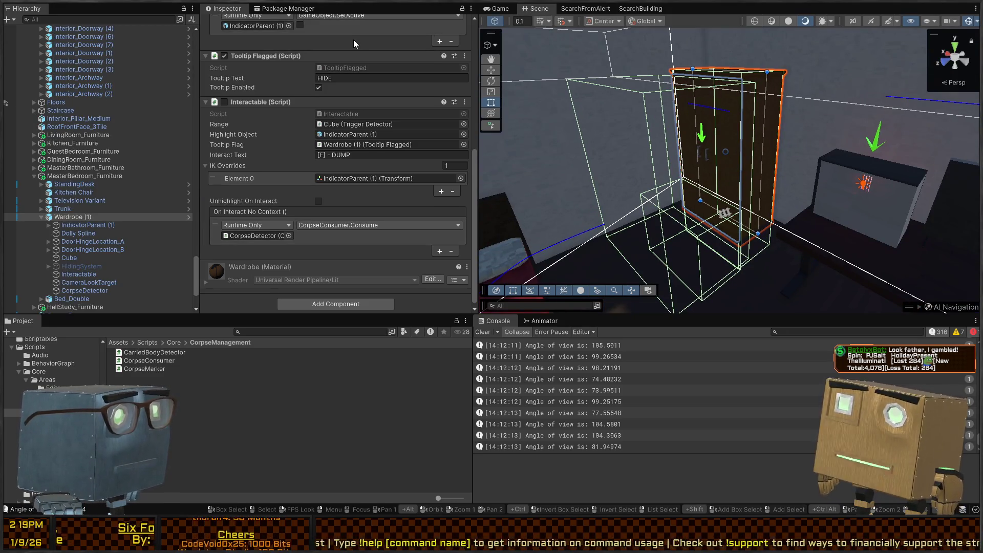
# Step: Assign CorpseDetector as the Wardrobe Corpse Consumer's Body Detector and exit prefab mode
pyautogui.click(99, 293)
pyautogui.scroll(-1, 383, 118)
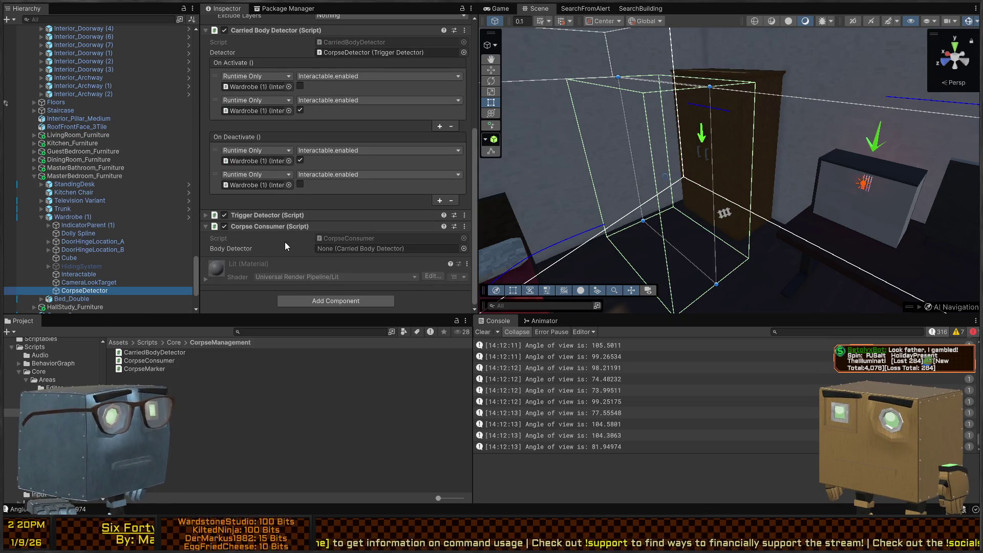
pyautogui.click(186, 217)
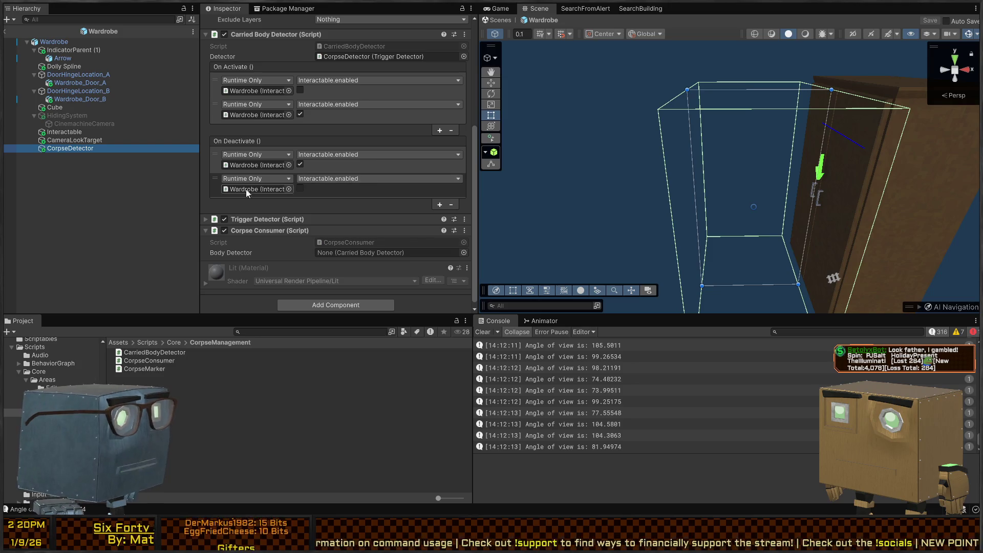
pyautogui.click(465, 251)
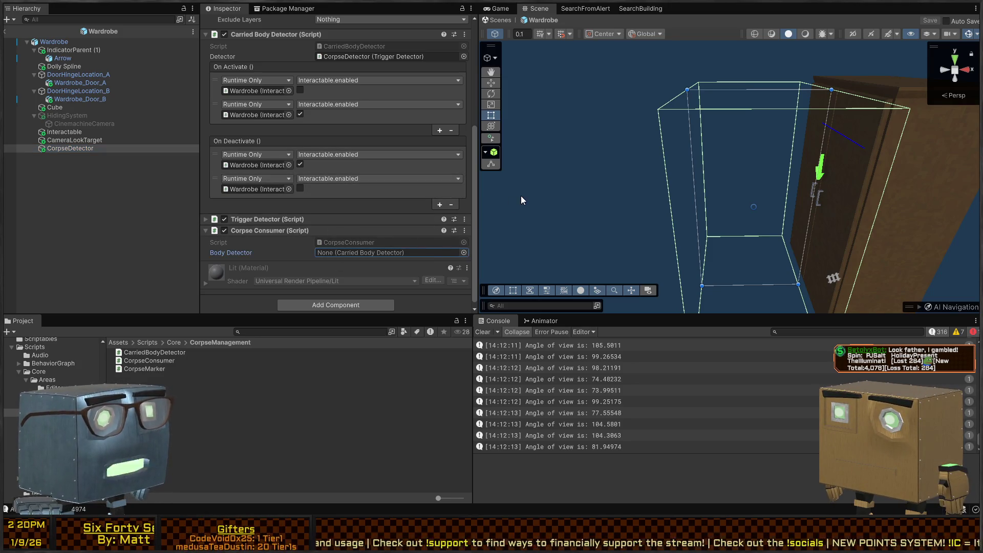
pyautogui.click(295, 220)
pyautogui.scroll(5, 307, 194)
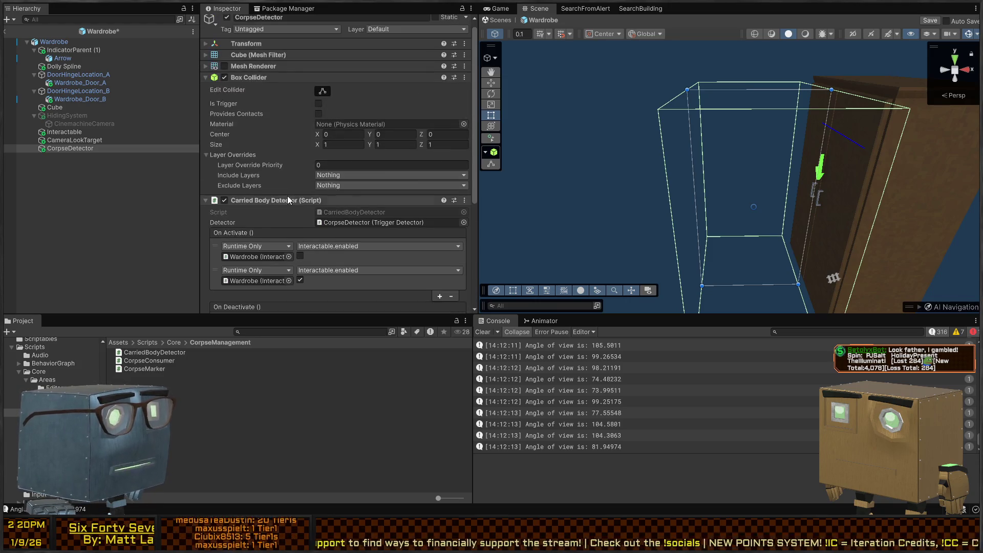
pyautogui.scroll(-5, 323, 214)
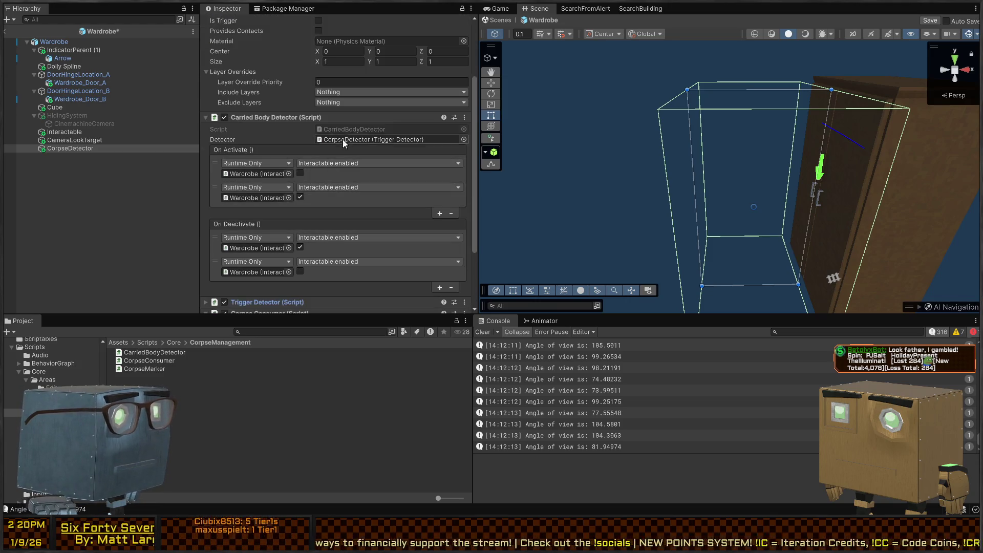
pyautogui.click(342, 139)
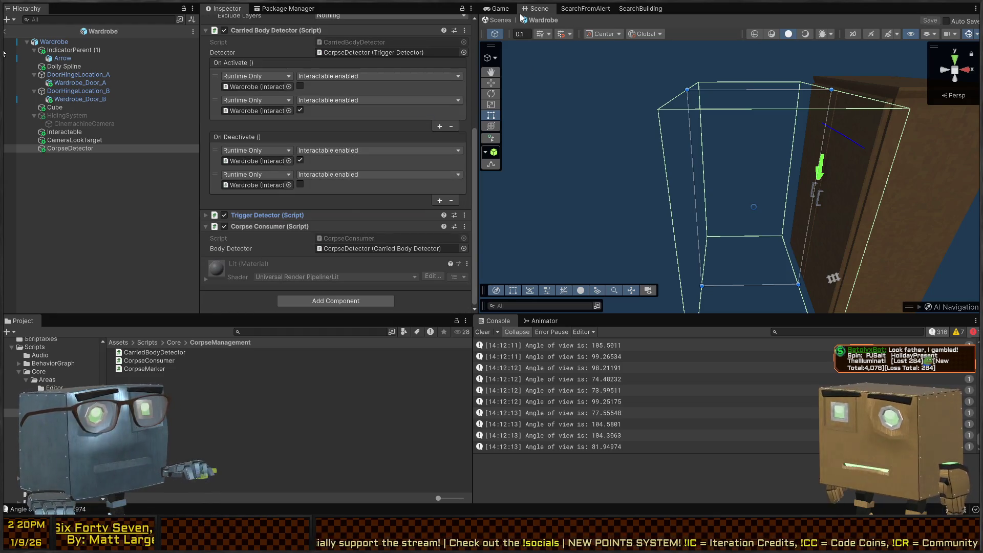
pyautogui.click(504, 20)
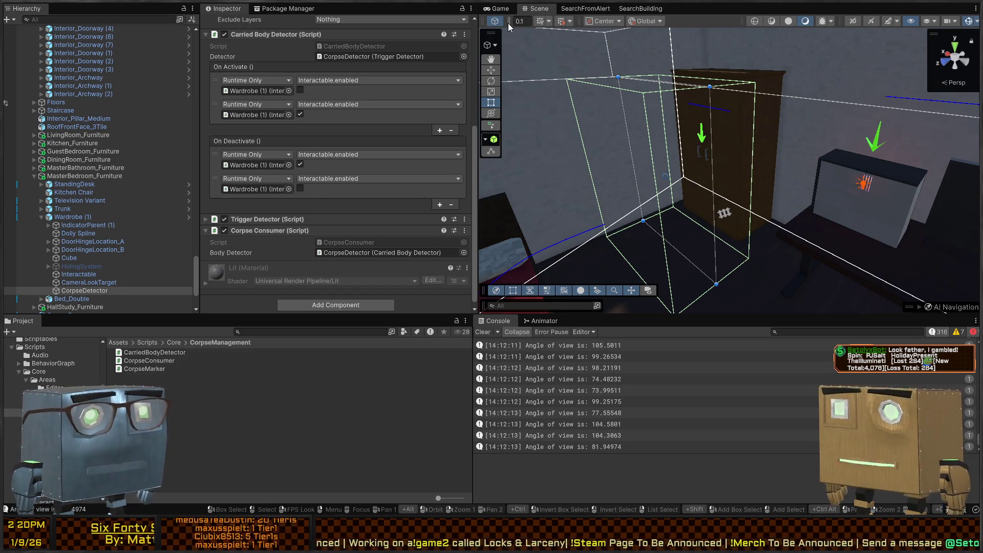
# Step: Switch to the Game view and enter Play mode
pyautogui.moveTo(840, 199)
pyautogui.mouseDown()
pyautogui.moveTo(388, 191)
pyautogui.moveTo(566, 205)
pyautogui.moveTo(594, 225)
pyautogui.moveTo(914, 222)
pyautogui.moveTo(747, 232)
pyautogui.mouseUp()
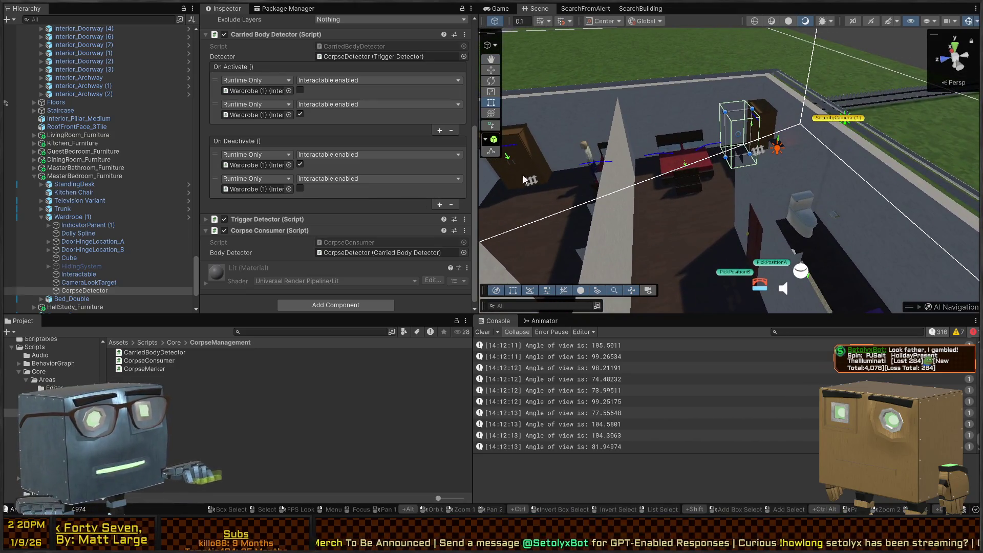
pyautogui.click(490, 11)
pyautogui.hotkey('ctrl', 'p')
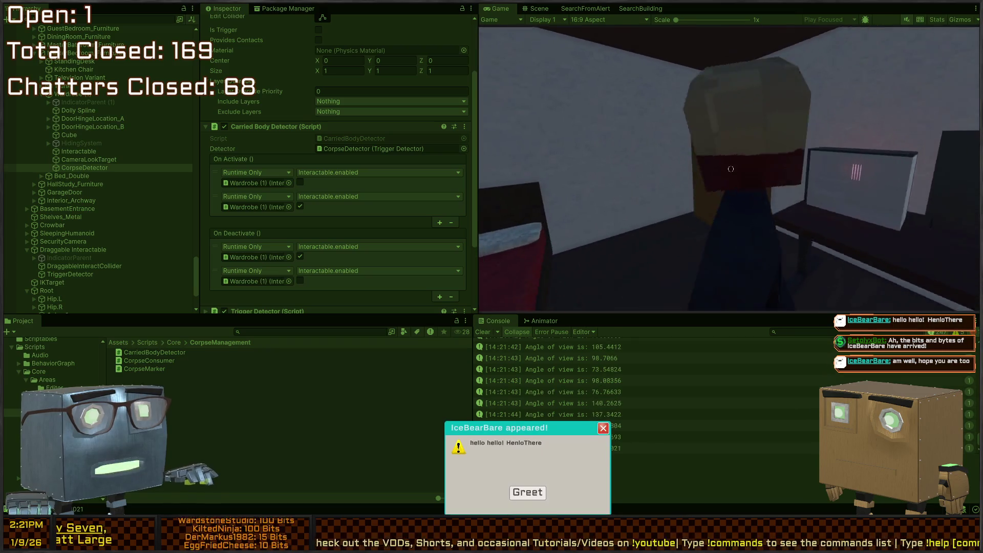
# Step: Drop the carried body beside the wardrobe, then return to the Scene view
pyautogui.press('f')
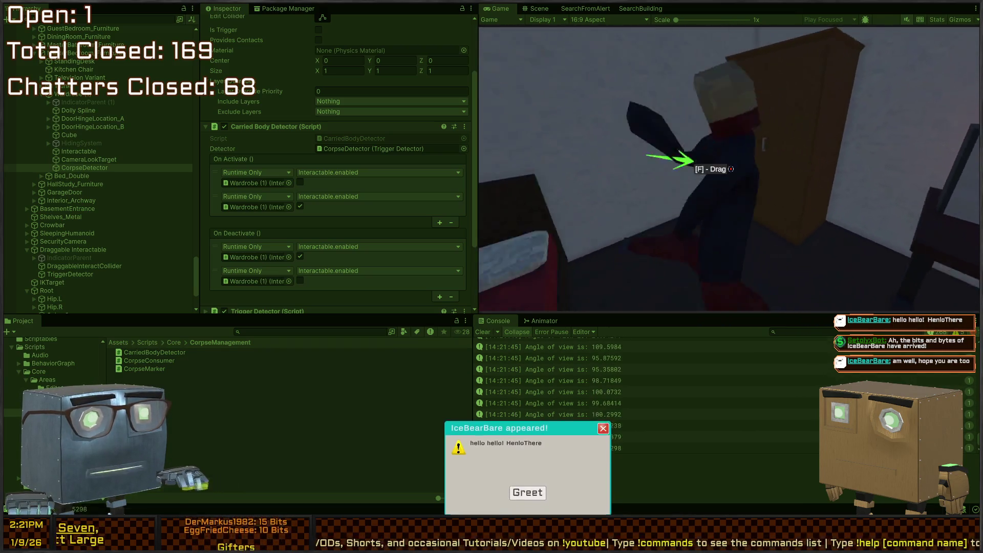
pyautogui.hotkey('shift', 'space')
pyautogui.hotkey('shift', 'space')
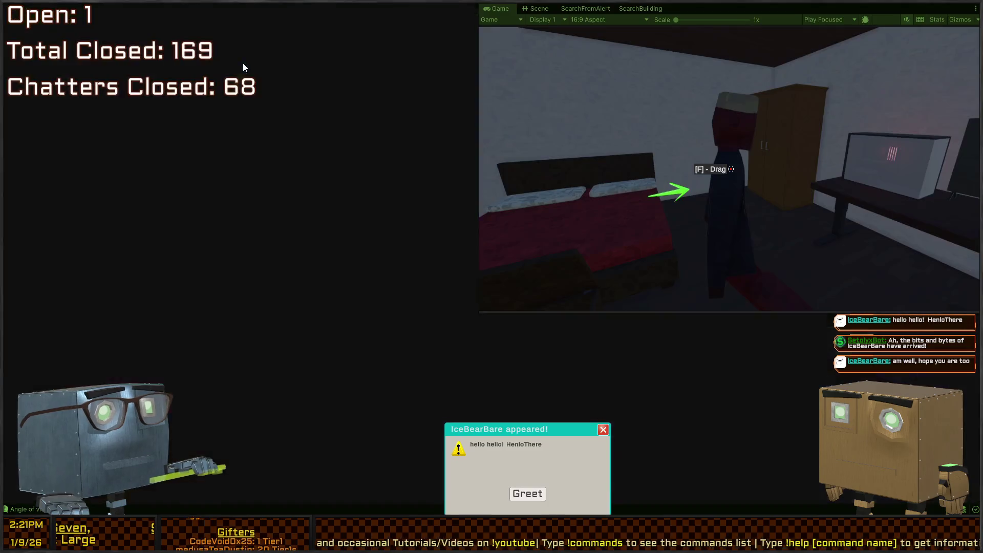
pyautogui.click(539, 10)
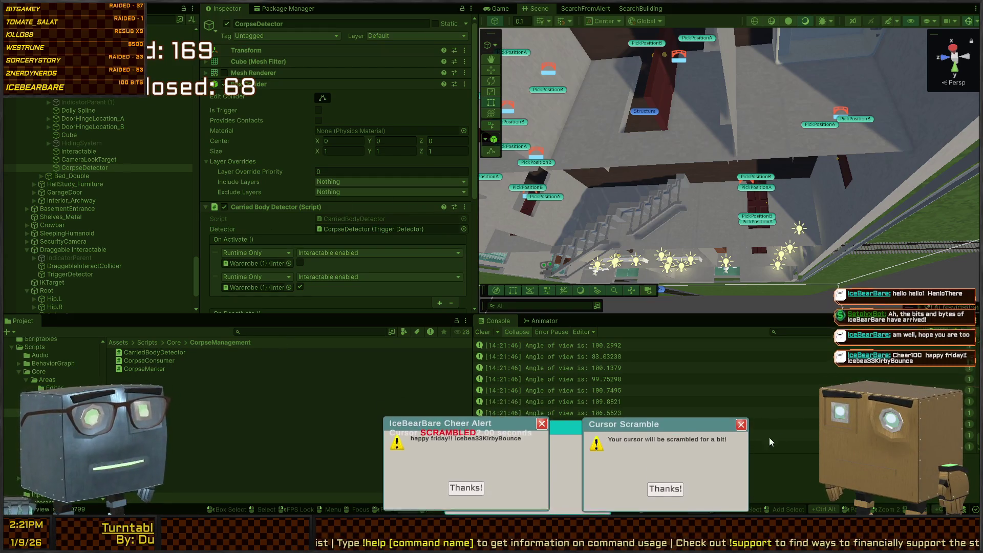
# Step: Dismiss the cheer and cursor-scramble popups and frame the CorpseDetector's collider in the Scene view
pyautogui.click(468, 490)
pyautogui.click(529, 494)
pyautogui.rightClick(641, 104)
pyautogui.press('f')
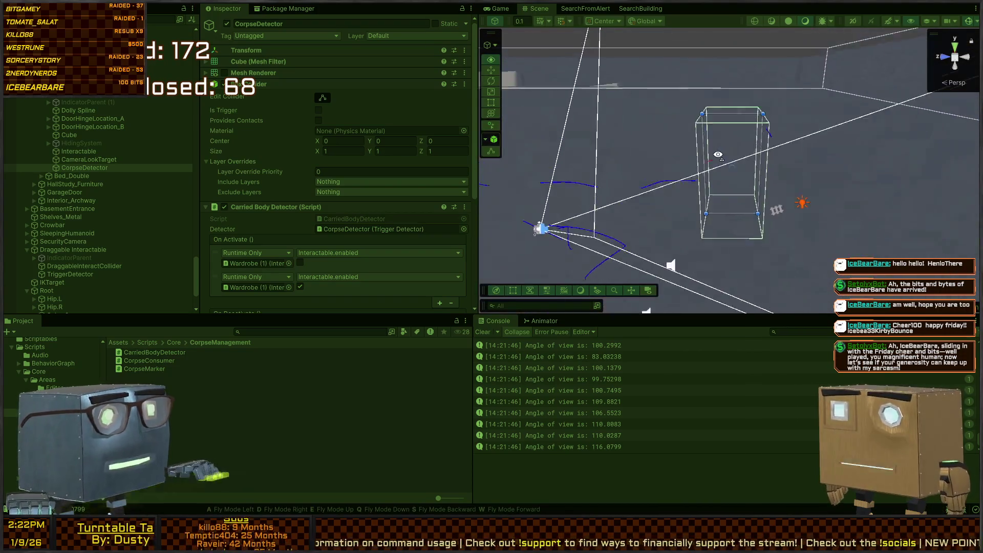
pyautogui.scroll(-5, 241, 158)
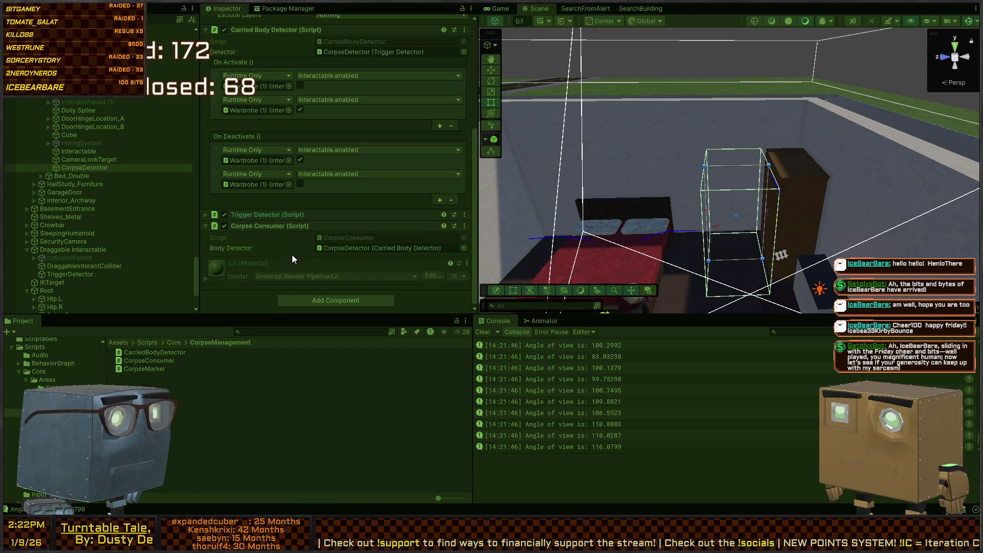
pyautogui.scroll(4, 244, 265)
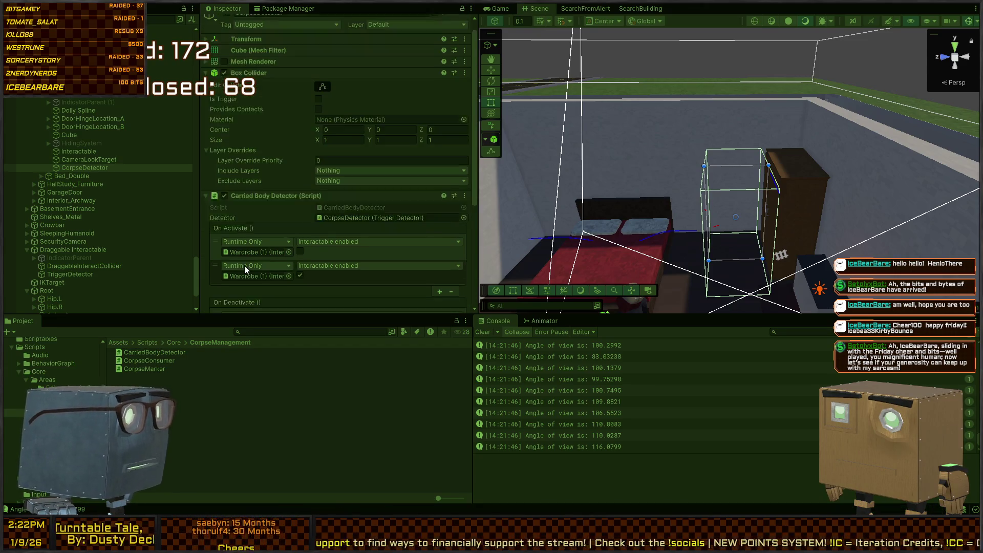
pyautogui.scroll(2, 256, 131)
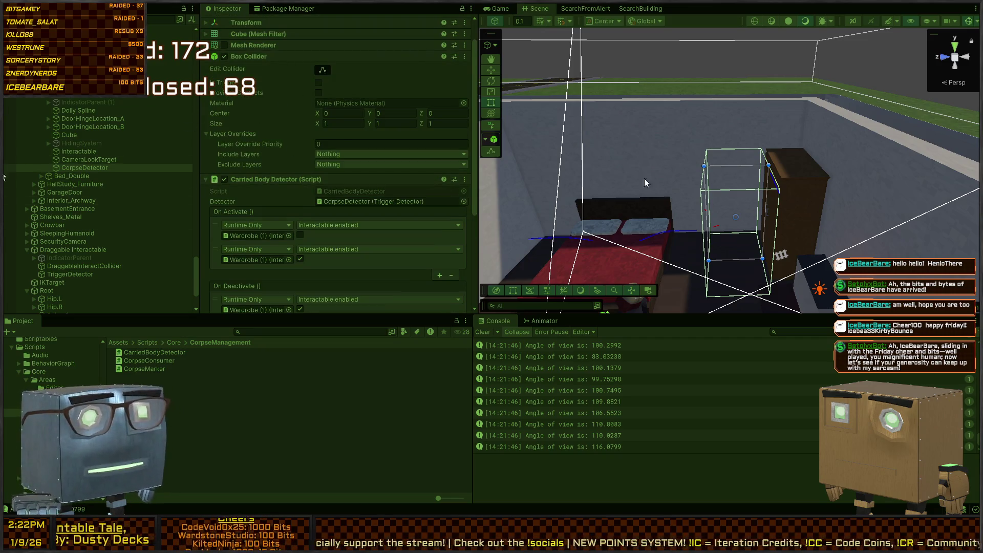
pyautogui.scroll(1, 321, 116)
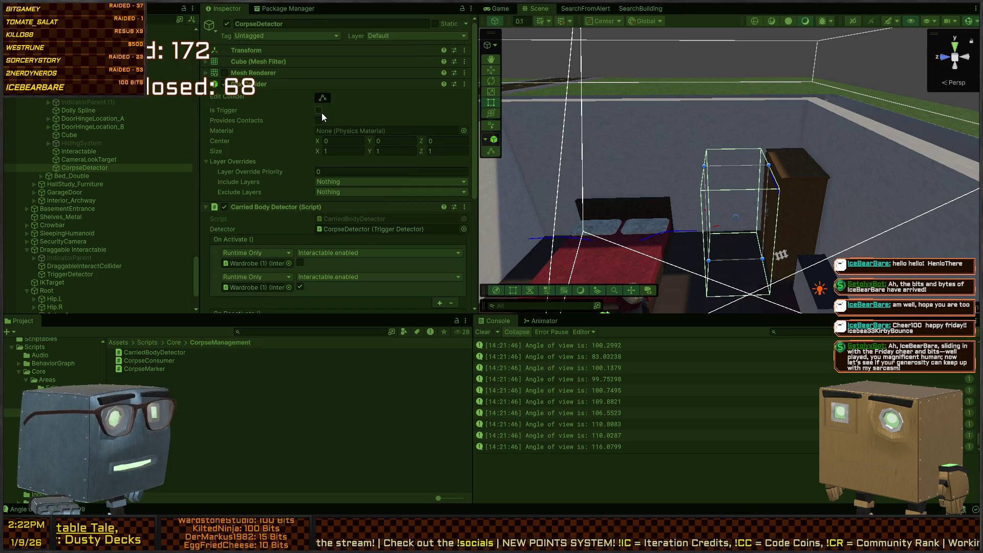
# Step: Return to the running game and maximize its view
pyautogui.click(496, 8)
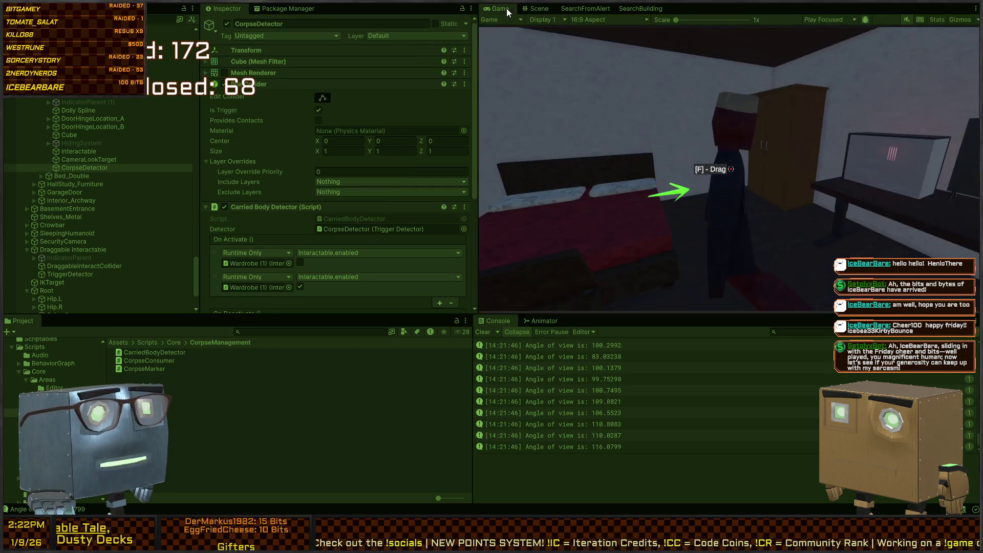
pyautogui.click(674, 172)
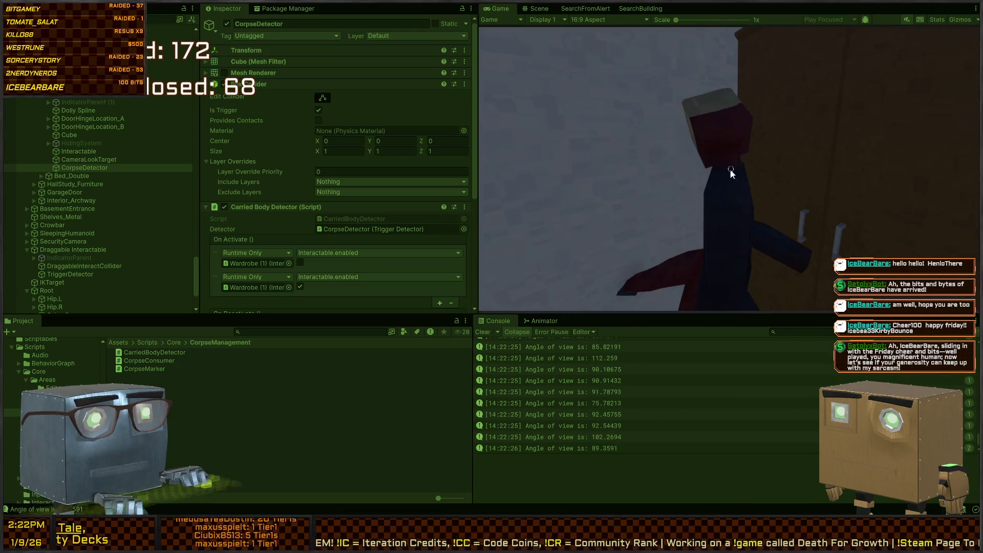
pyautogui.hotkey('shift', 'space')
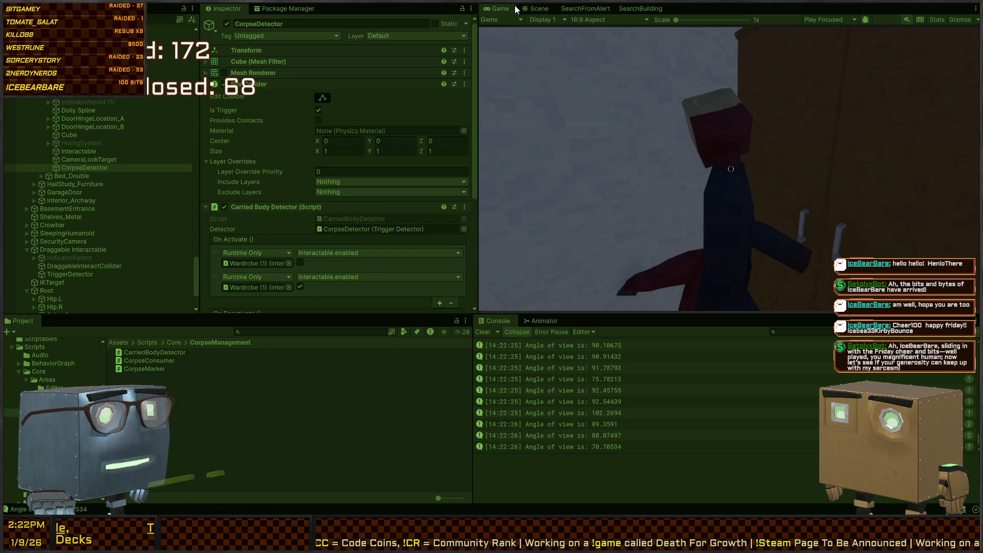
# Step: Select the wardrobe in the scene and collapse its second (DUMP) Interactable
pyautogui.click(537, 9)
pyautogui.click(808, 210)
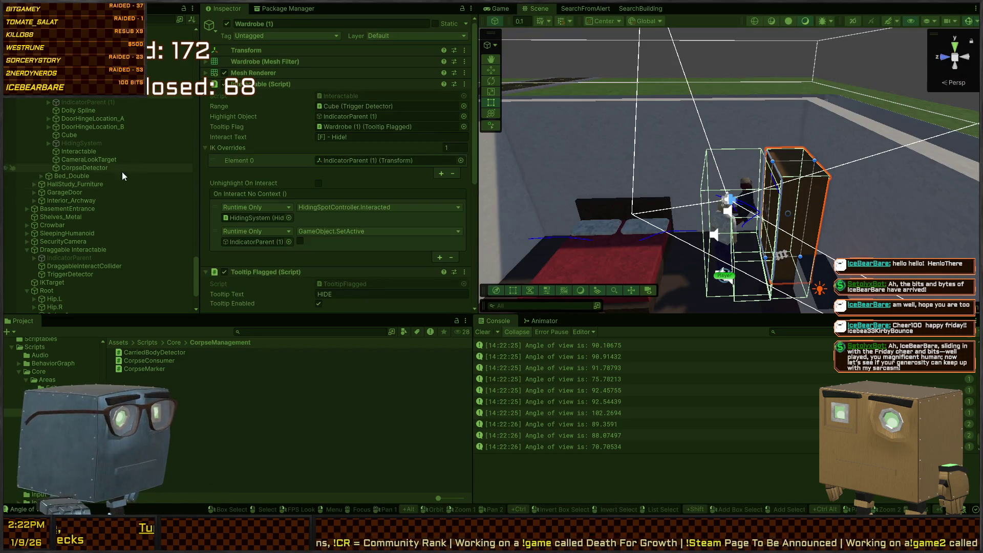
pyautogui.scroll(-10, 241, 115)
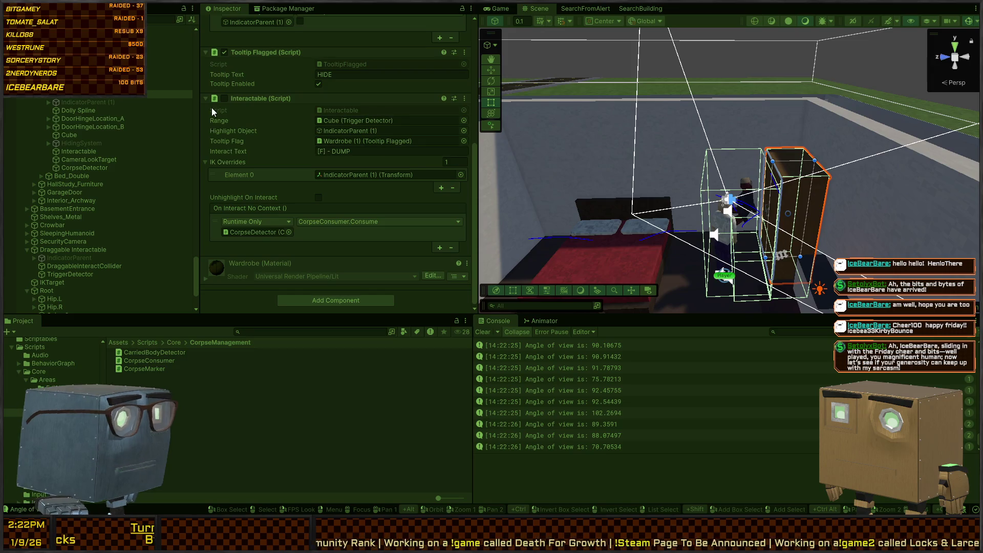
pyautogui.click(223, 101)
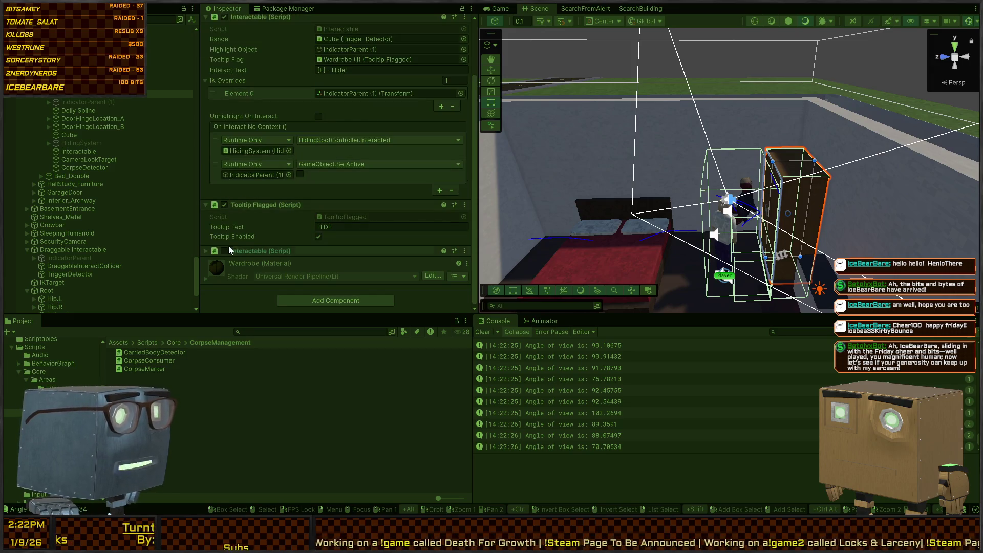
pyautogui.scroll(3, 257, 130)
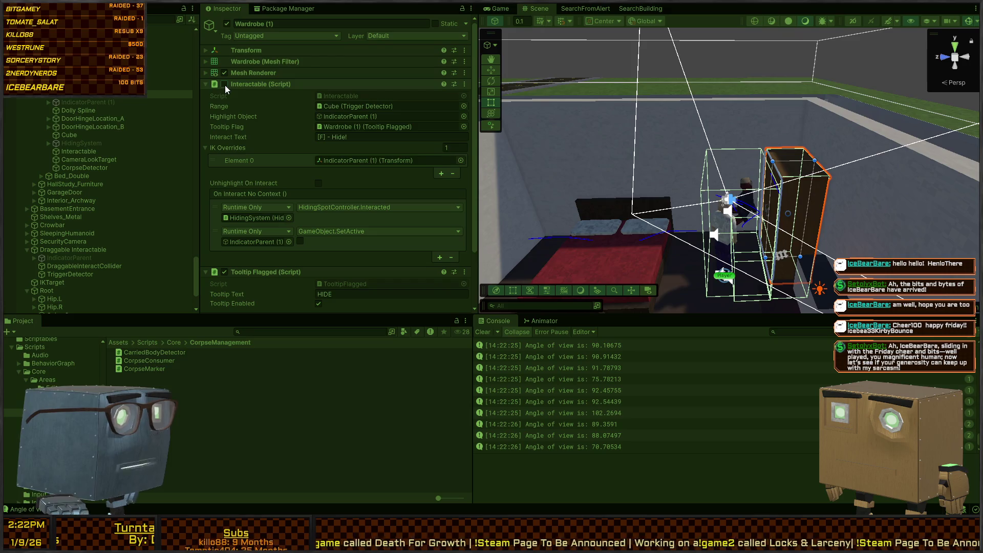
# Step: In the maximized game, drop the body by the wardrobe, hide inside it, then restore the layout
pyautogui.click(496, 9)
pyautogui.hotkey('shift', 'space')
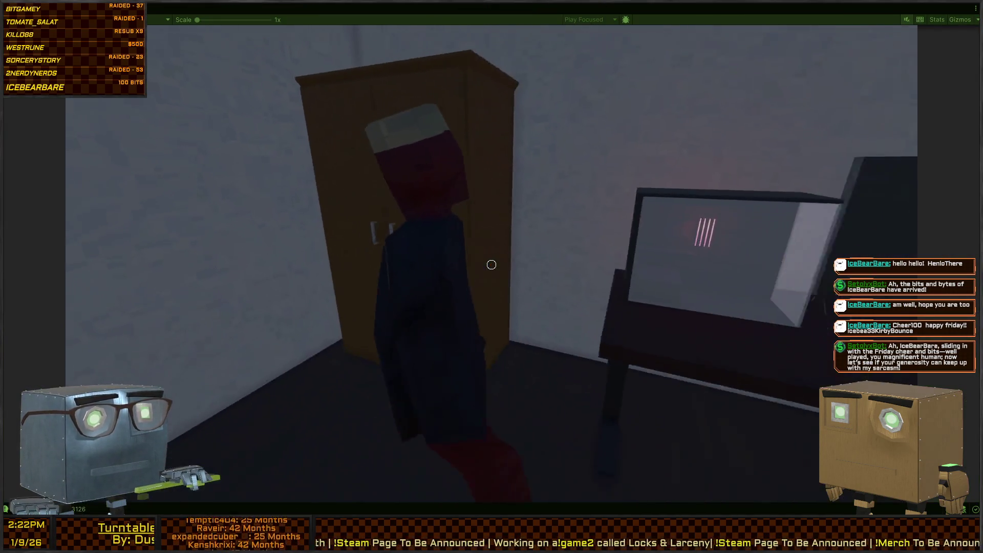
pyautogui.press('w')
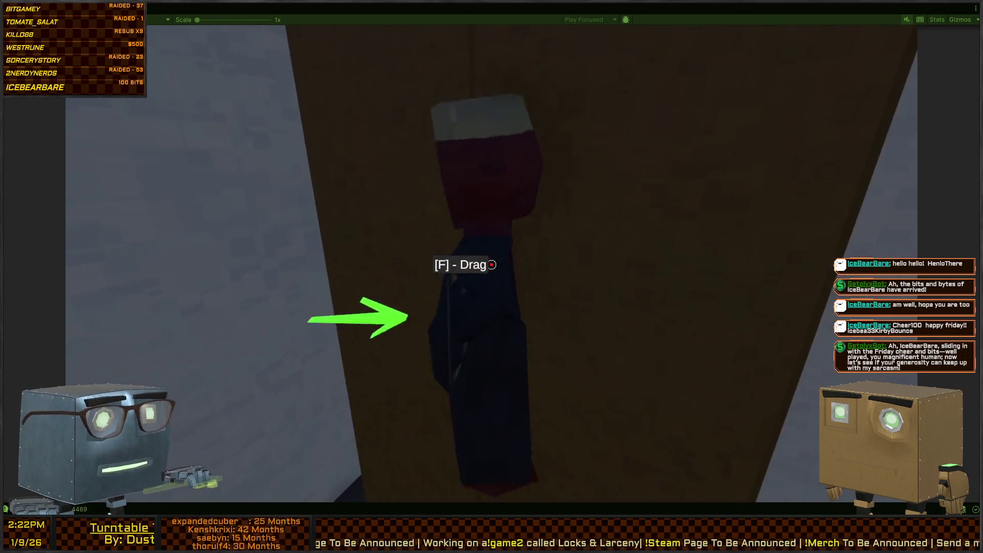
pyautogui.press('f')
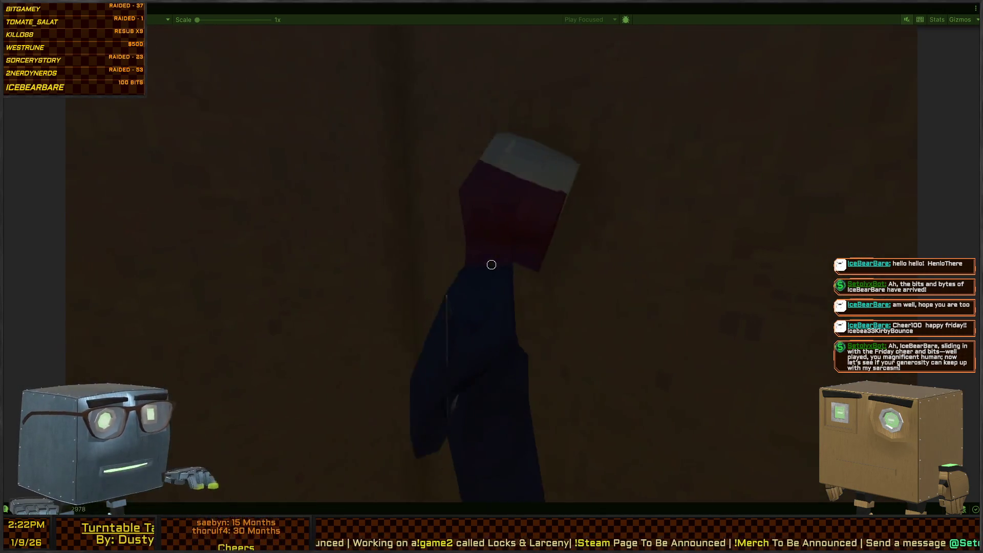
pyautogui.moveTo(492, 265)
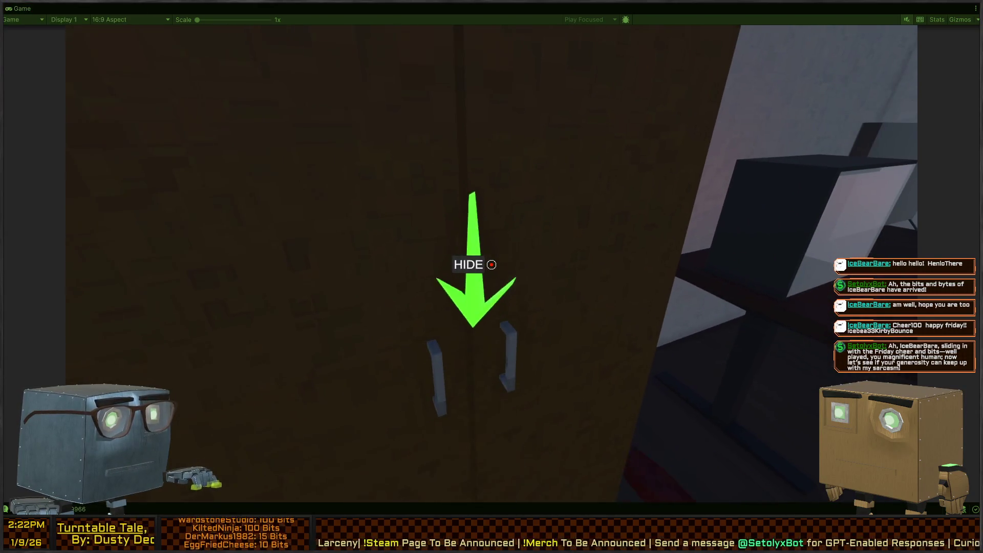
pyautogui.press('e')
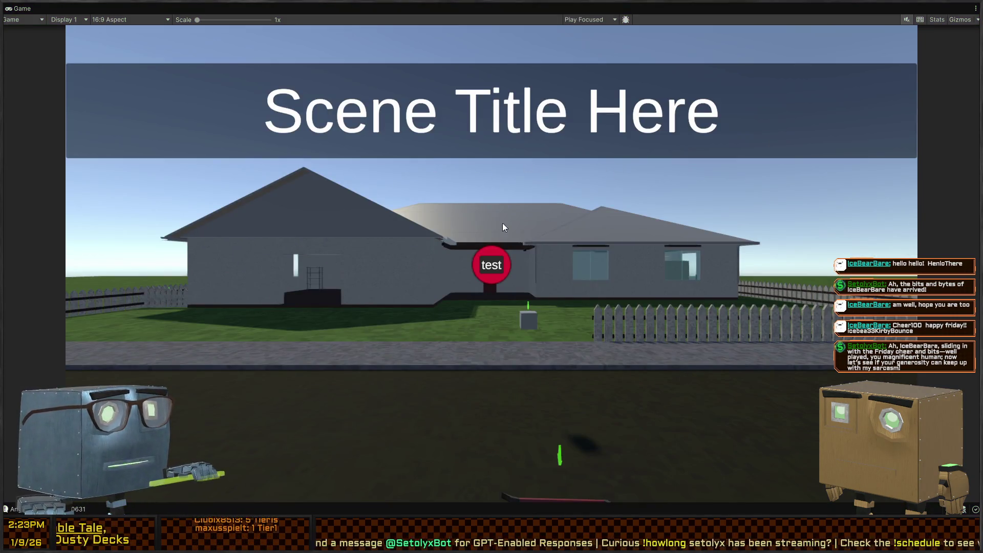
pyautogui.hotkey('shift', 'space')
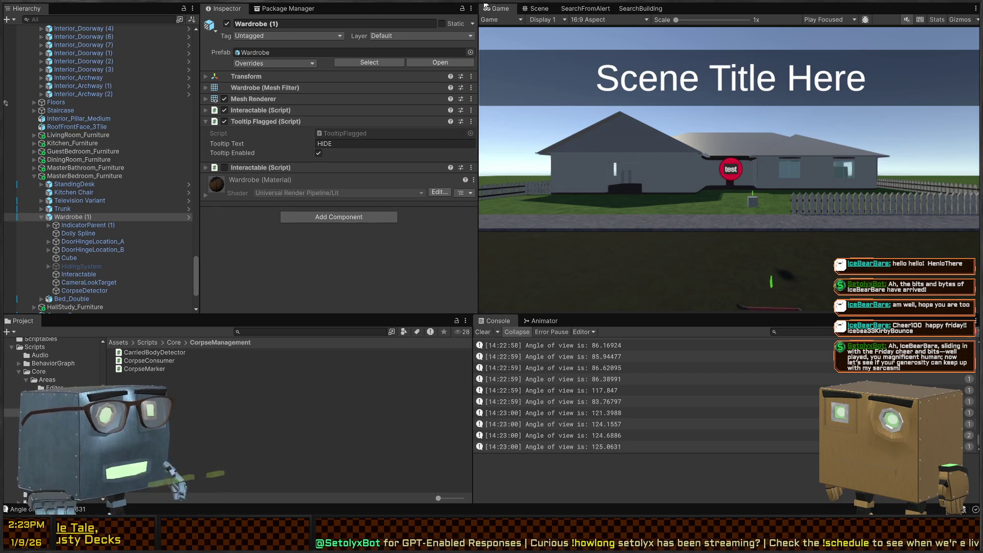
# Step: Select the Spine.2 bone of Guard (3) from the Scene view and Hierarchy
pyautogui.click(537, 8)
pyautogui.moveTo(582, 137)
pyautogui.mouseDown()
pyautogui.moveTo(259, 153)
pyautogui.moveTo(146, 147)
pyautogui.moveTo(172, 148)
pyautogui.moveTo(146, 156)
pyautogui.mouseUp()
pyautogui.click(703, 170)
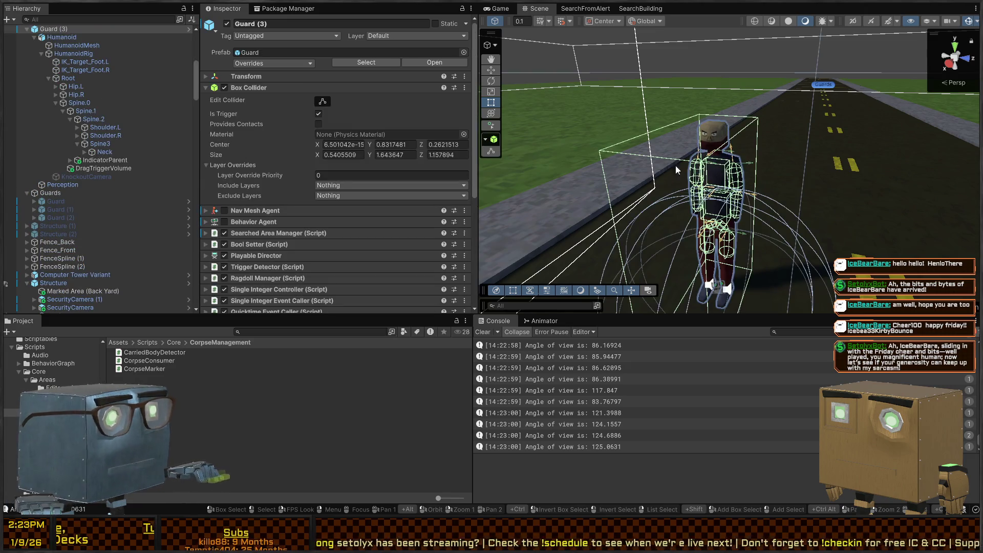
pyautogui.click(88, 111)
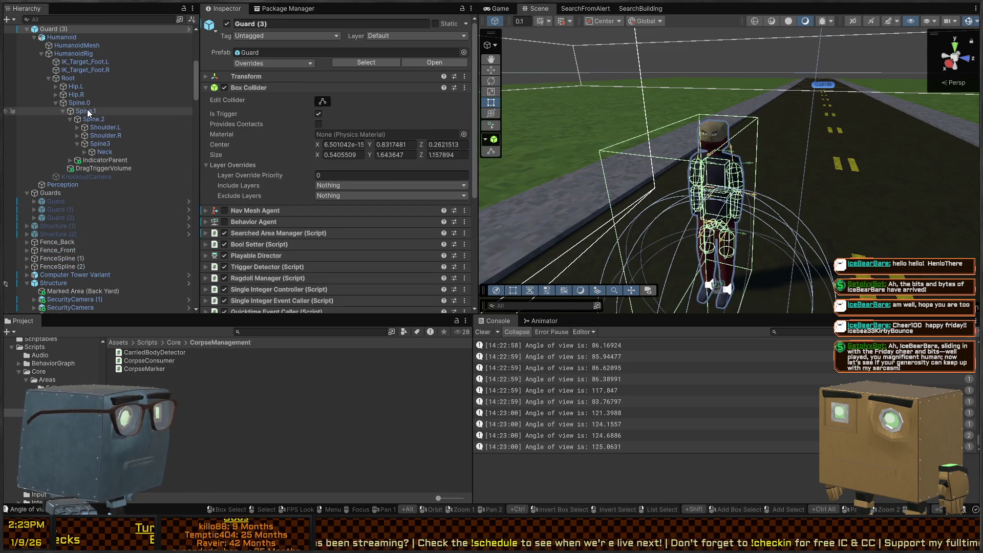
pyautogui.click(91, 120)
# Step: Add a Corpse Marker component to Spine.2 and enter Play mode
pyautogui.scroll(-5, 238, 163)
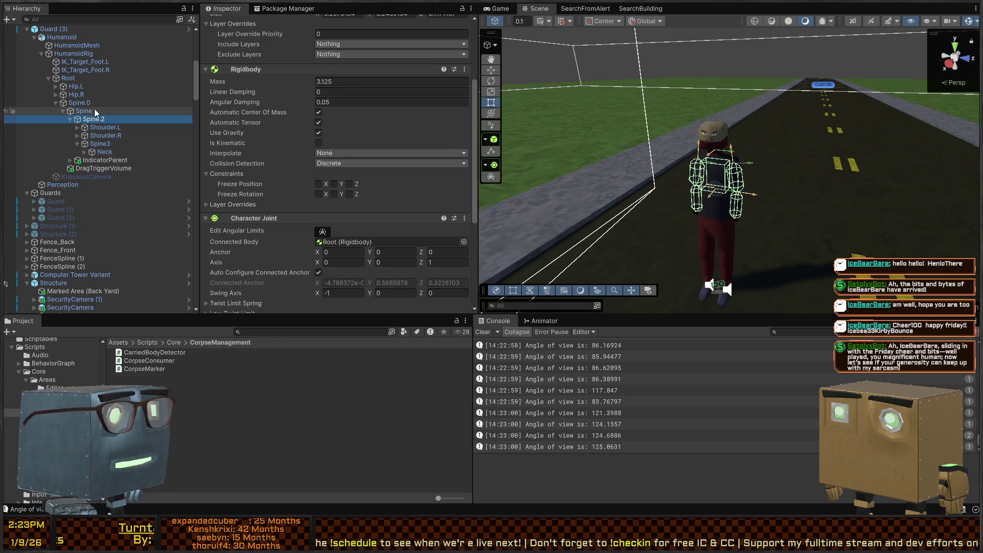
pyautogui.scroll(8, 273, 124)
pyautogui.scroll(-10, 282, 146)
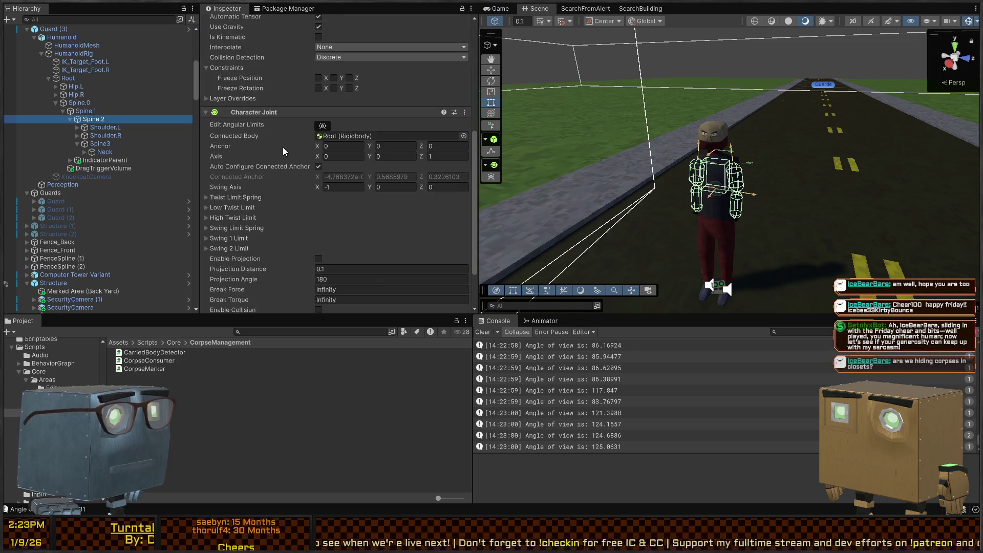
pyautogui.scroll(-3, 283, 147)
pyautogui.click(322, 300)
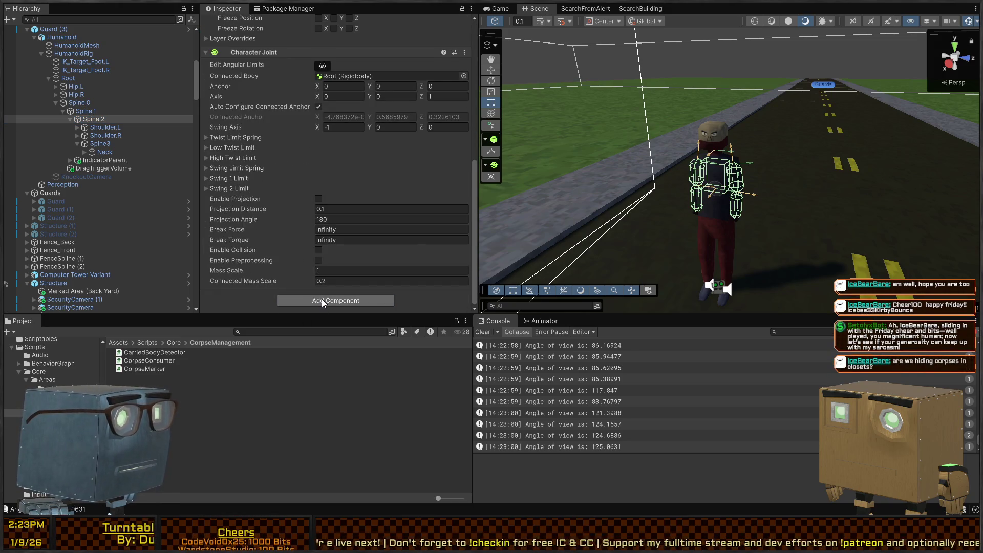
pyautogui.press('Return')
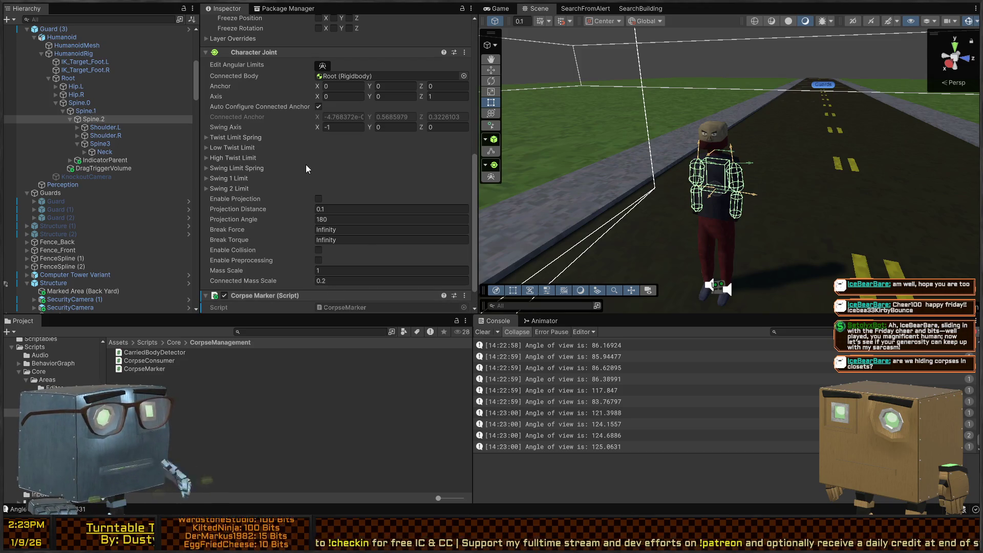
pyautogui.scroll(-1, 306, 164)
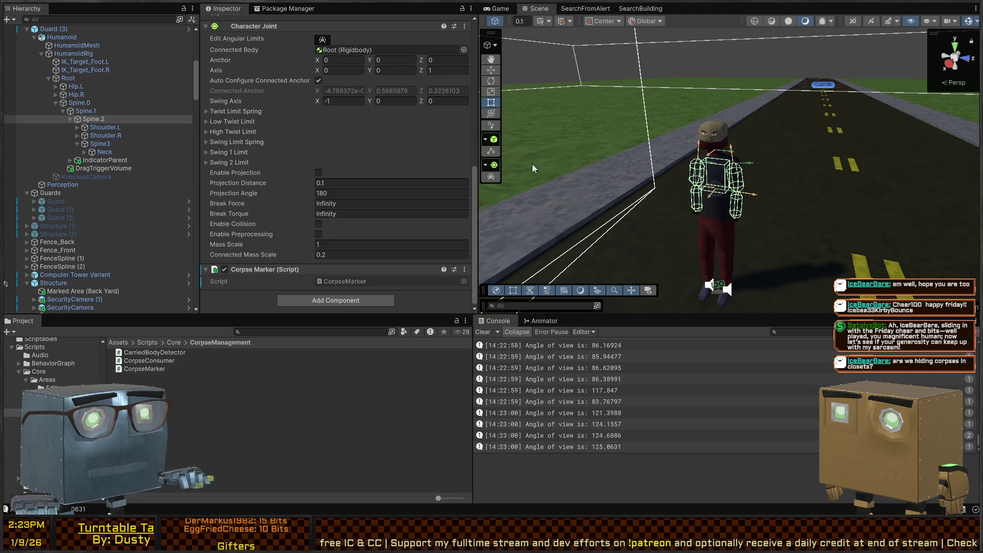
pyautogui.hotkey('ctrl', 'p')
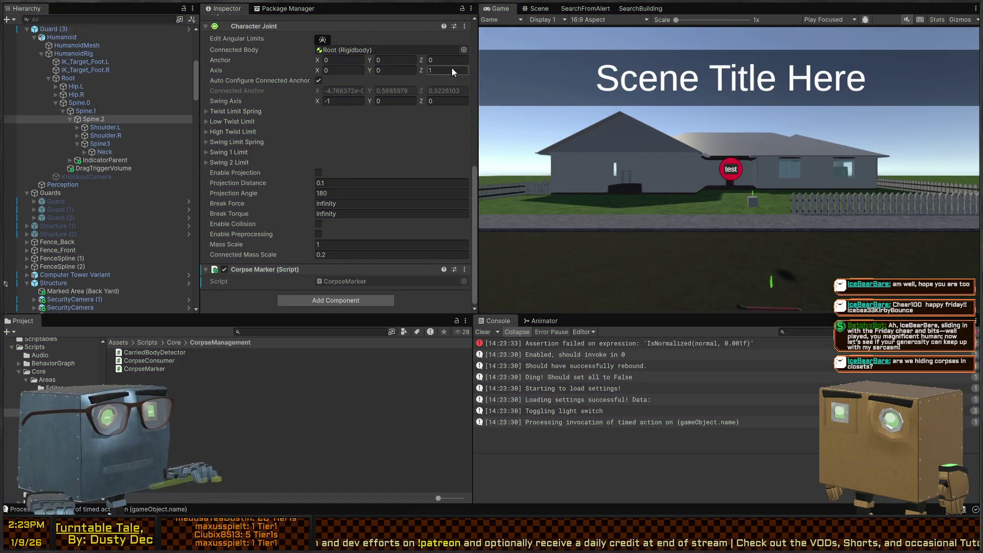
# Step: Select the bedroom Wardrobe (1) and expand its DUMP Interactable settings
pyautogui.click(537, 9)
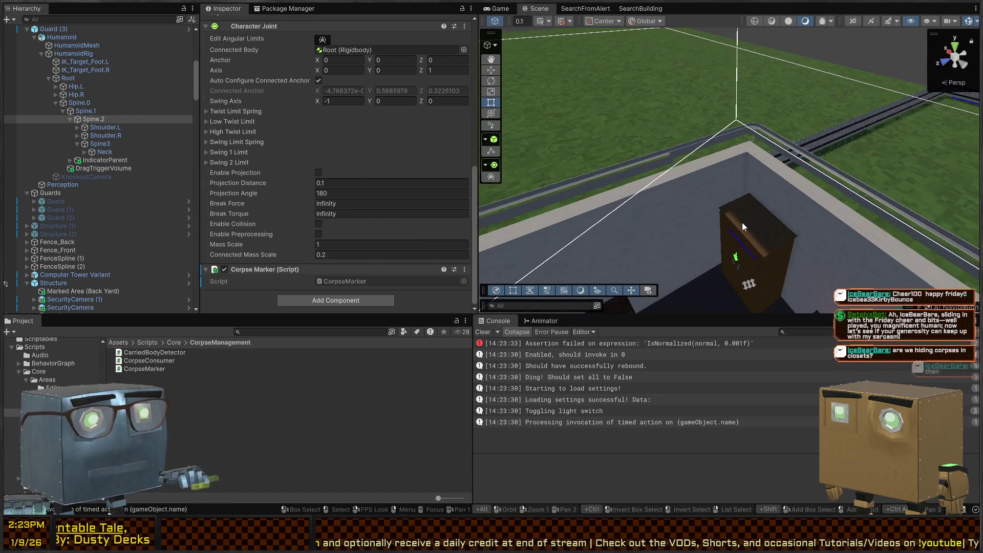
pyautogui.click(742, 245)
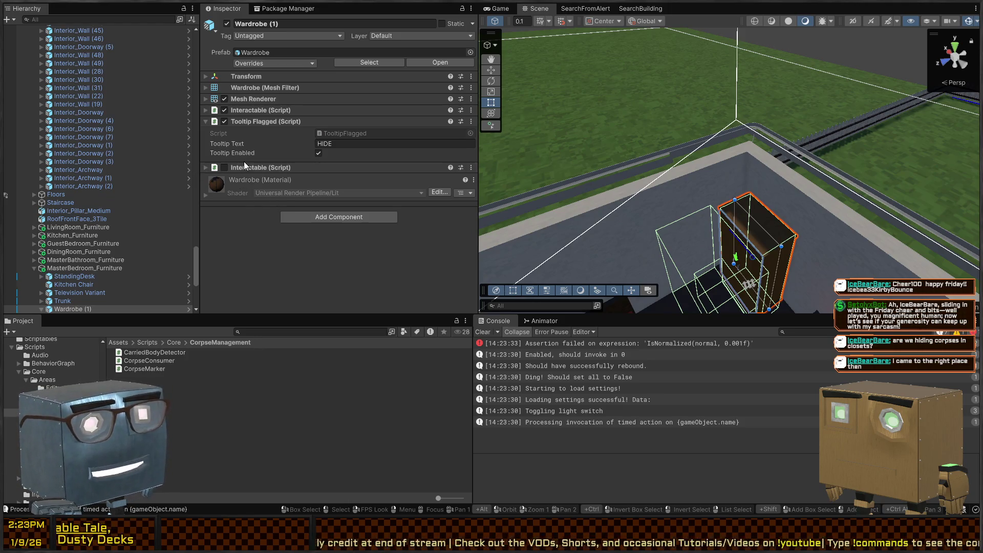
pyautogui.click(257, 164)
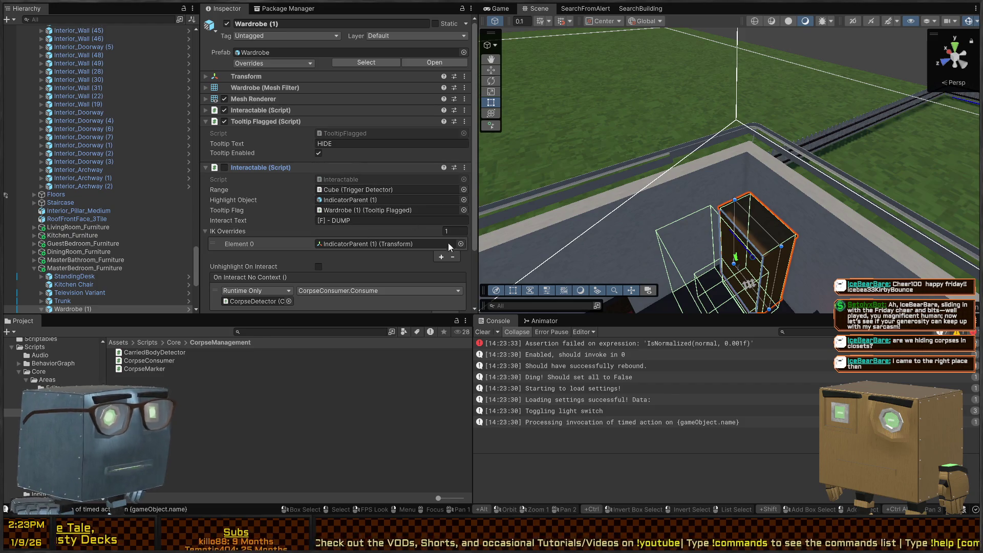
pyautogui.moveTo(806, 208)
pyautogui.mouseDown()
pyautogui.moveTo(825, 141)
pyautogui.moveTo(660, 190)
pyautogui.mouseUp()
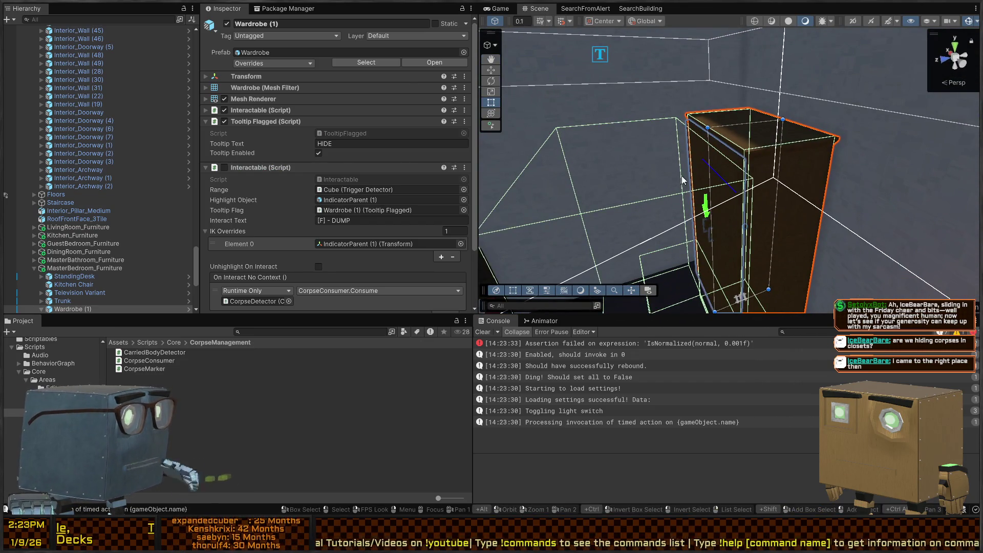
pyautogui.scroll(-5, 72, 235)
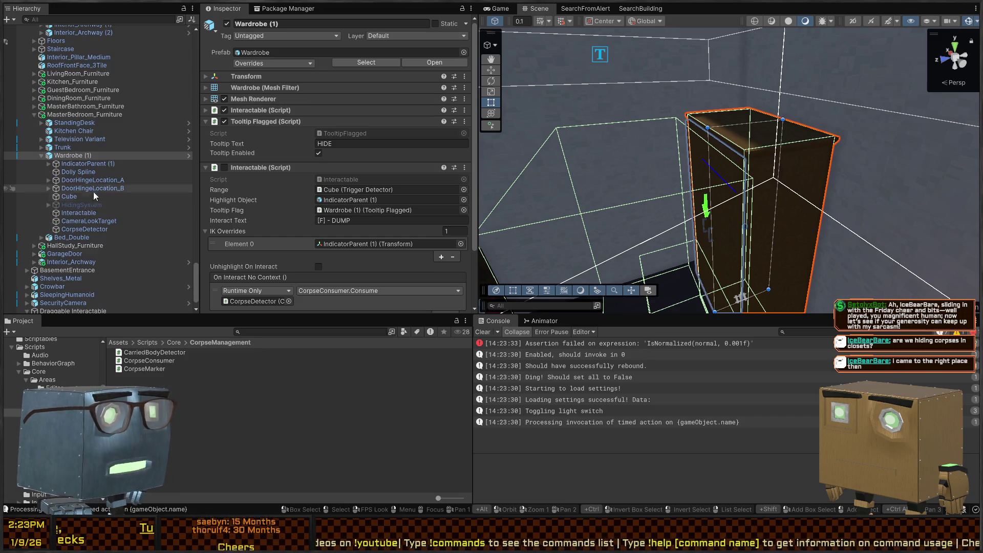
pyautogui.scroll(-3, 294, 154)
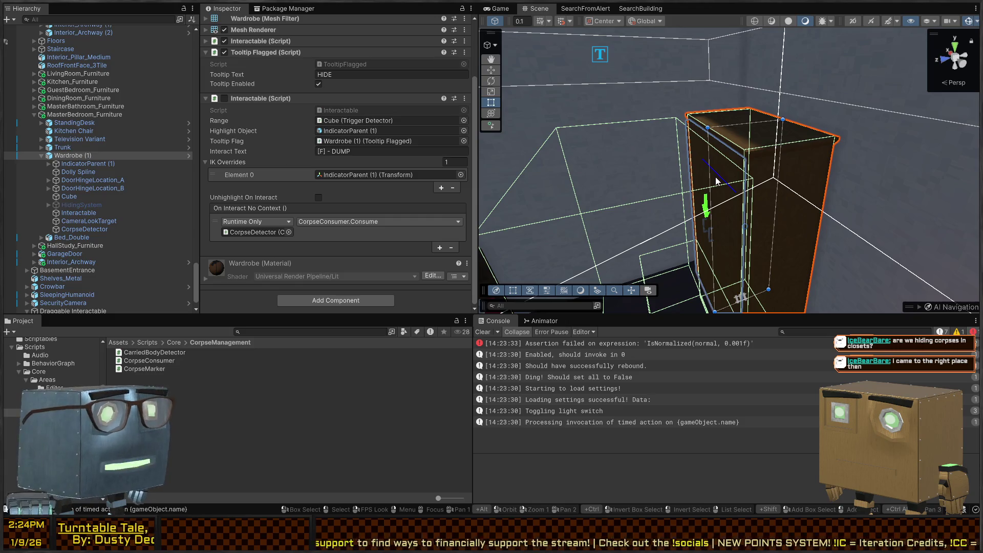
pyautogui.moveTo(803, 183)
pyautogui.mouseDown()
pyautogui.moveTo(793, 192)
pyautogui.moveTo(826, 196)
pyautogui.moveTo(805, 178)
pyautogui.mouseUp()
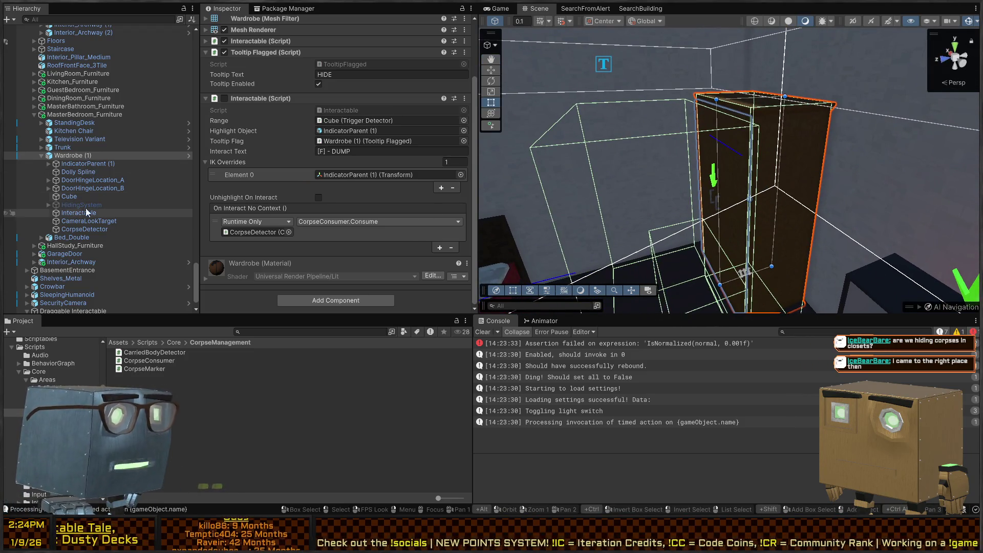
# Step: Review the CorpseDetector child's settings, then open the Wardrobe prefab in Prefab Mode
pyautogui.click(66, 230)
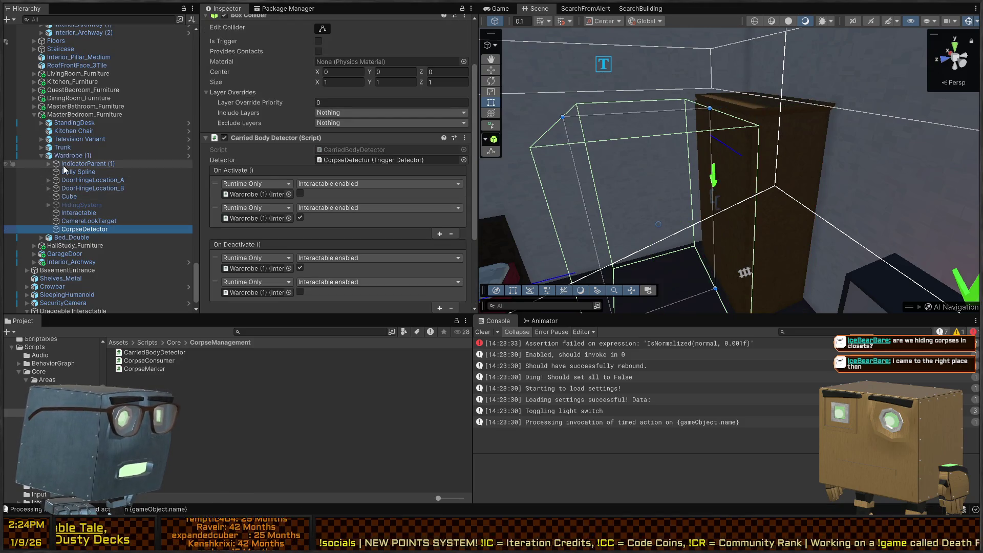
pyautogui.click(80, 155)
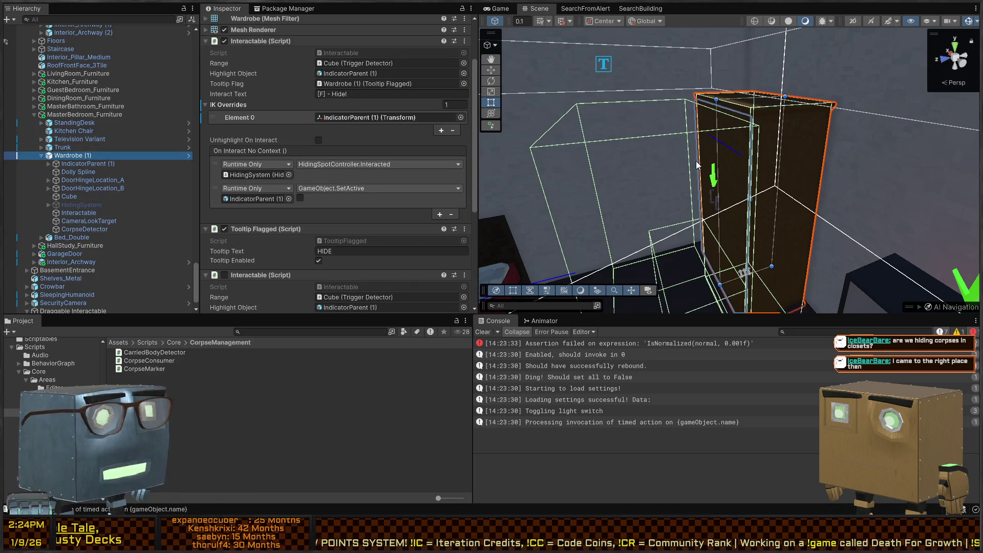
pyautogui.scroll(-5, 284, 162)
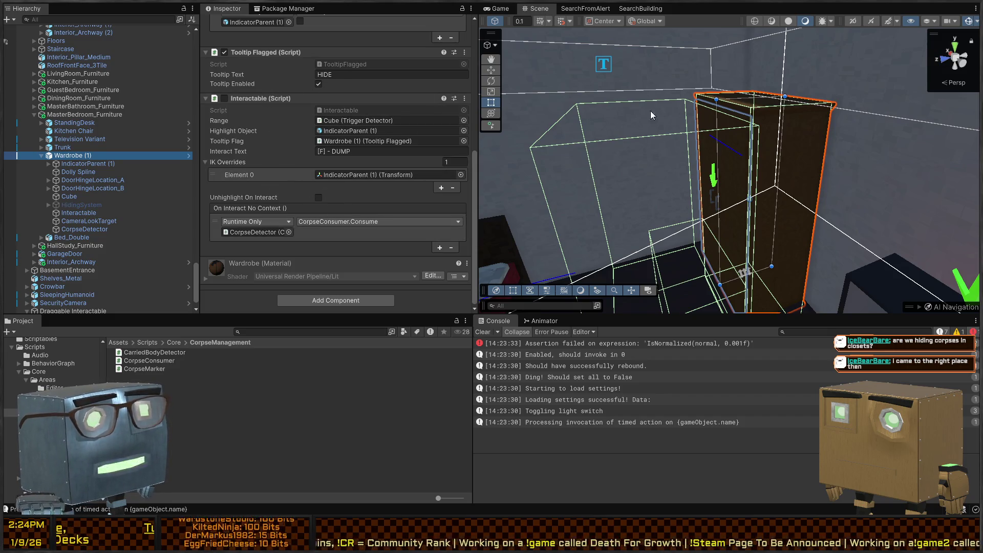
pyautogui.click(70, 229)
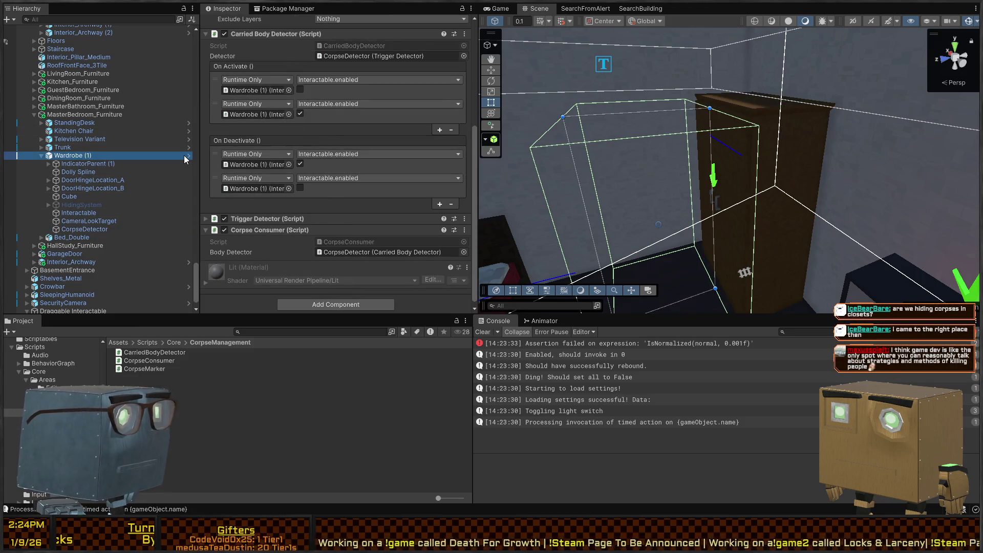
pyautogui.click(188, 156)
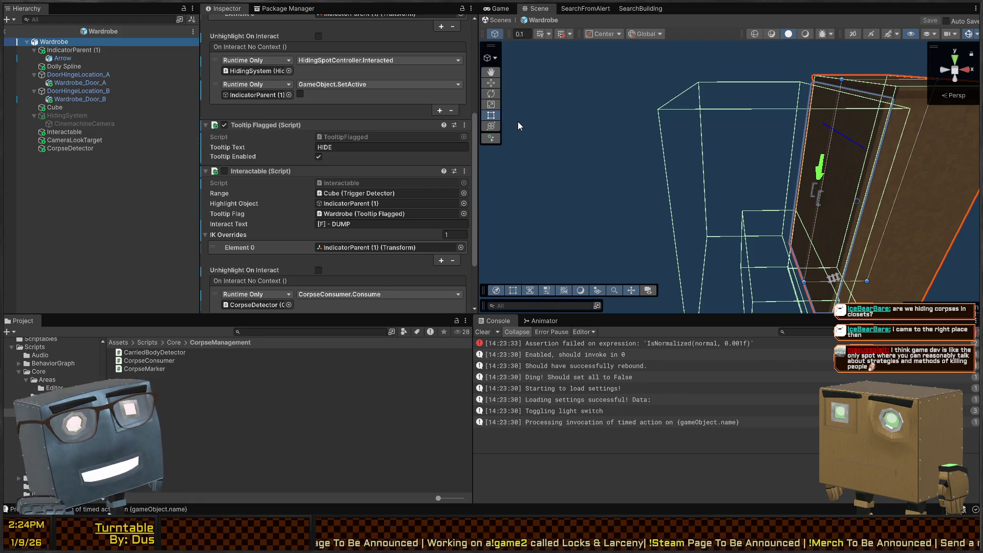
# Step: Inspect the prefab's children: IndicatorParent (1), Dolly Spline, Arrow, door hinges, Cube, Interactable, CorpseDetector
pyautogui.scroll(-3, 262, 185)
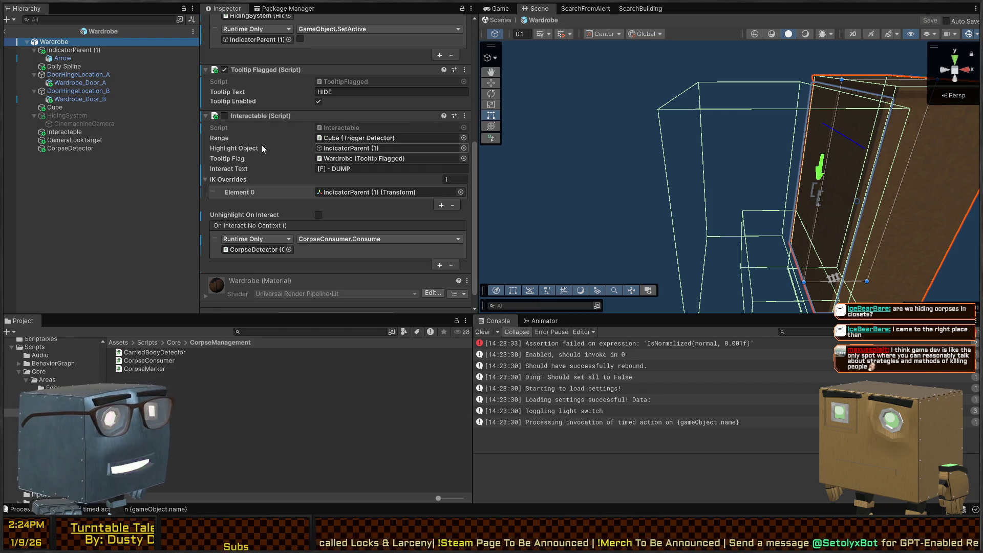
pyautogui.scroll(-1, 272, 137)
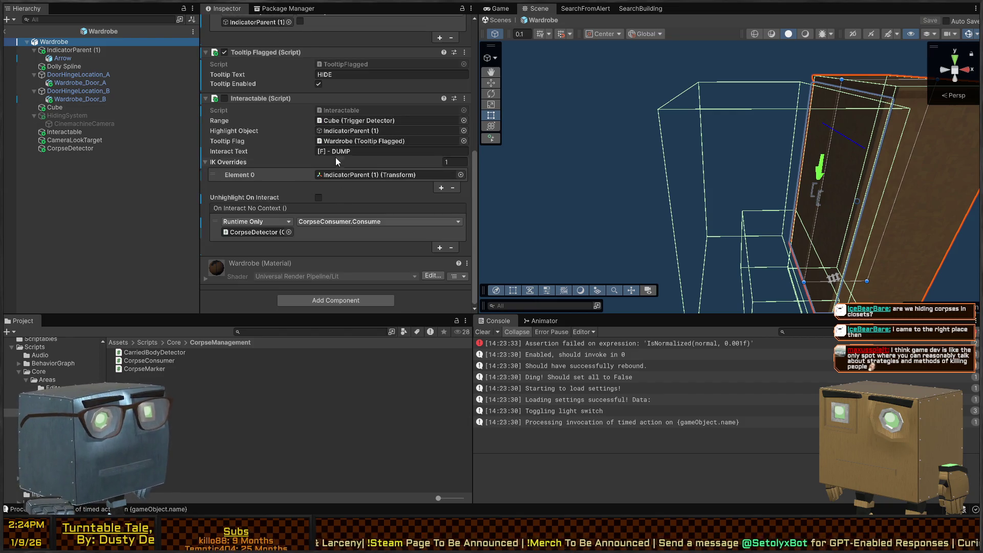
pyautogui.click(60, 50)
pyautogui.click(59, 63)
pyautogui.click(61, 57)
pyautogui.click(66, 67)
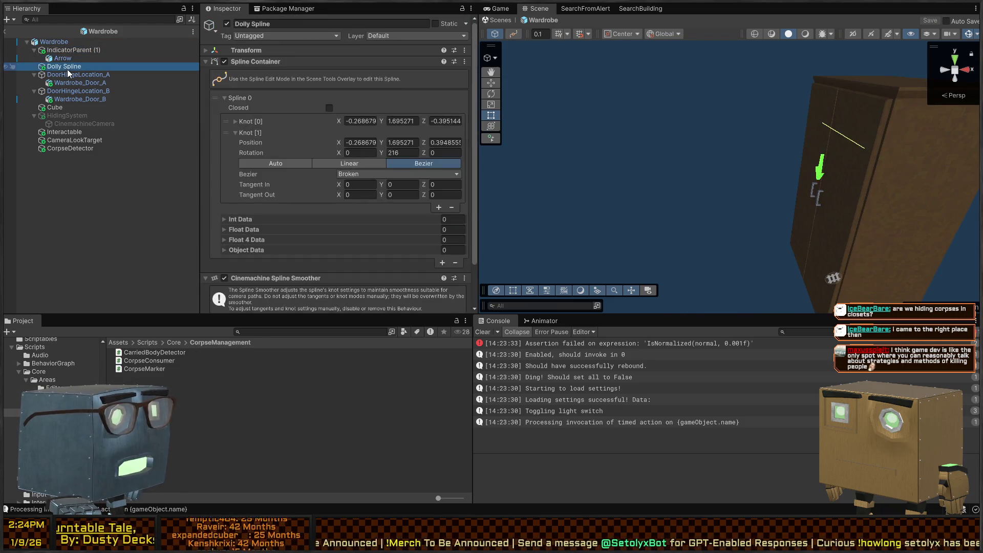
pyautogui.click(66, 74)
pyautogui.click(63, 92)
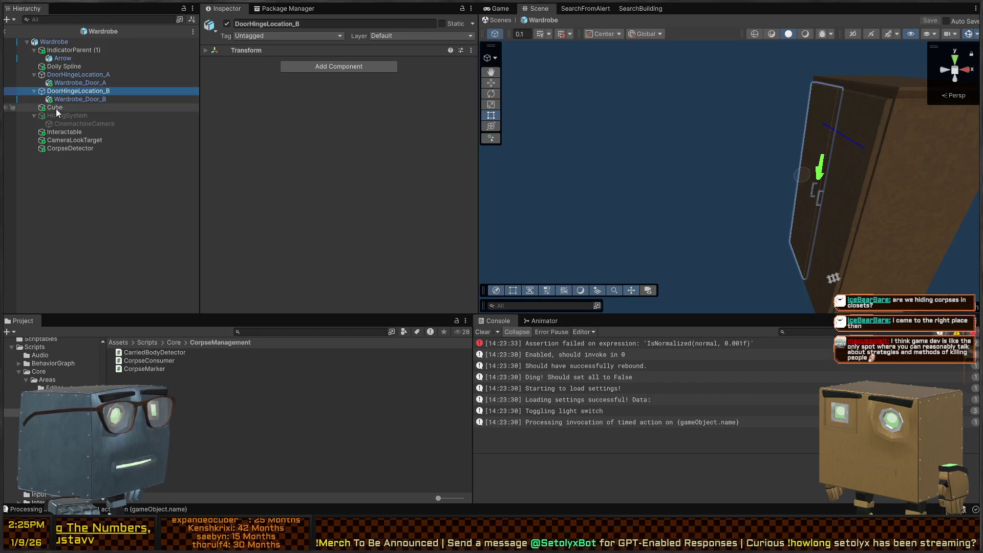
pyautogui.click(68, 106)
pyautogui.click(67, 134)
pyautogui.click(55, 148)
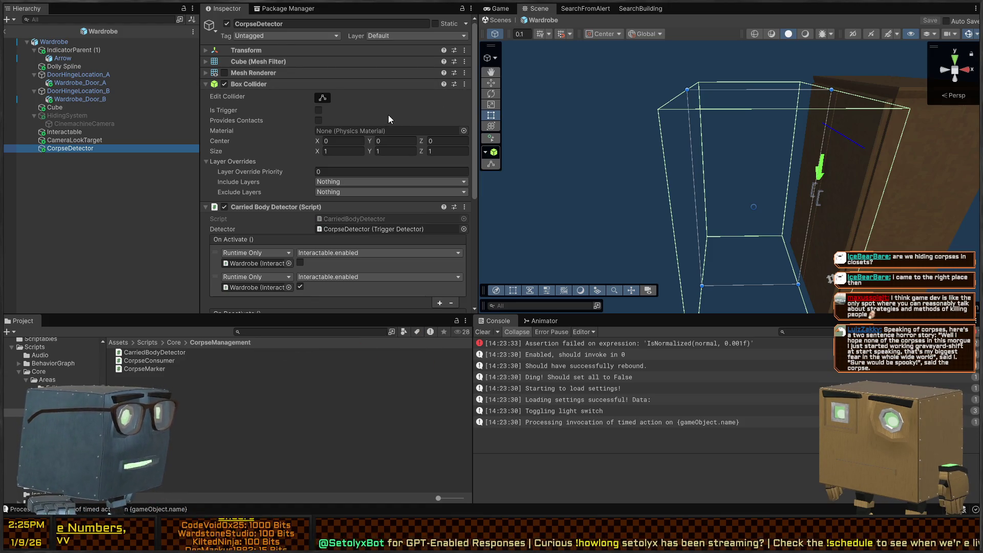
# Step: Review CorpseDetector's Corpse Consumer and Carried Body Detector events, then exit Prefab mode
pyautogui.scroll(-5, 250, 158)
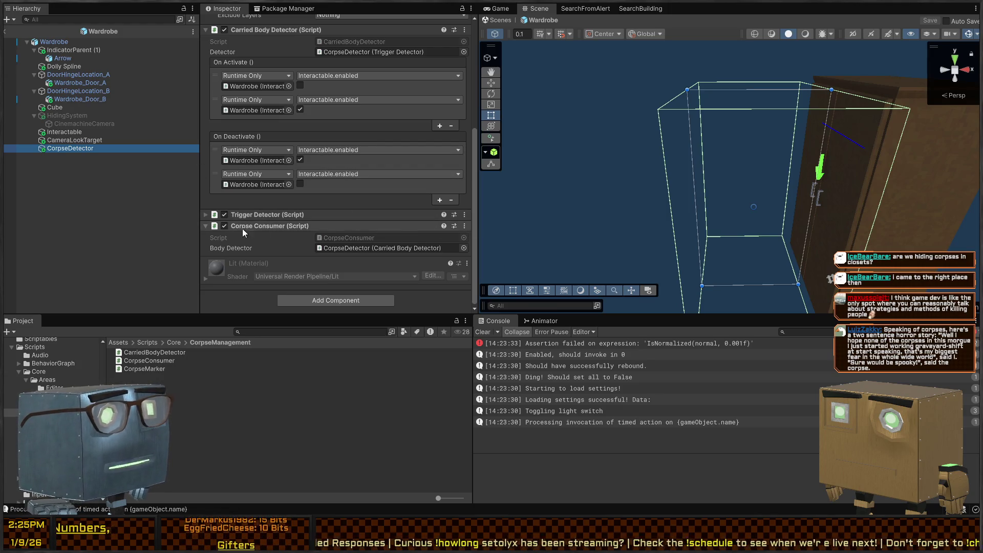
pyautogui.scroll(3, 318, 196)
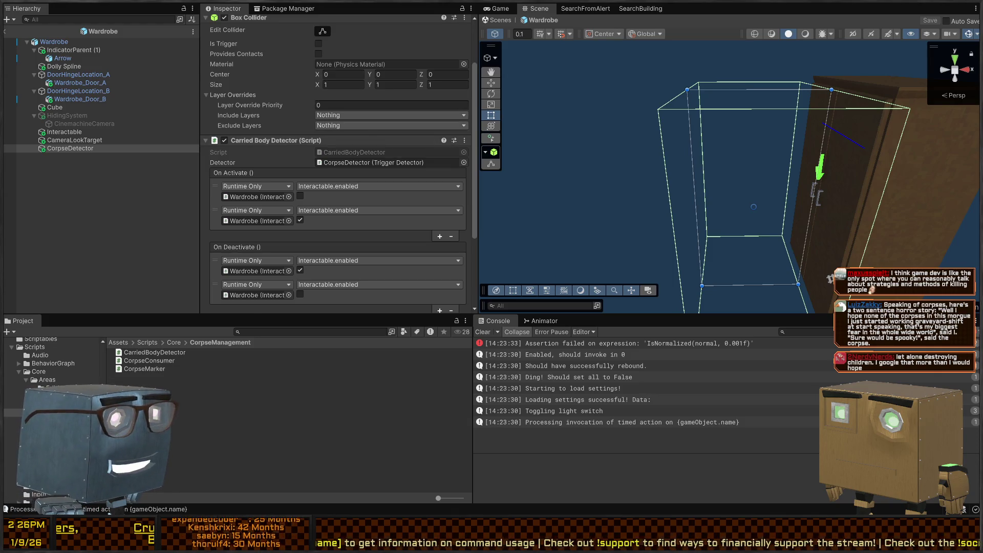
pyautogui.scroll(-5, 336, 164)
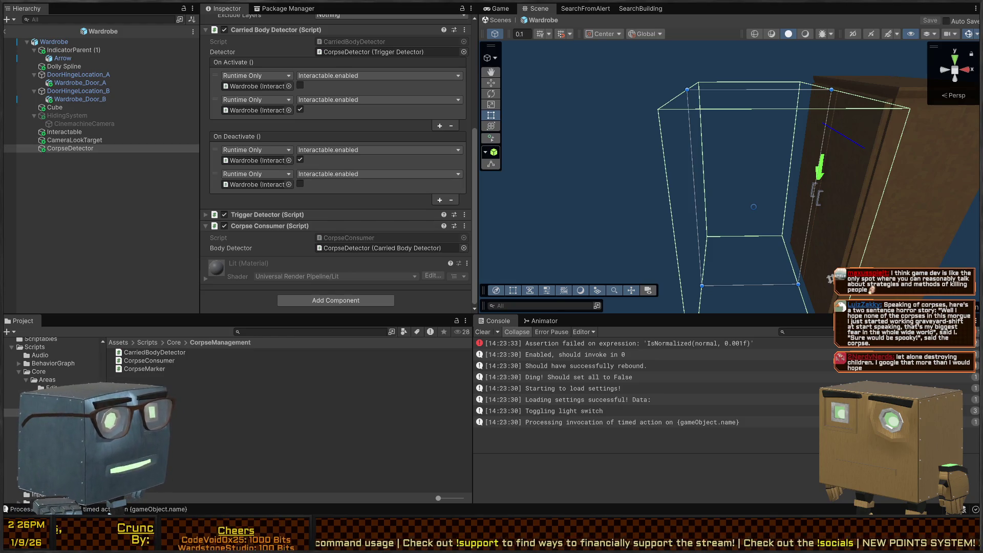
pyautogui.scroll(7, 335, 164)
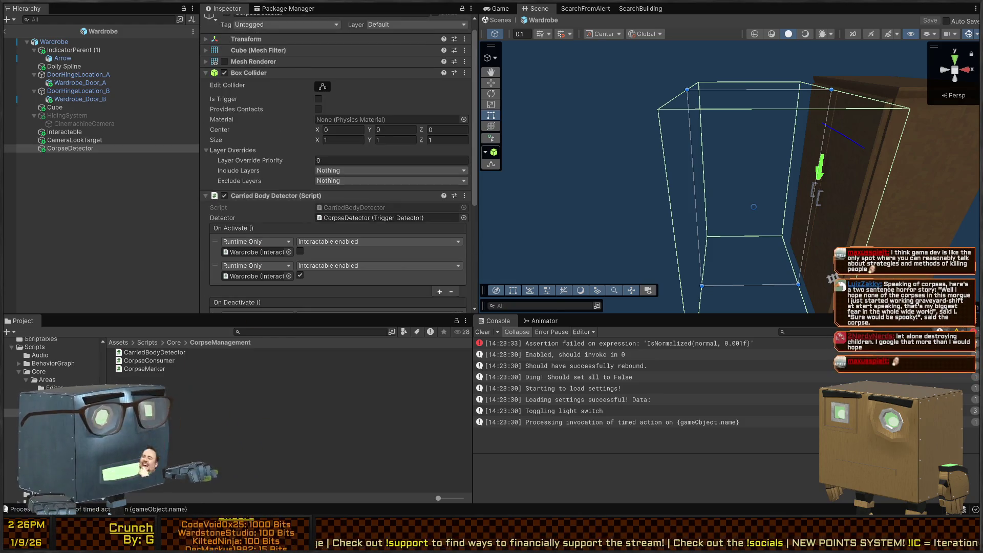
pyautogui.scroll(1, 336, 164)
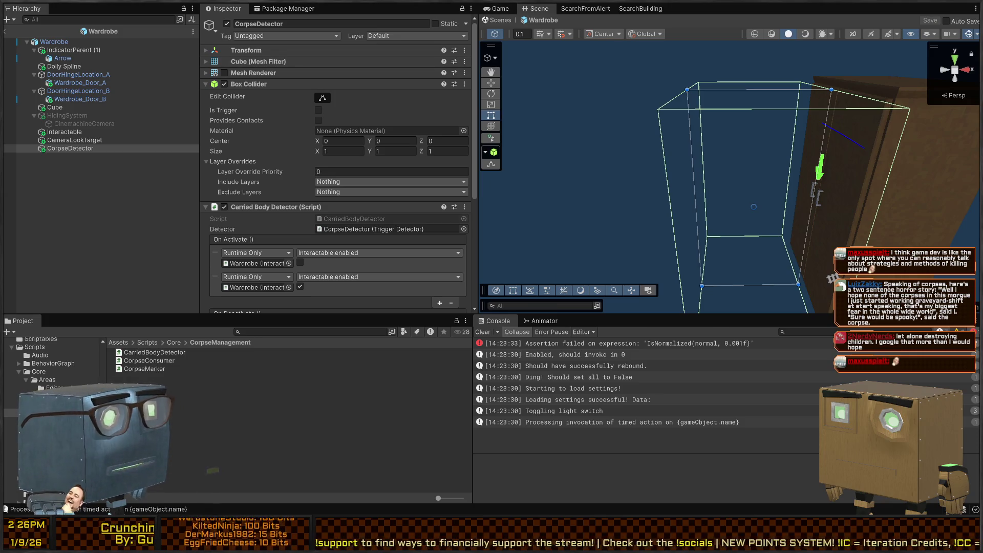
pyautogui.click(488, 20)
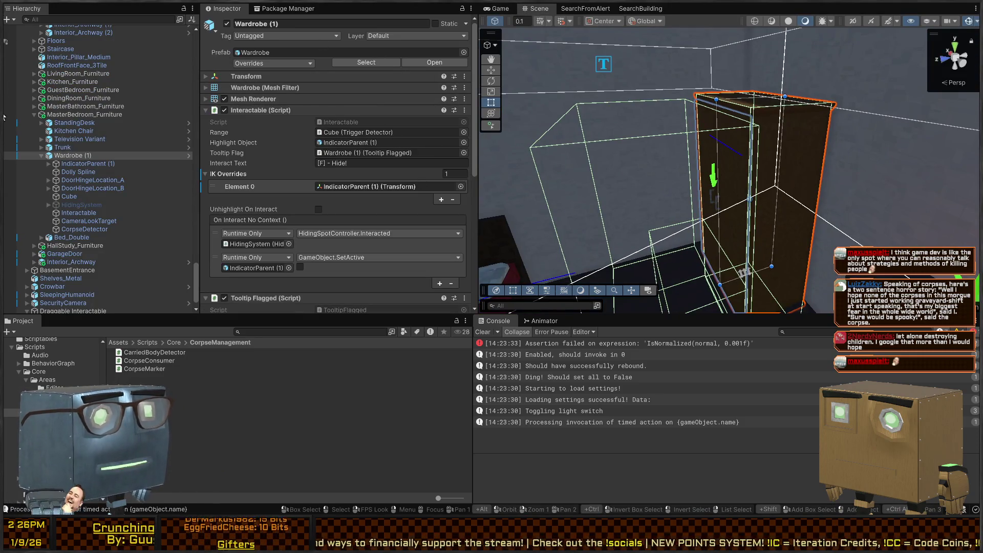
# Step: Cycle through the editor tabs, including the SearchBuilding graph, to the Game view
pyautogui.click(587, 8)
pyautogui.click(623, 8)
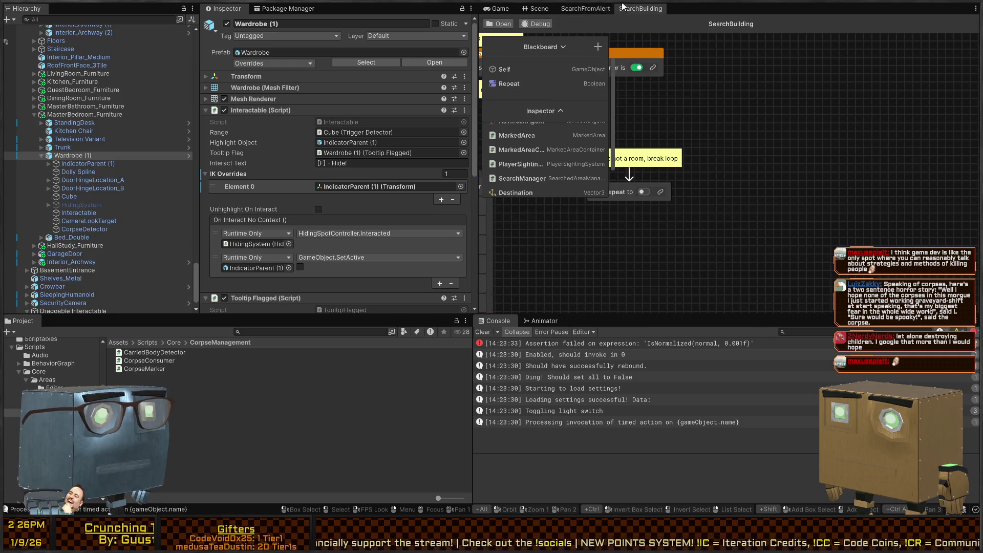
pyautogui.click(500, 9)
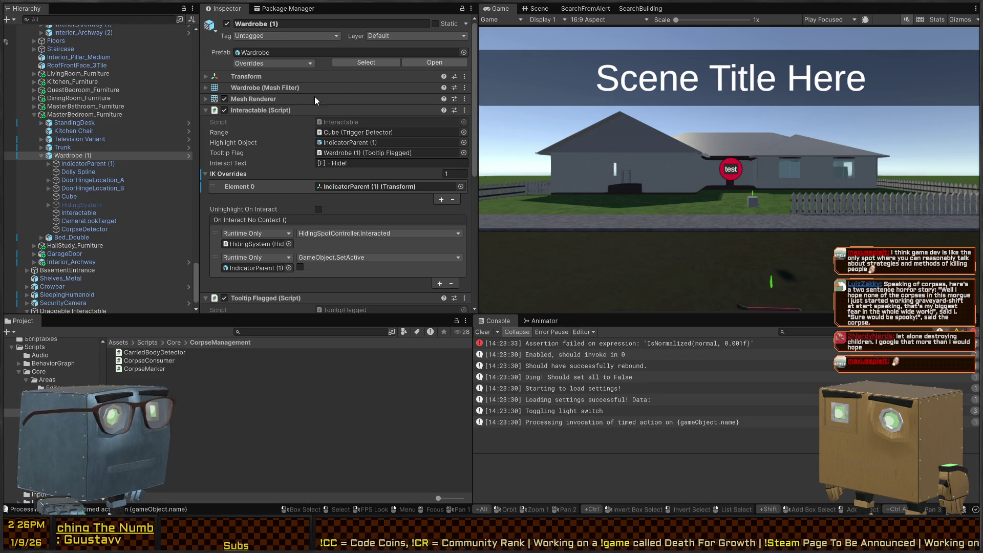
# Step: Expand the Physics Layer Collision Matrix in Project Settings, then start Play mode
pyautogui.click(512, 137)
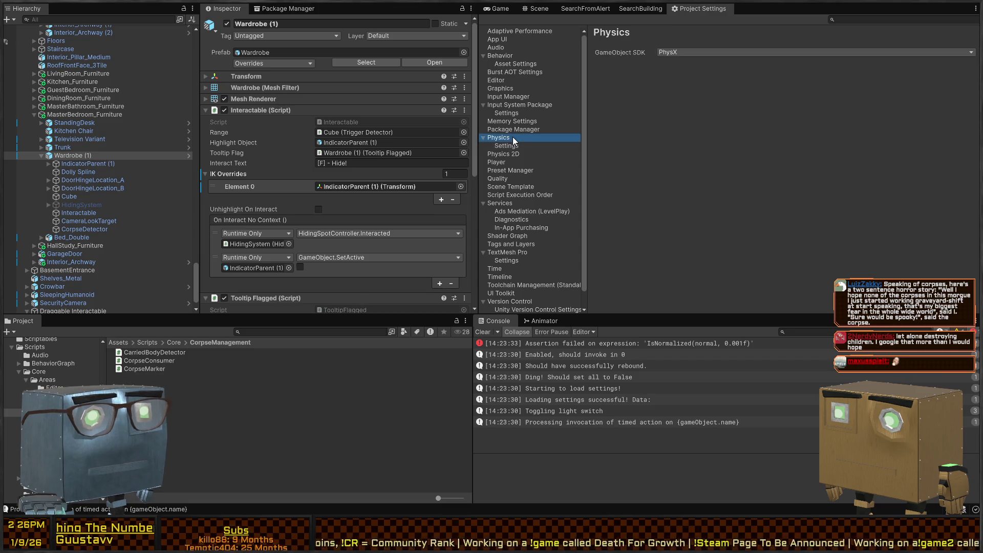
pyautogui.press('Down')
pyautogui.click(617, 80)
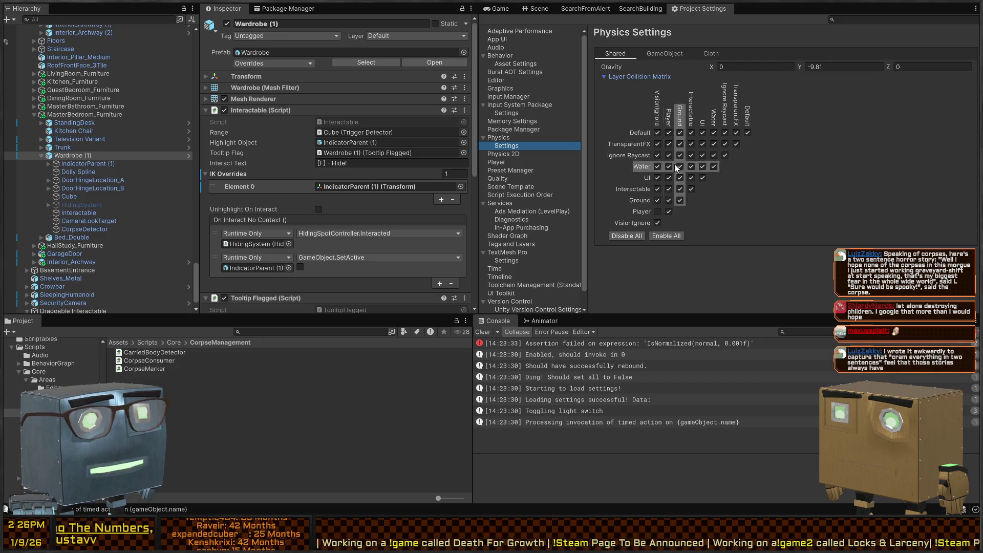
pyautogui.click(507, 9)
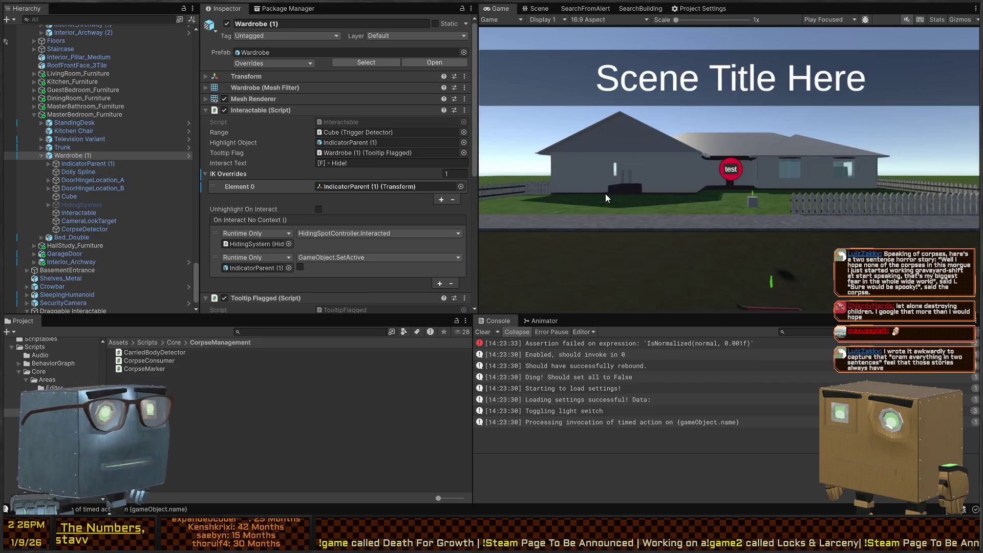
pyautogui.hotkey('ctrl', 'p')
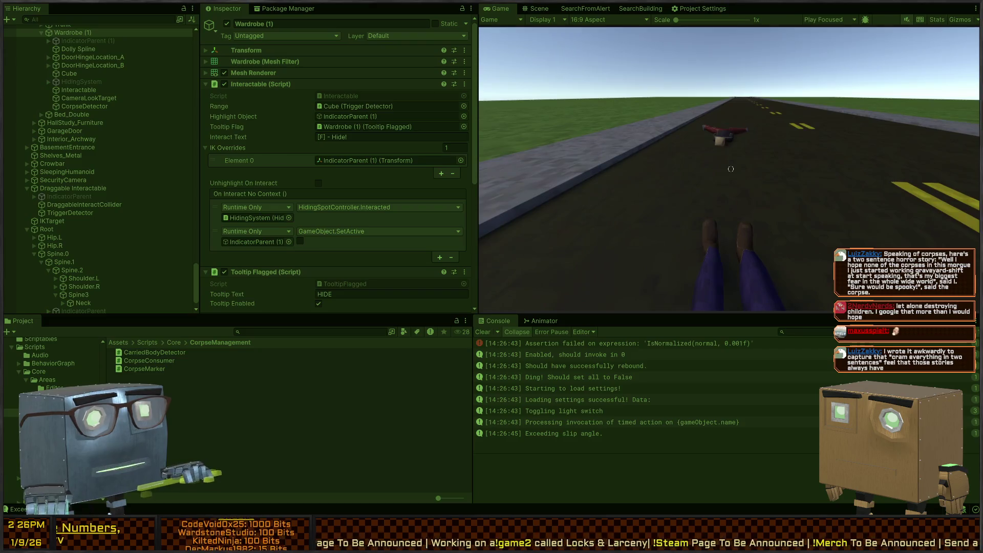
# Step: Maximize the Game view, walk to the ragdoll on the road and pick it up
pyautogui.hotkey('shift', 'space')
pyautogui.click(724, 188)
pyautogui.press('w')
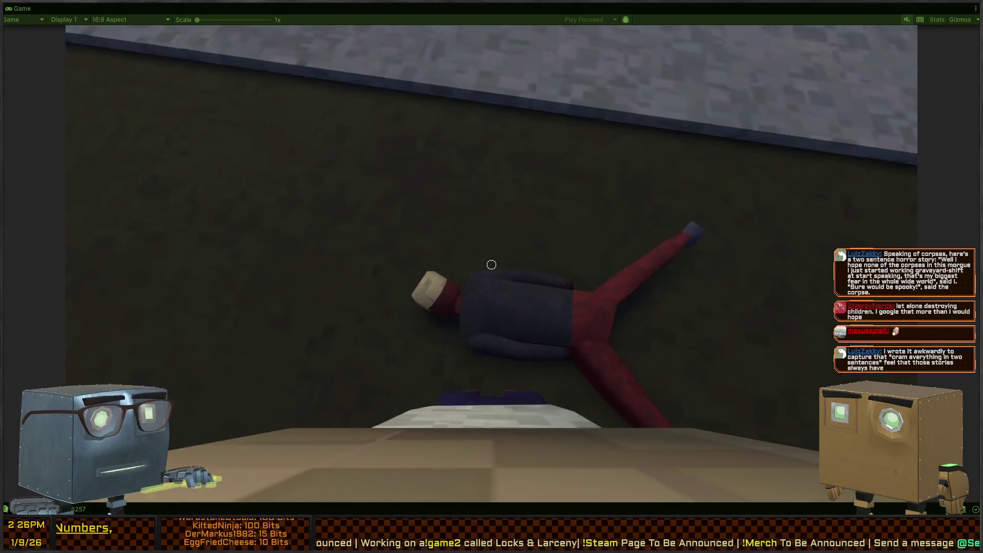
pyautogui.press('f')
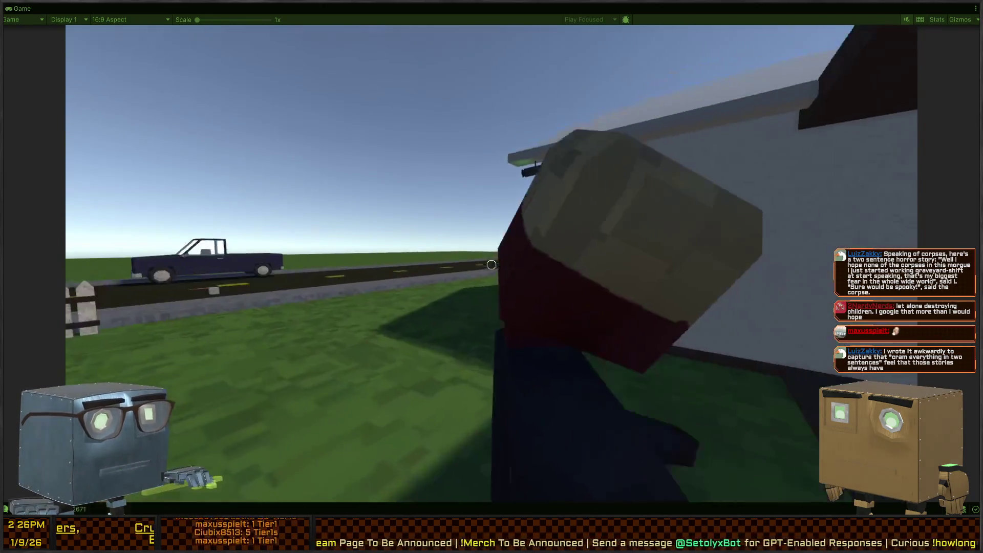
# Step: Carry the body through both red doors into the bedroom by the wardrobe, then restore the layout
pyautogui.press('w')
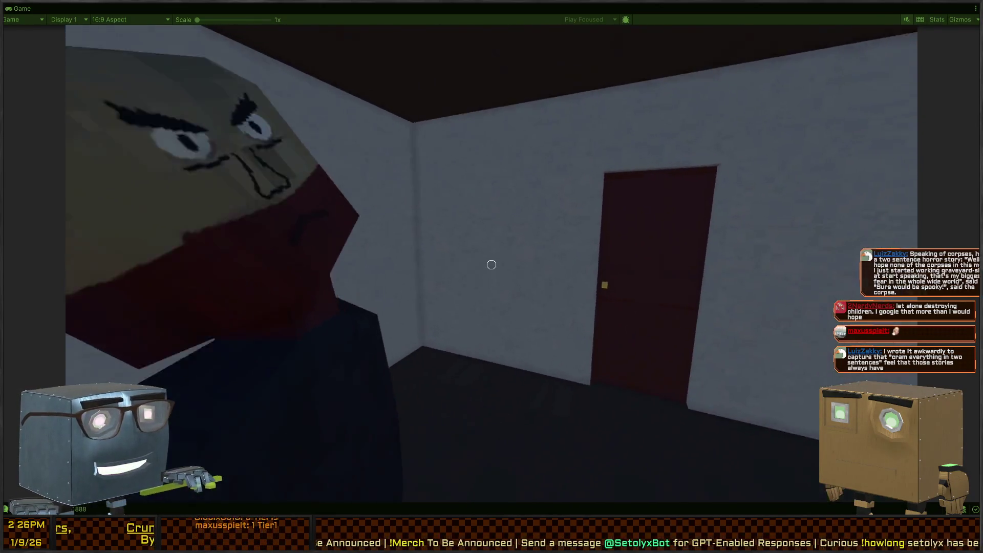
pyautogui.press('w')
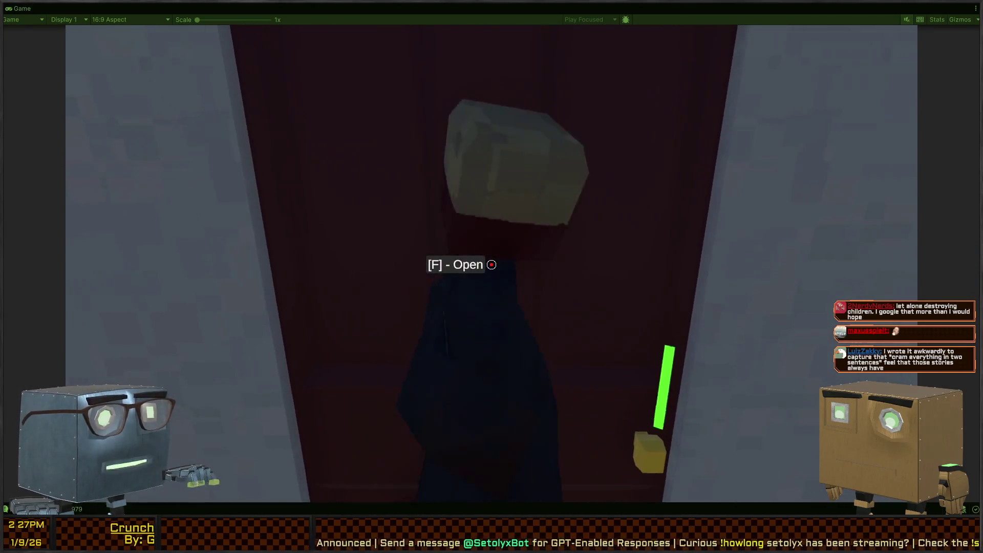
pyautogui.press('f')
pyautogui.press('w')
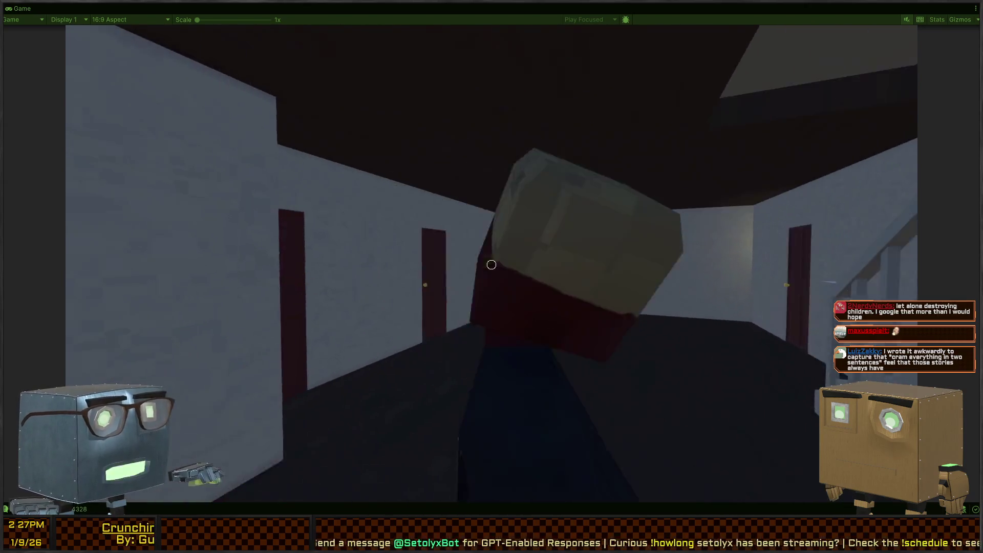
pyautogui.press('w')
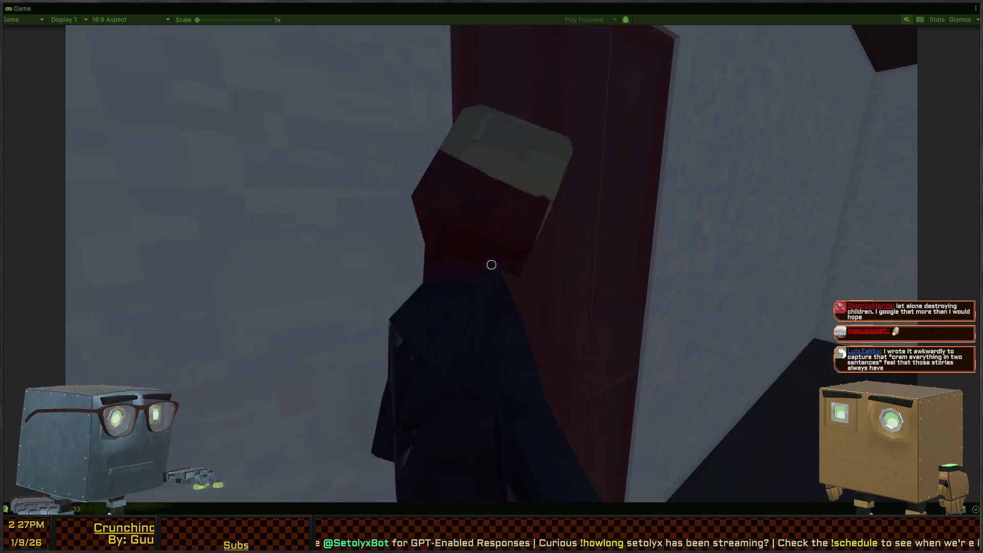
pyautogui.press('f')
pyautogui.press('w')
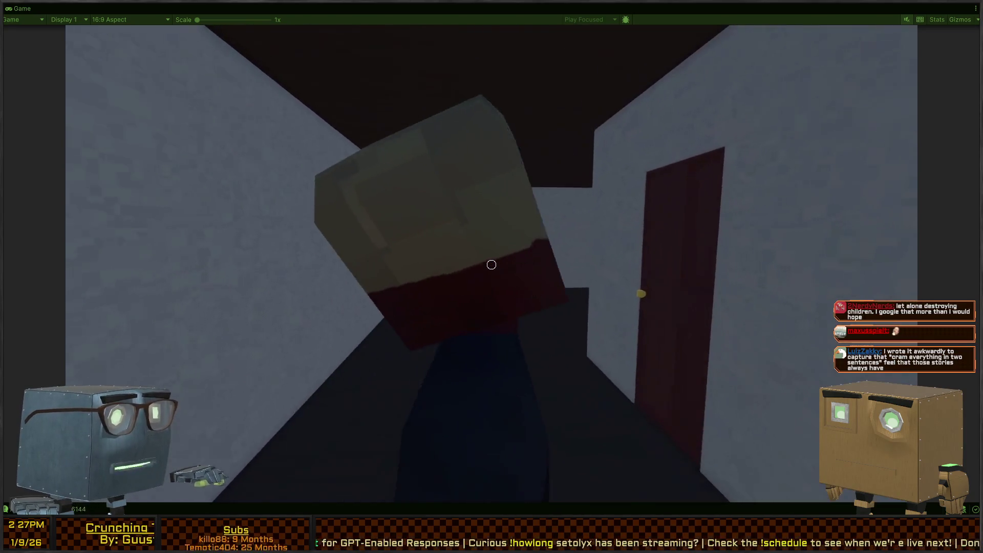
pyautogui.press('w')
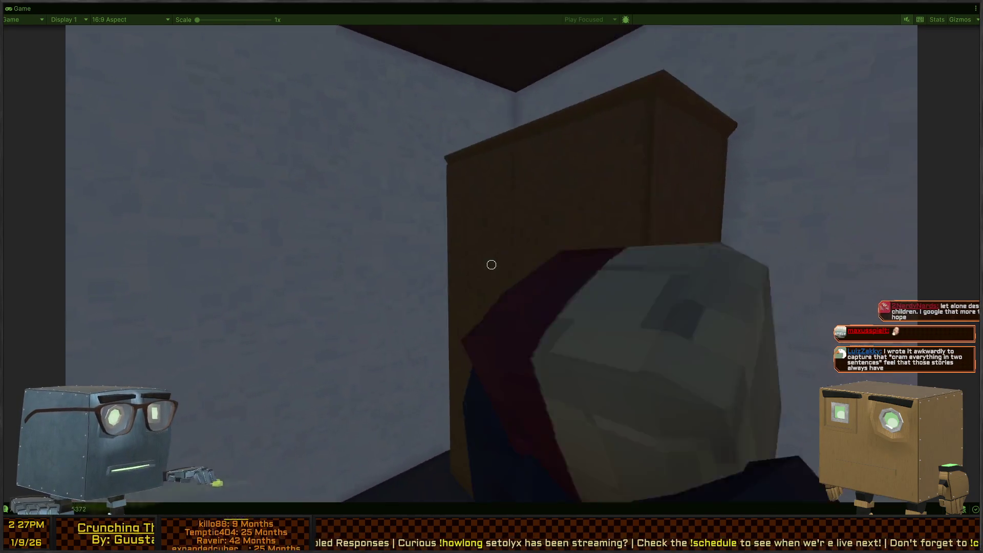
pyautogui.press('s')
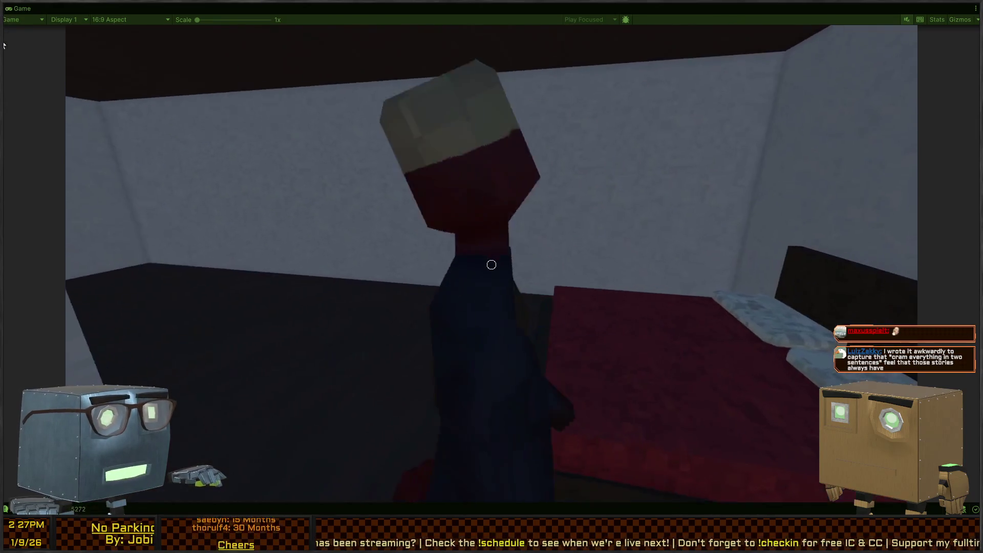
pyautogui.hotkey('shift', 'space')
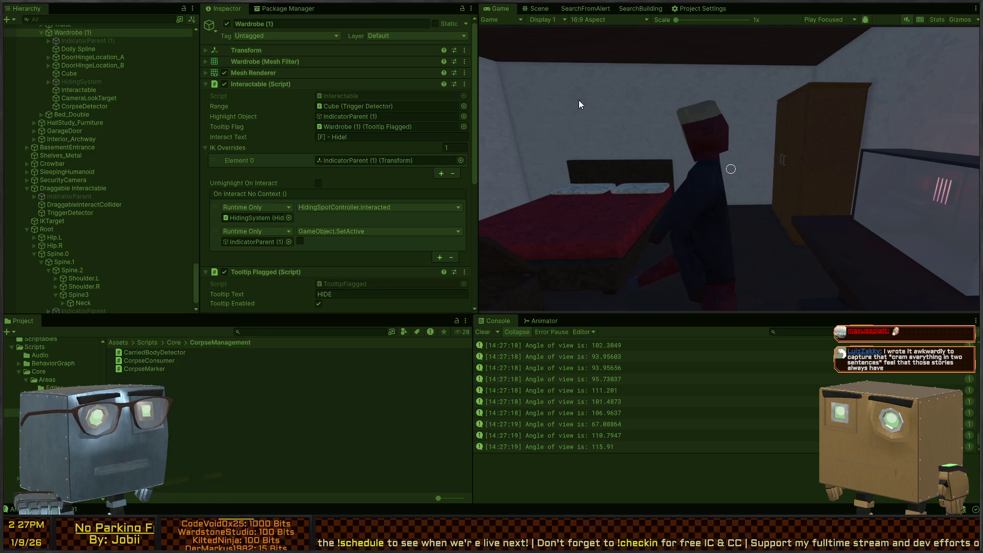
# Step: Select Wardrobe (1)'s CorpseDetector and tick Is Trigger on its Box Collider, then return to the game
pyautogui.click(538, 9)
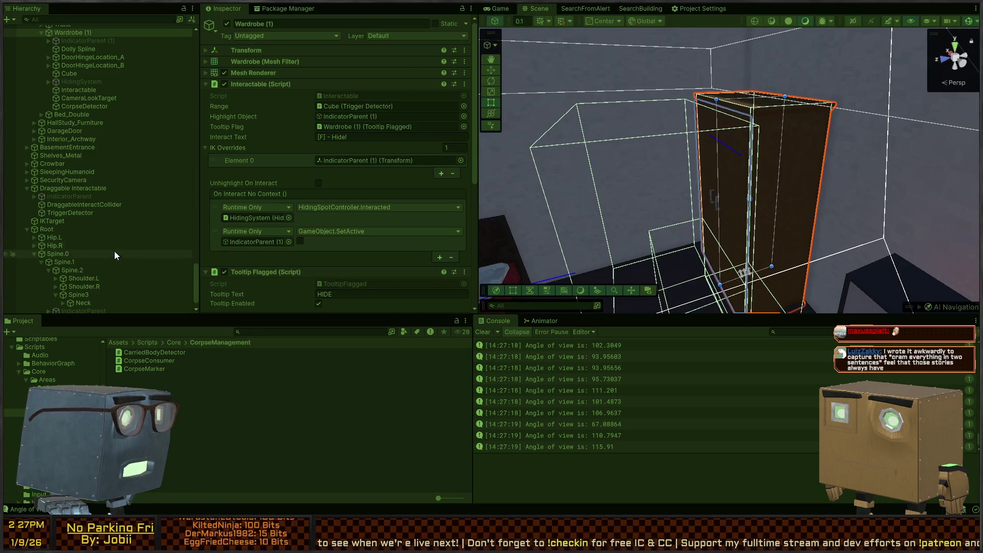
pyautogui.scroll(-2, 102, 266)
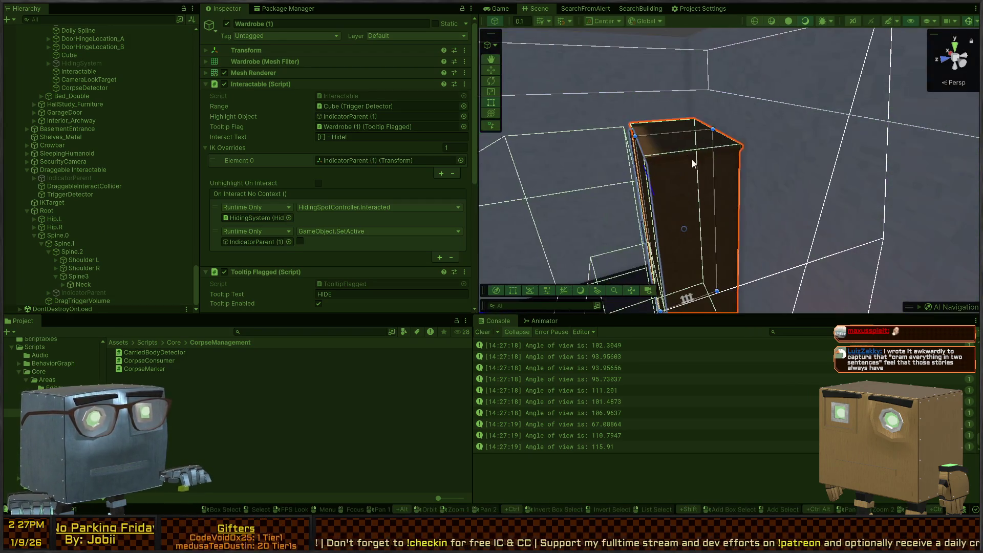
pyautogui.click(705, 162)
pyautogui.click(675, 179)
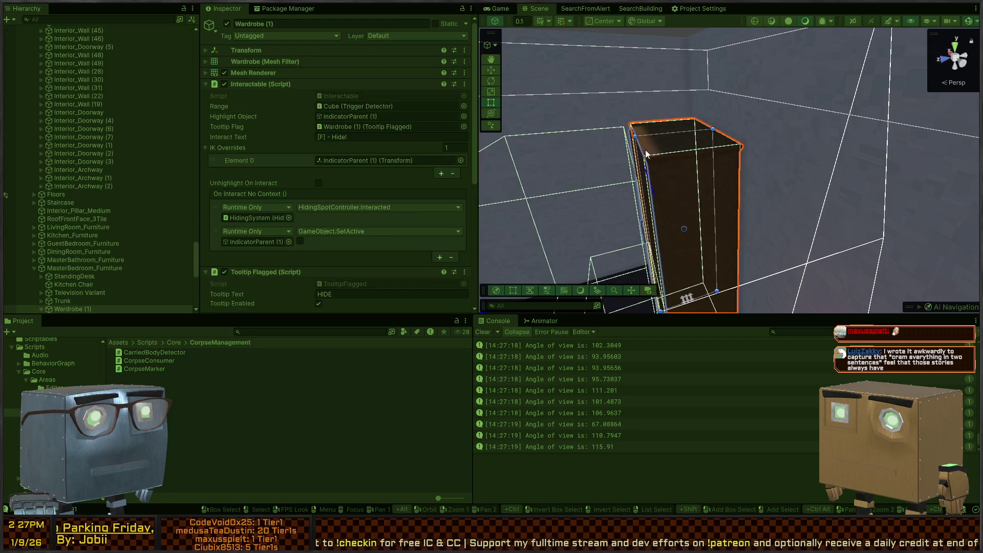
pyautogui.scroll(-5, 225, 210)
pyautogui.scroll(-7, 109, 241)
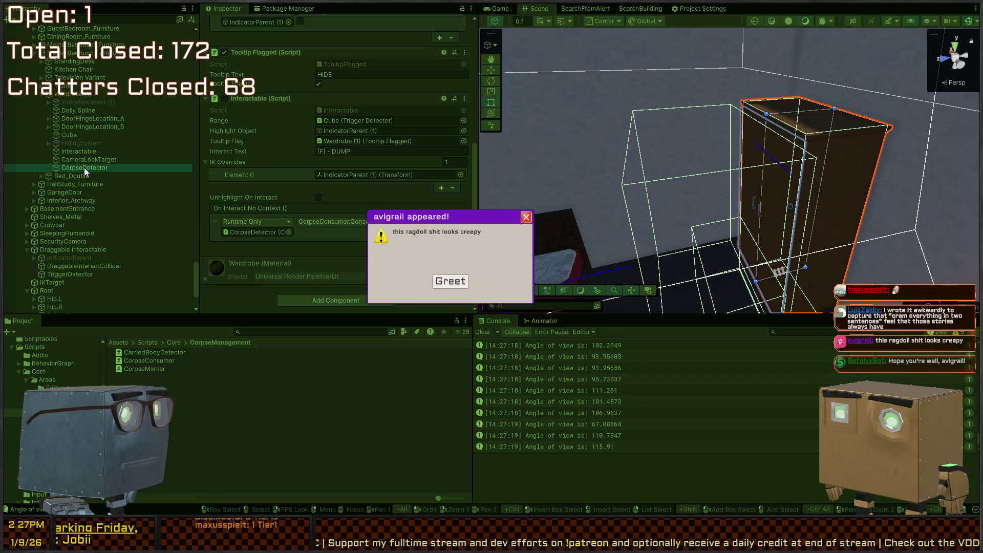
pyautogui.click(84, 168)
pyautogui.scroll(5, 277, 190)
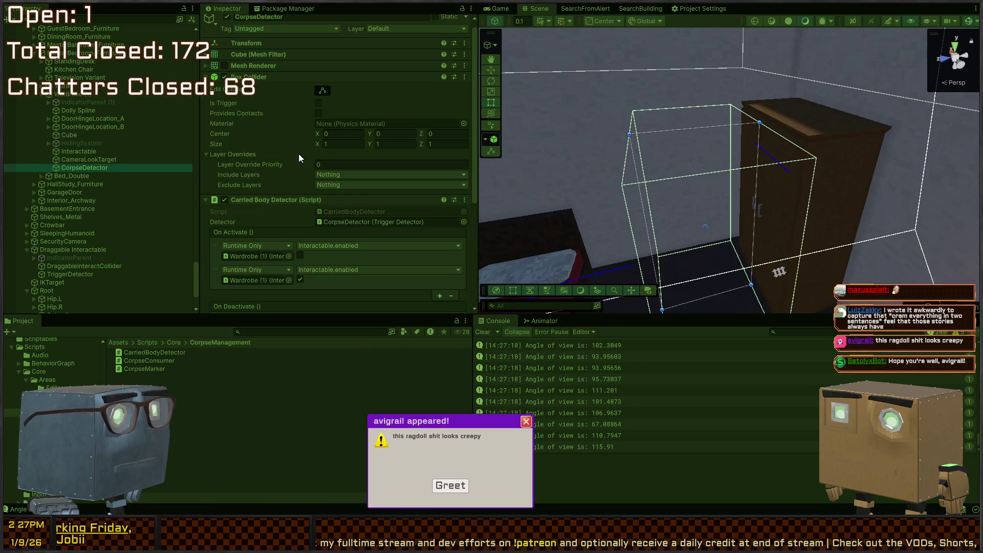
pyautogui.click(318, 102)
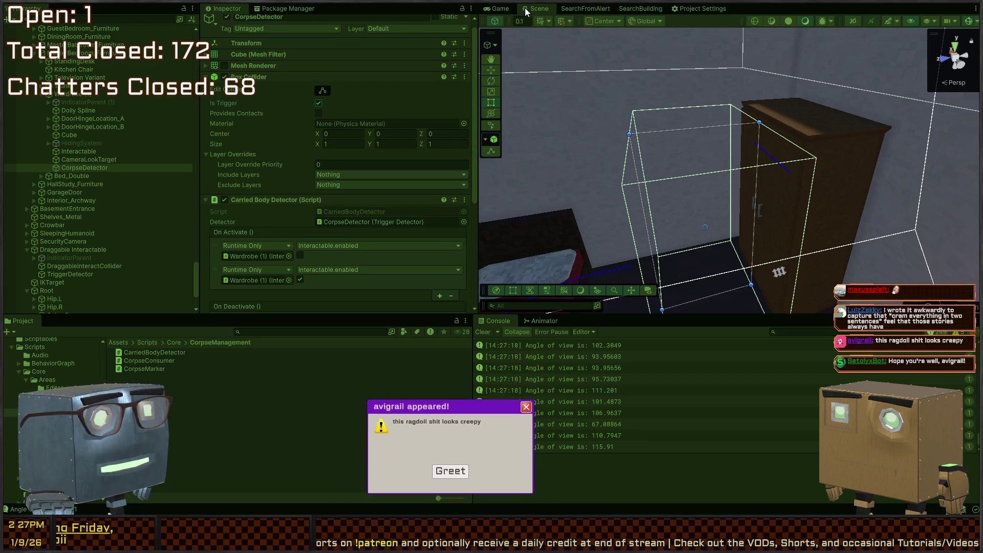
pyautogui.click(496, 8)
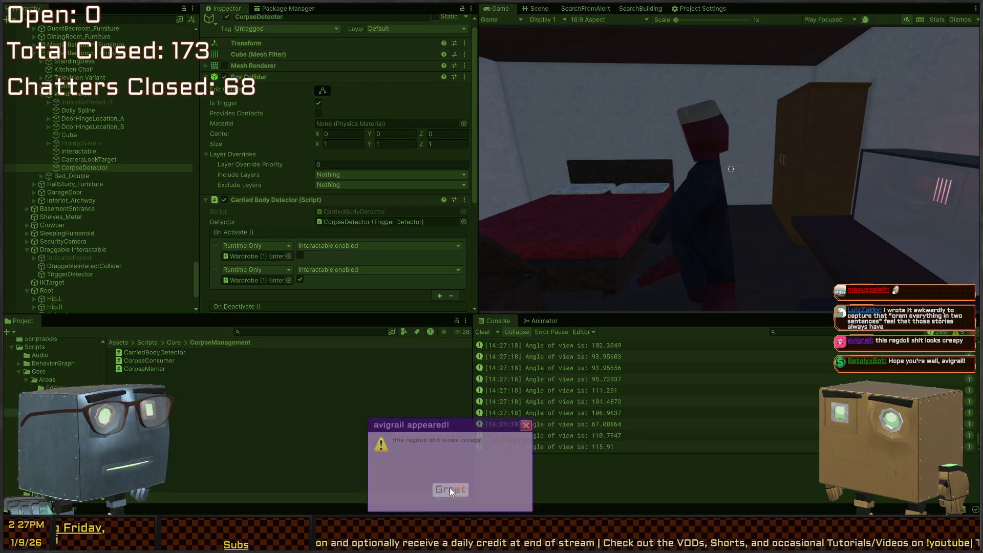
# Step: In full-screen play, hide in and leave the wardrobe, drop the ragdoll there, then restore the layout
pyautogui.hotkey('shift', 'space')
pyautogui.click(538, 179)
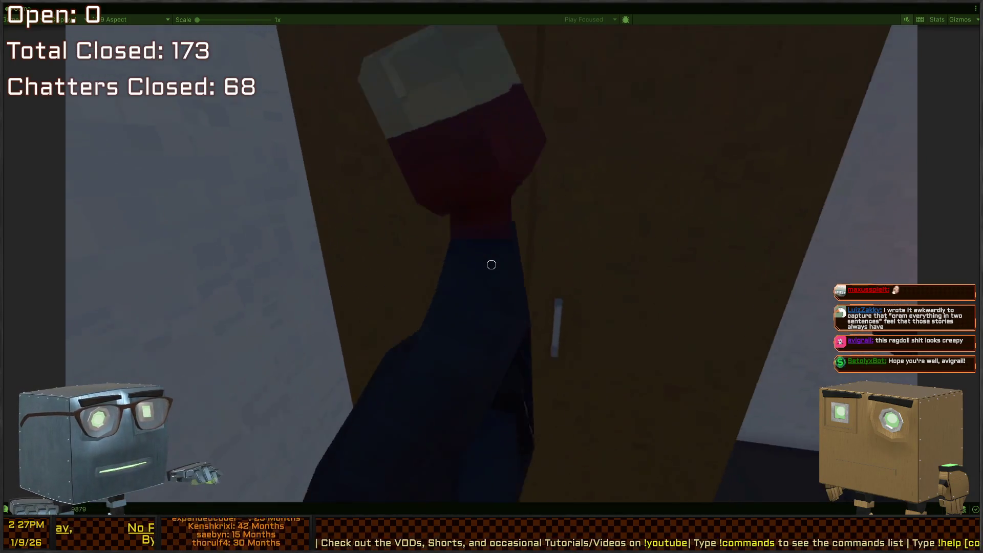
pyautogui.press('e')
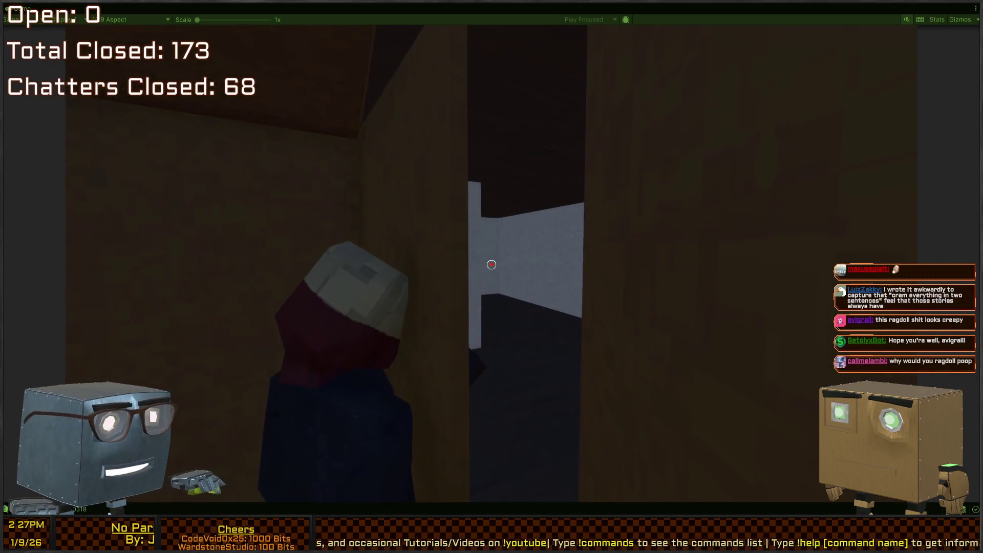
pyautogui.press('e')
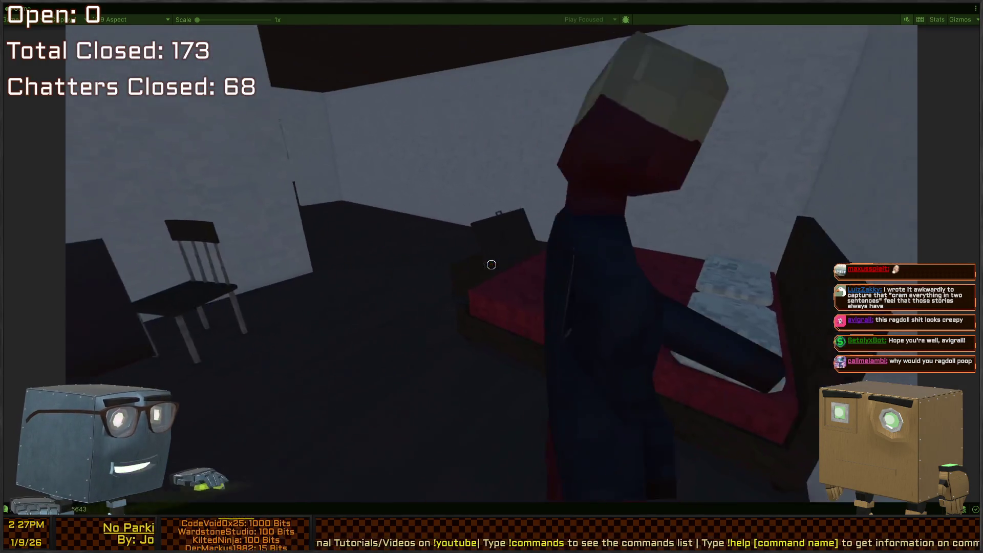
pyautogui.press('w')
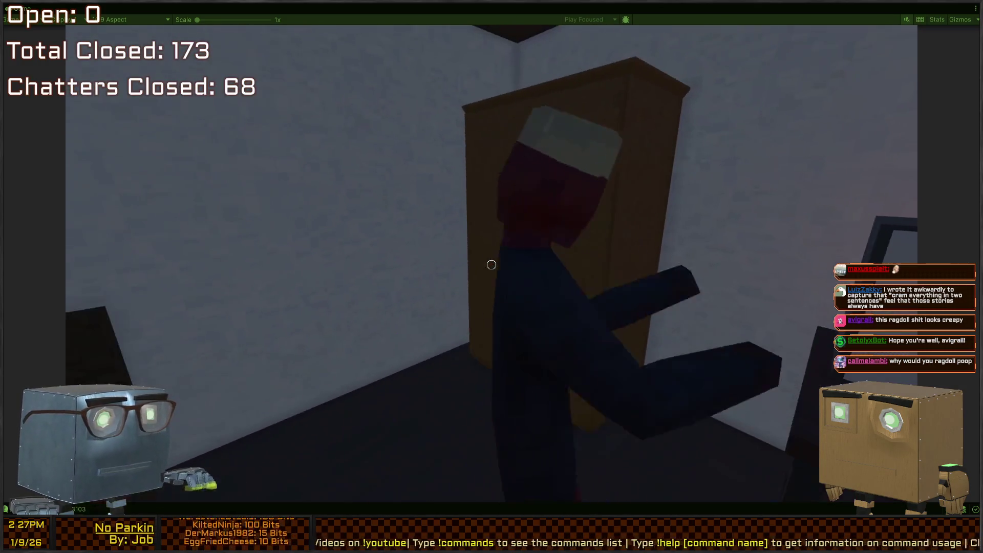
pyautogui.press('f')
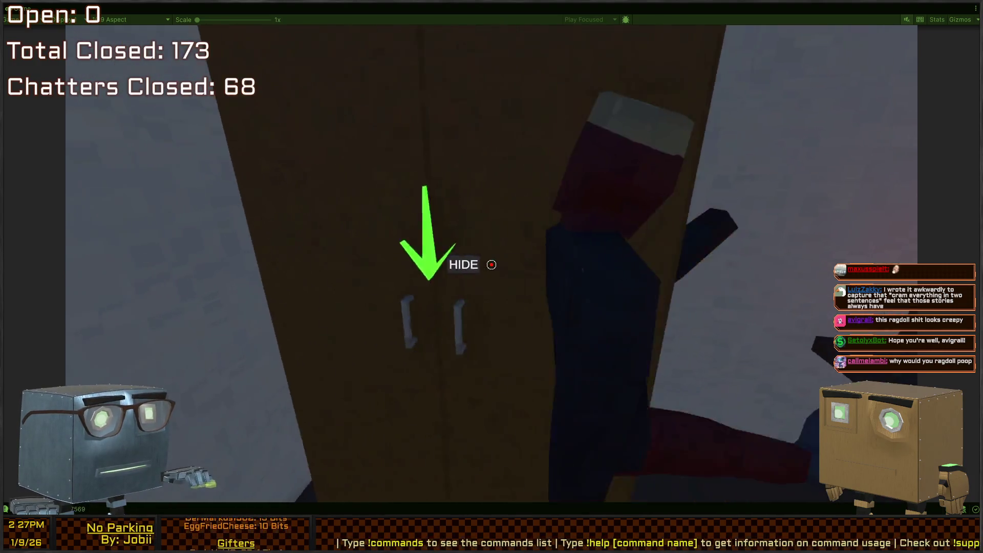
pyautogui.press('s')
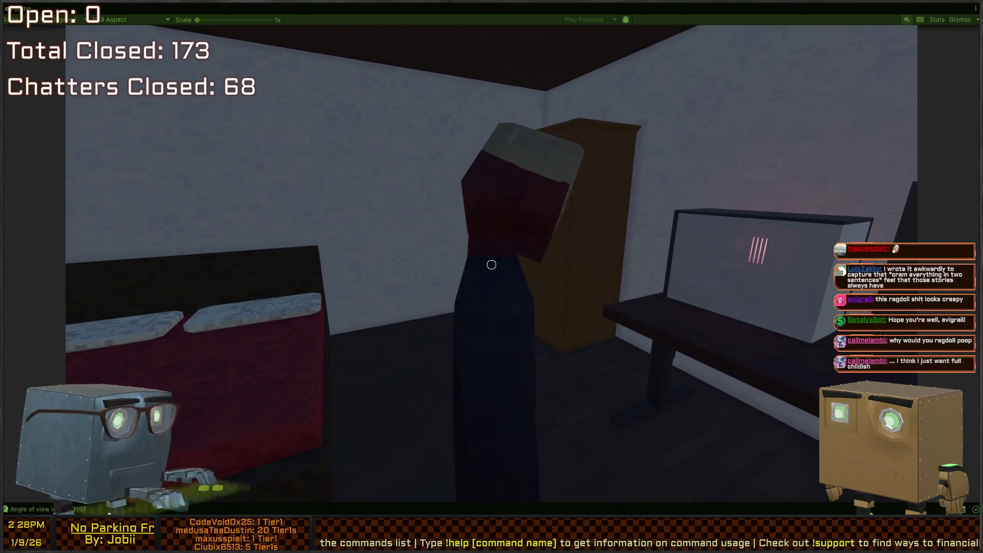
pyautogui.hotkey('shift', 'space')
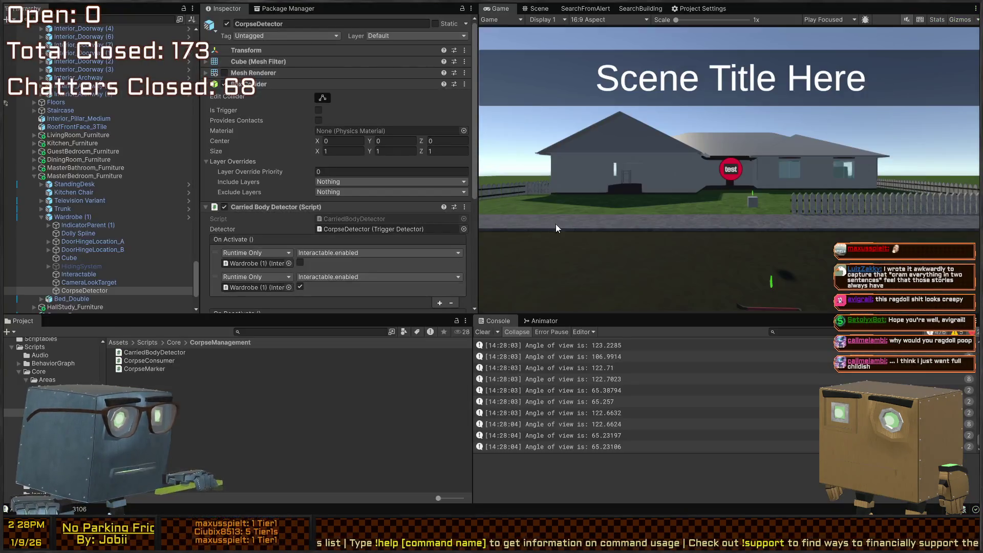
# Step: Open the Wardrobe prefab, tick Is Trigger on CorpseDetector's Box Collider and save with Ctrl+S
pyautogui.click(535, 10)
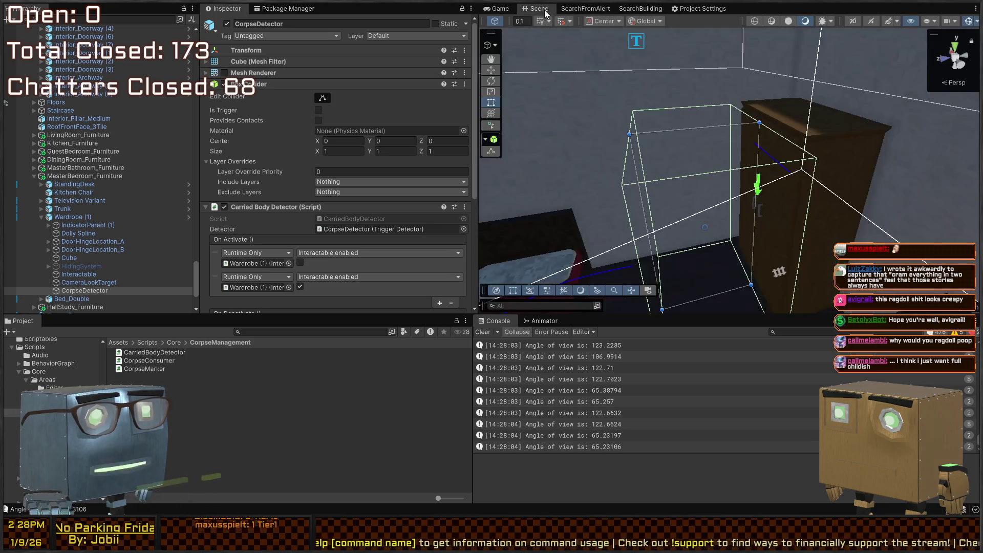
pyautogui.press('s')
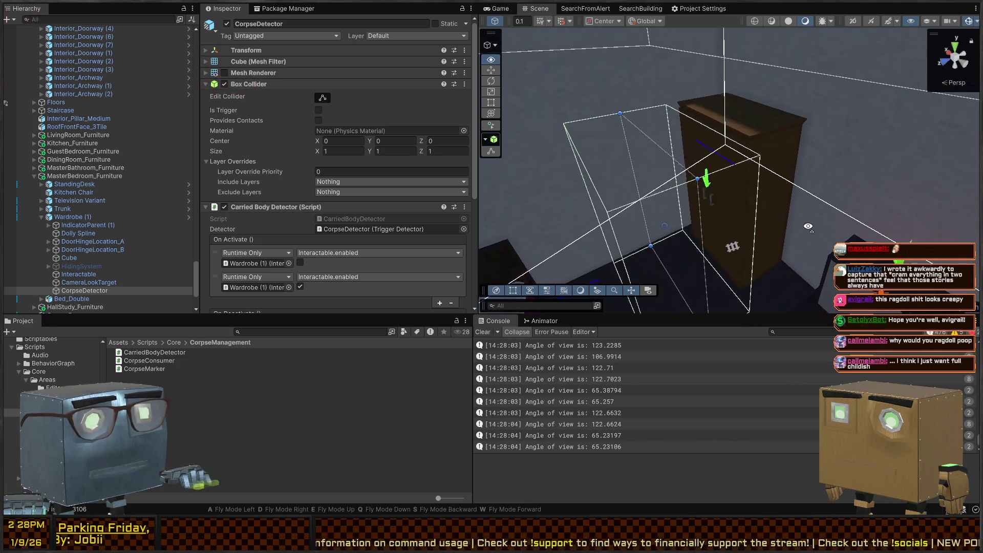
pyautogui.click(761, 132)
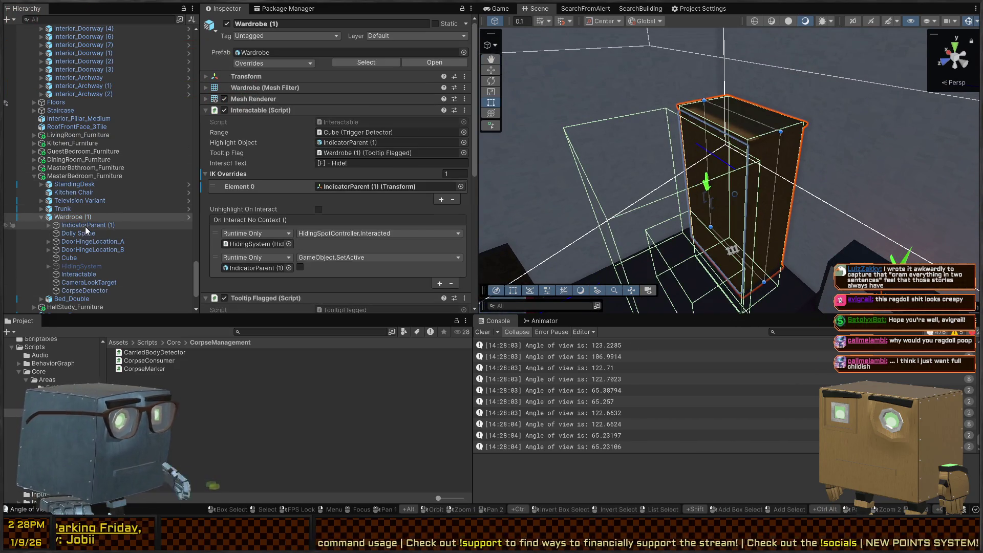
pyautogui.click(85, 290)
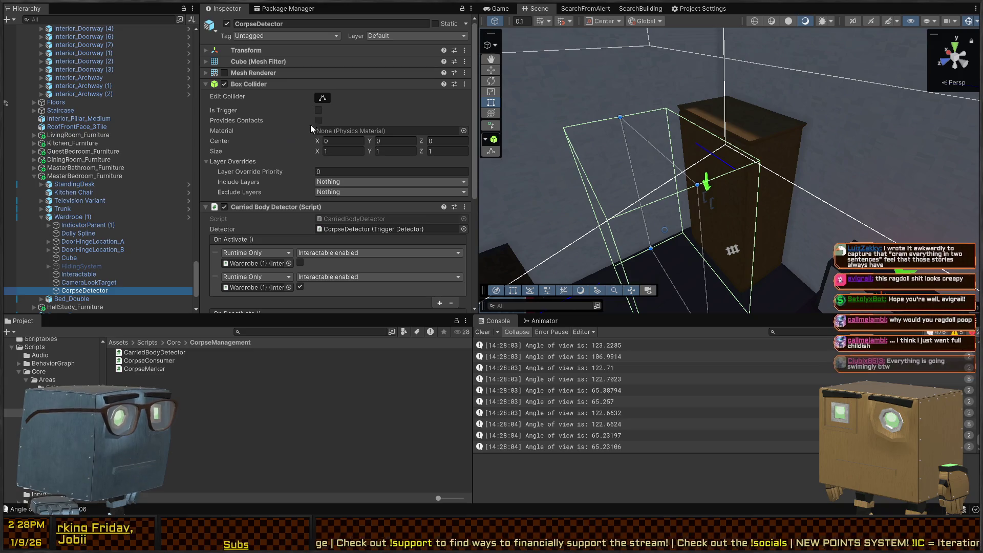
pyautogui.scroll(-5, 256, 164)
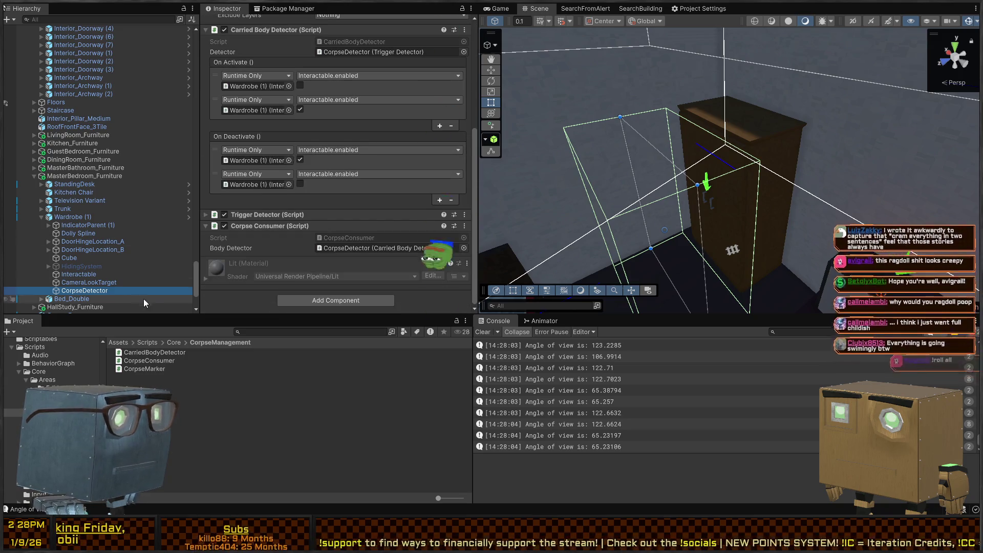
pyautogui.click(189, 217)
pyautogui.scroll(4, 284, 136)
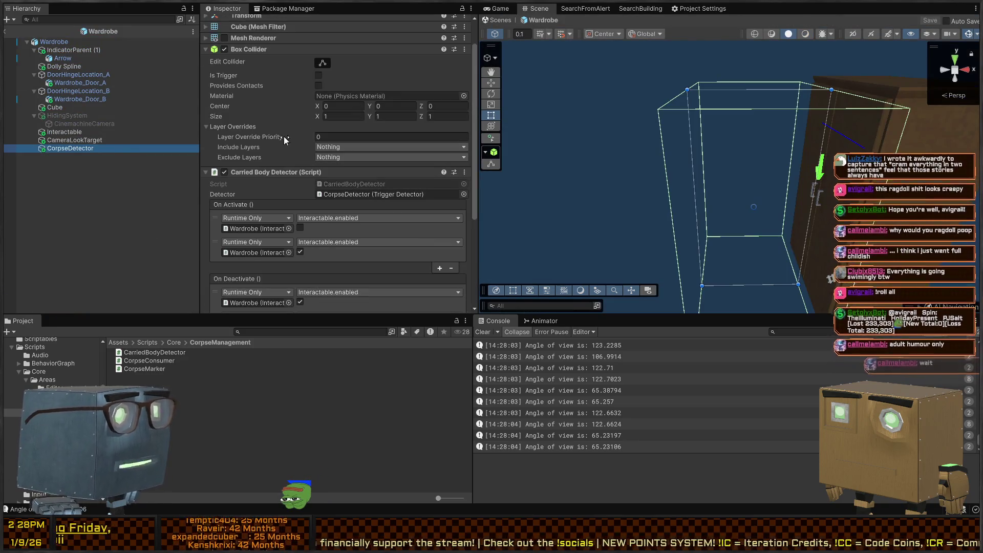
pyautogui.click(317, 74)
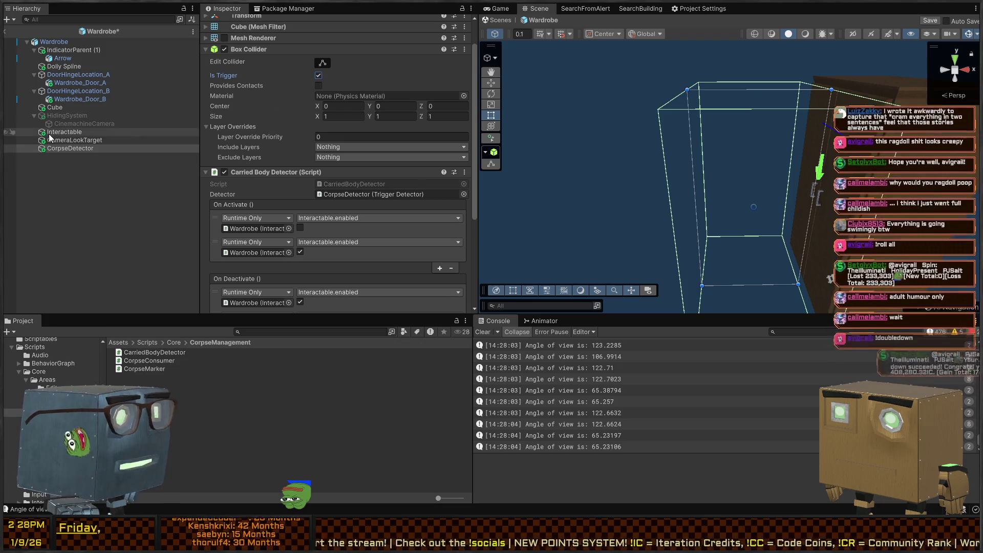
pyautogui.hotkey('ctrl', 's')
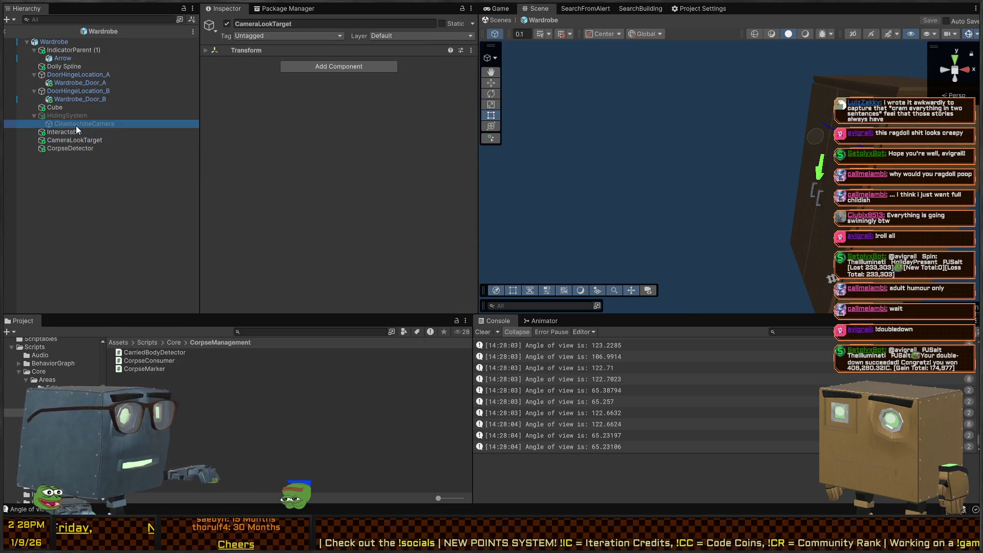
# Step: Inspect the Cube, Interactable, CameraLookTarget and CorpseDetector colliders and components in the prefab
pyautogui.moveTo(76, 125); pyautogui.dragTo(71, 131)
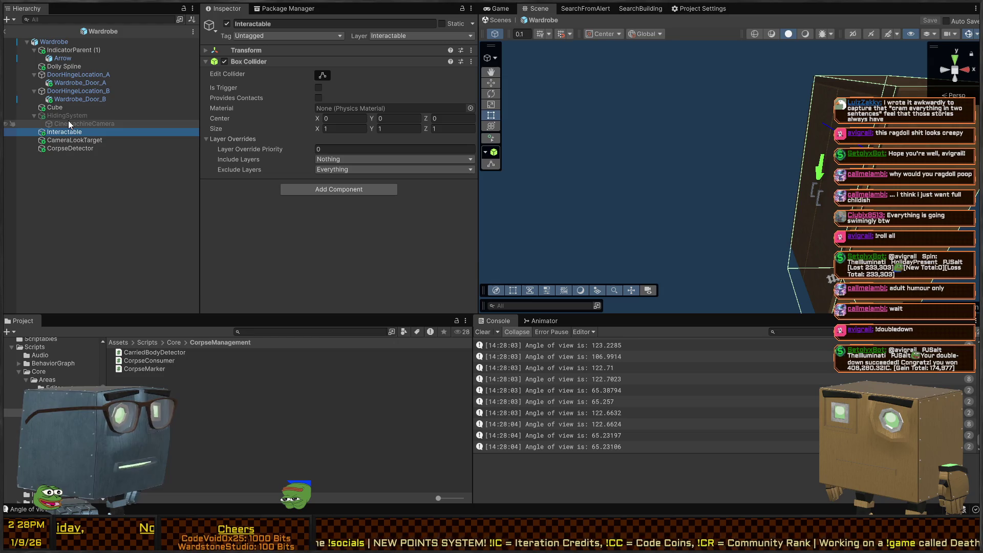
pyautogui.click(64, 106)
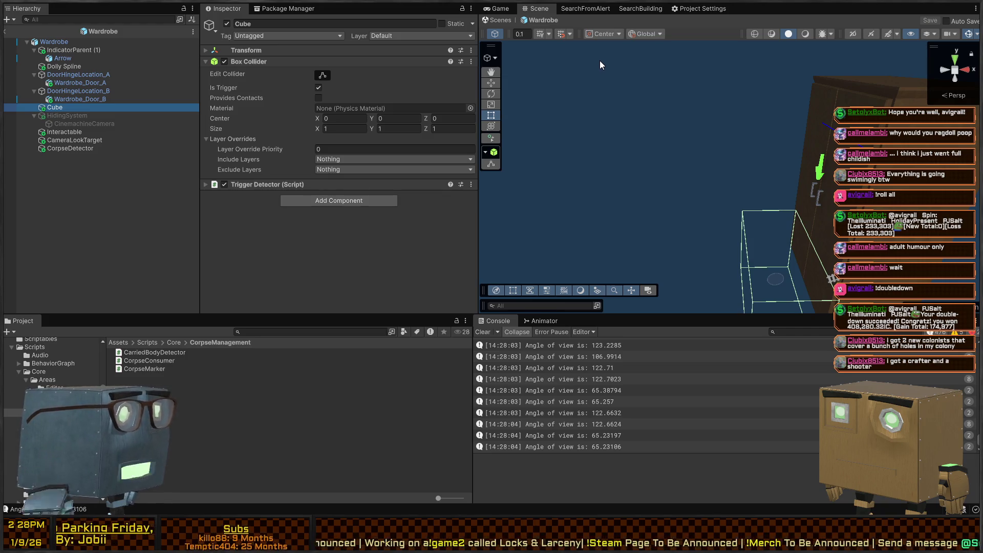
pyautogui.moveTo(613, 150)
pyautogui.mouseDown()
pyautogui.moveTo(711, 113)
pyautogui.moveTo(732, 149)
pyautogui.moveTo(709, 167)
pyautogui.mouseUp()
pyautogui.click(60, 132)
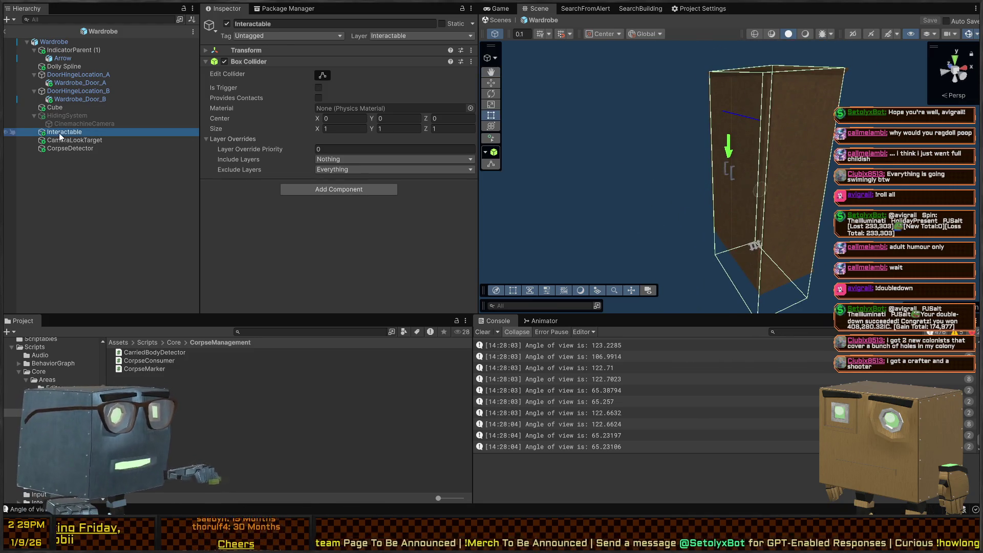
pyautogui.click(81, 107)
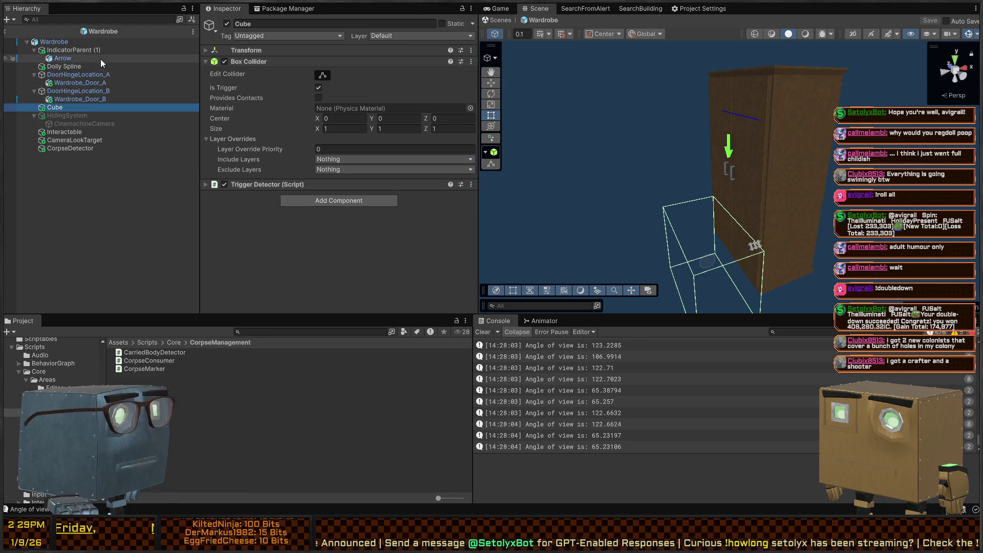
pyautogui.click(78, 149)
pyautogui.click(81, 140)
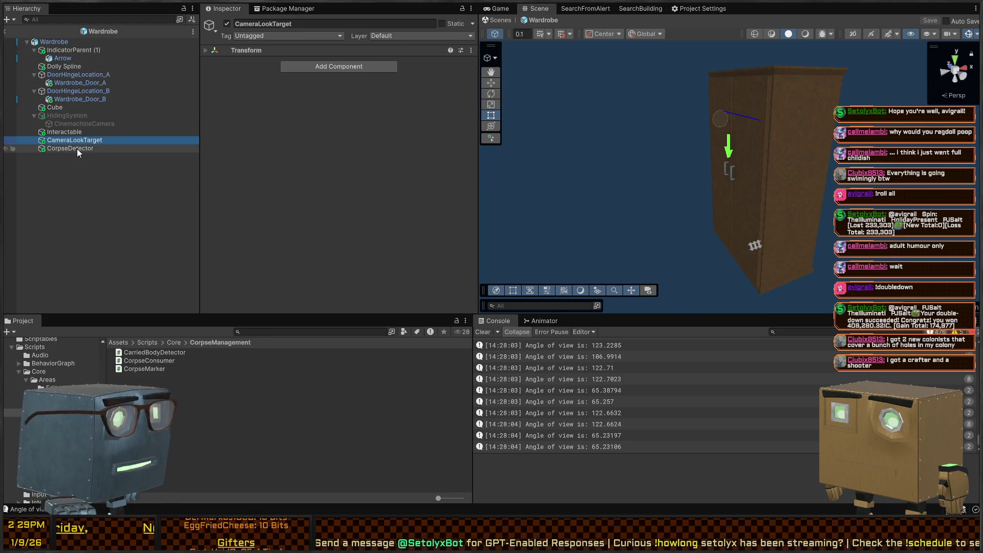
pyautogui.click(113, 148)
pyautogui.scroll(-6, 252, 128)
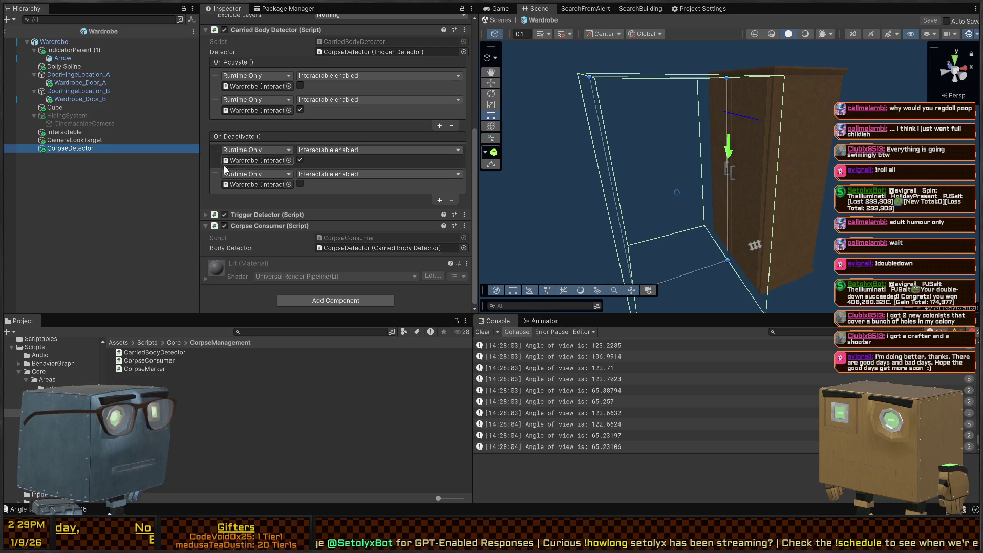
pyautogui.scroll(-5, 379, 227)
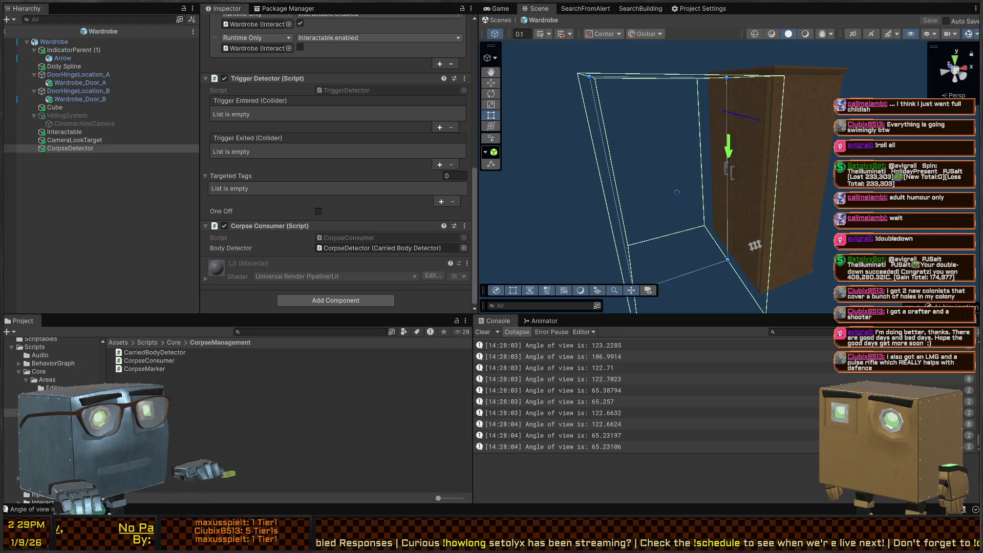
pyautogui.hotkey('alt', 'Tab')
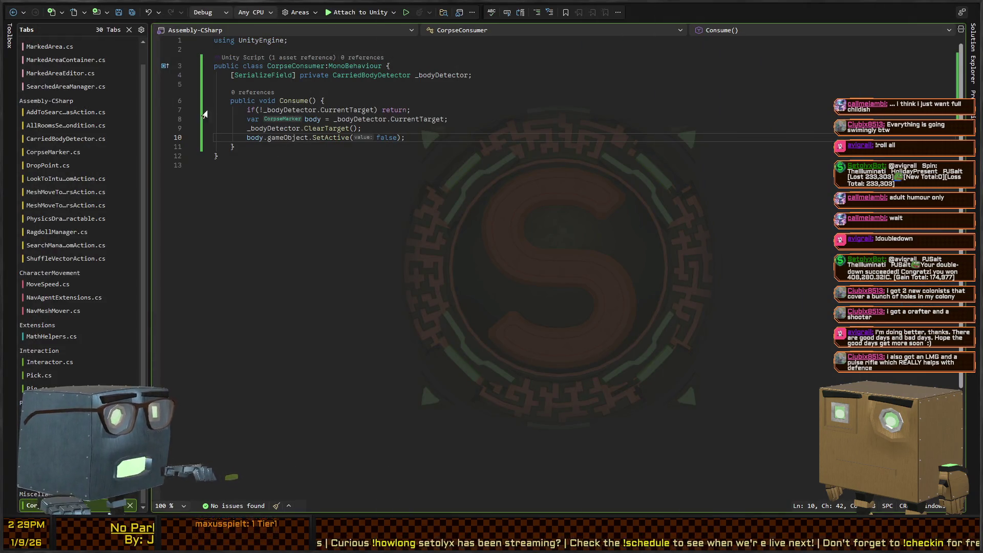
# Step: Add Debug.Log("We found a corpse!"); to TriggerEntered in CarriedBodyDetector.cs
pyautogui.hotkey('ctrl', 'Tab')
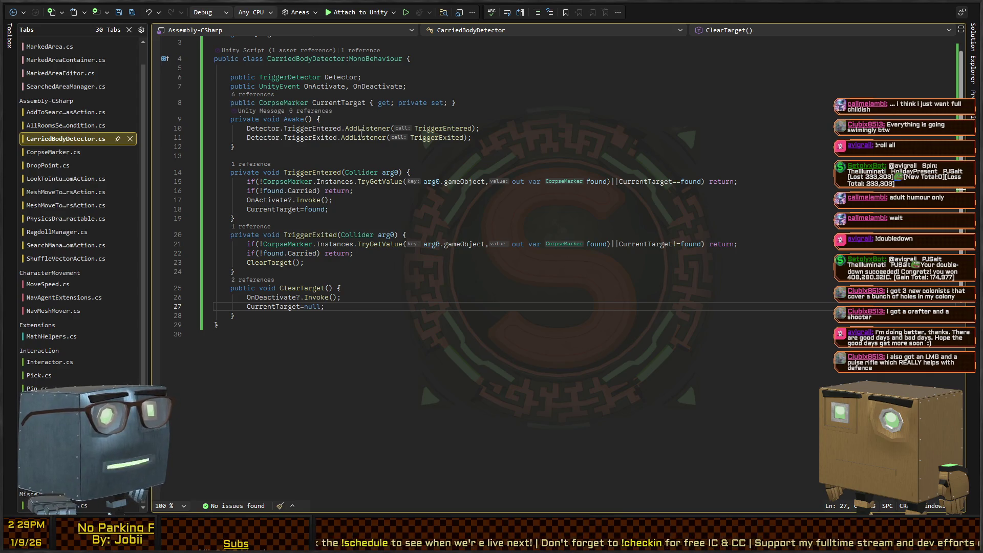
pyautogui.click(439, 128)
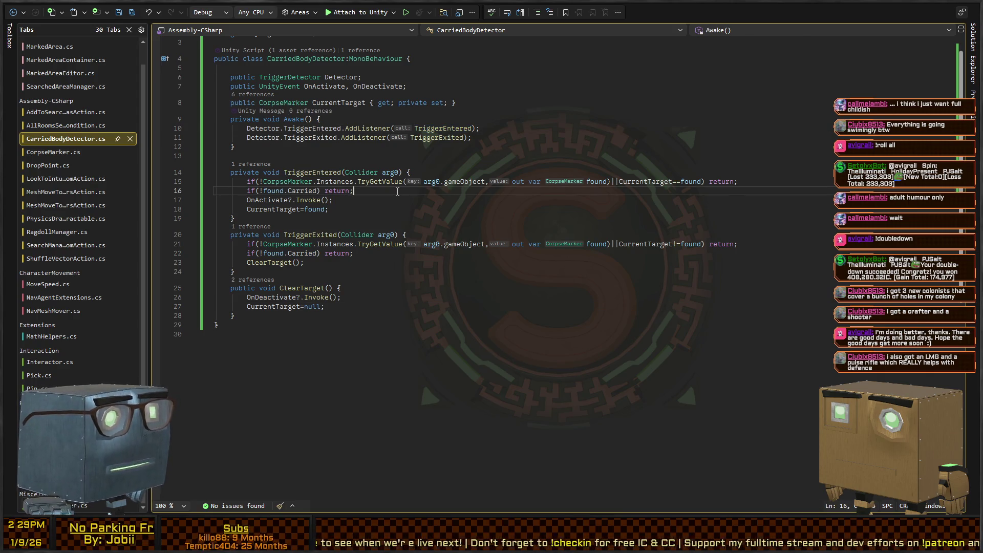
pyautogui.click(397, 191)
pyautogui.press('Return')
pyautogui.write('Debug.Log')
pyautogui.write('("We found a cor')
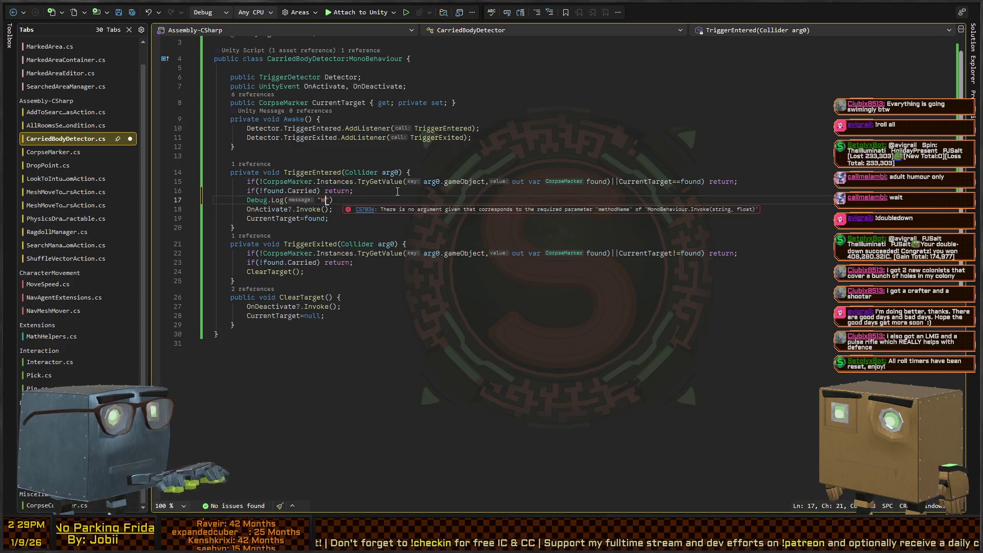
pyautogui.write('pse!");')
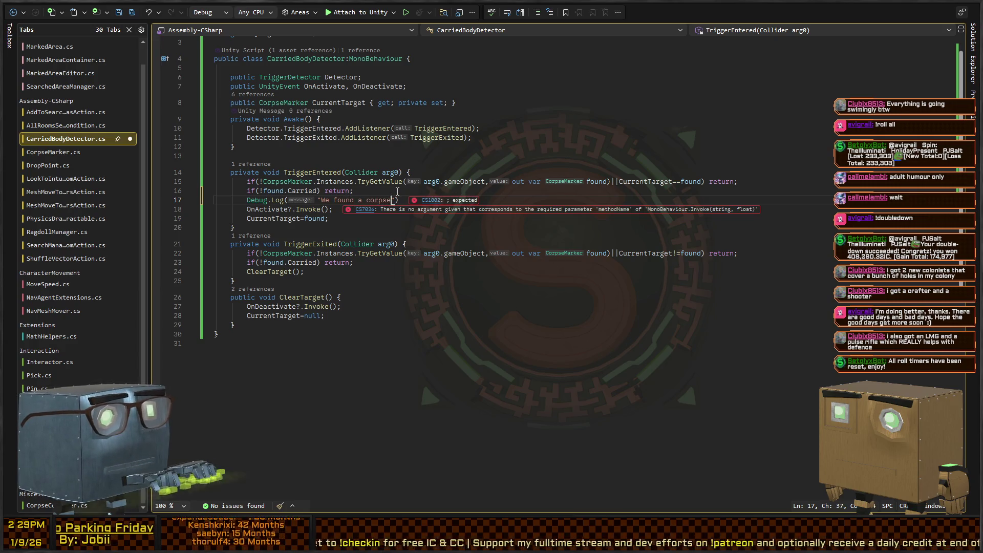
# Step: Copy the log line into TriggerExited, change its message to "The corpse has left", and save
pyautogui.hotkey('shift', 'Home')
pyautogui.hotkey('ctrl', 'c')
pyautogui.press('Down')
pyautogui.press('Down')
pyautogui.press('Down')
pyautogui.press('End')
pyautogui.press('Return')
pyautogui.hotkey('ctrl', 'v')
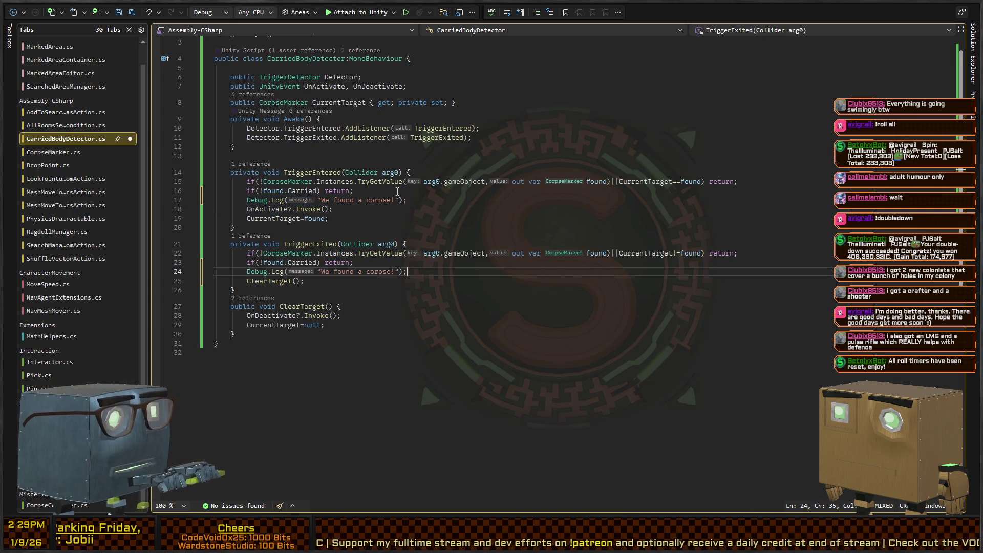
pyautogui.hotkey('ctrl', 'shift', 'Left')
pyautogui.hotkey('ctrl', 'shift', 'Left')
pyautogui.hotkey('ctrl', 'shift', 'Left')
pyautogui.write('The corpse has left')
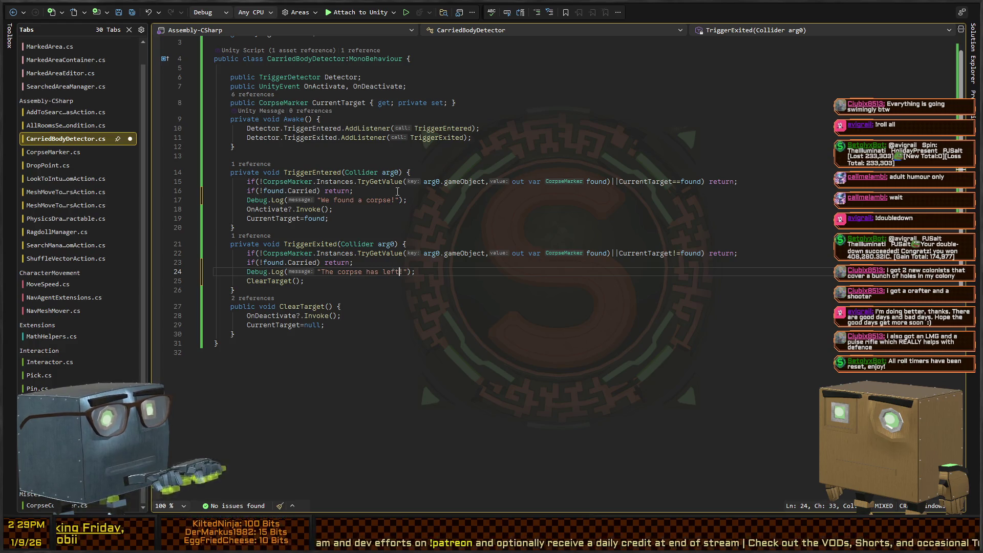
pyautogui.hotkey('ctrl', 's')
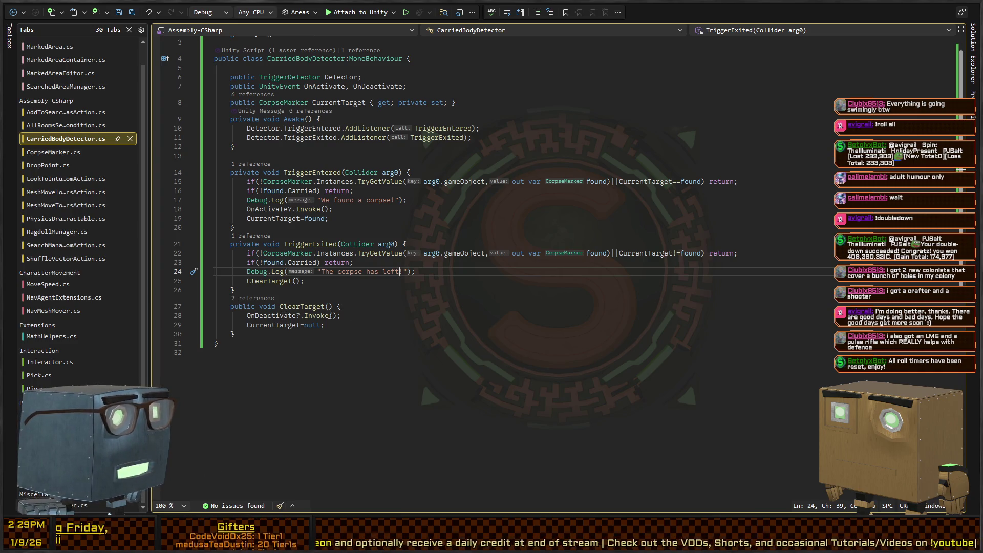
# Step: Glance at CorpseConsumer, add "!" to the exit message, and check OnActivate and OnDeactivate usages
pyautogui.hotkey('ctrl', 'Tab')
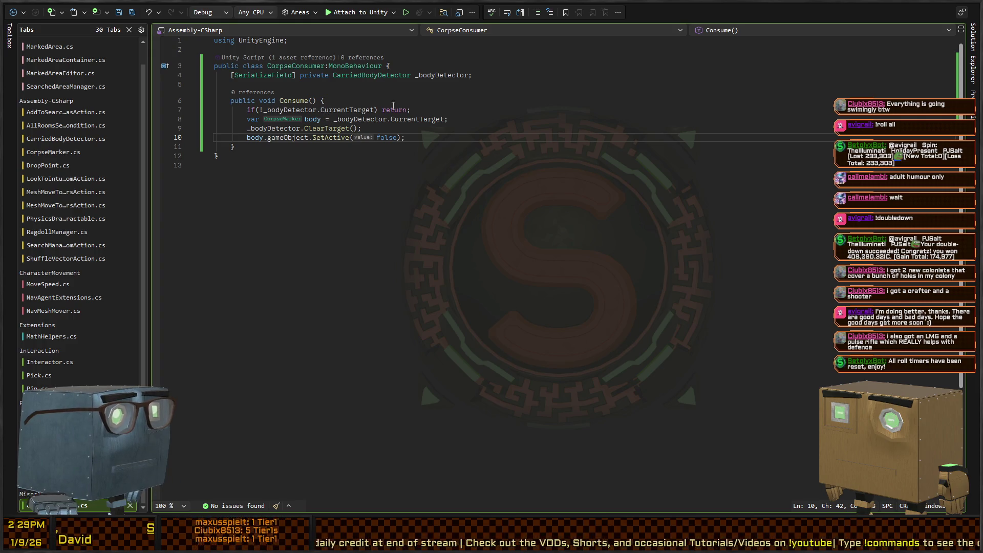
pyautogui.hotkey('ctrl', 'Tab')
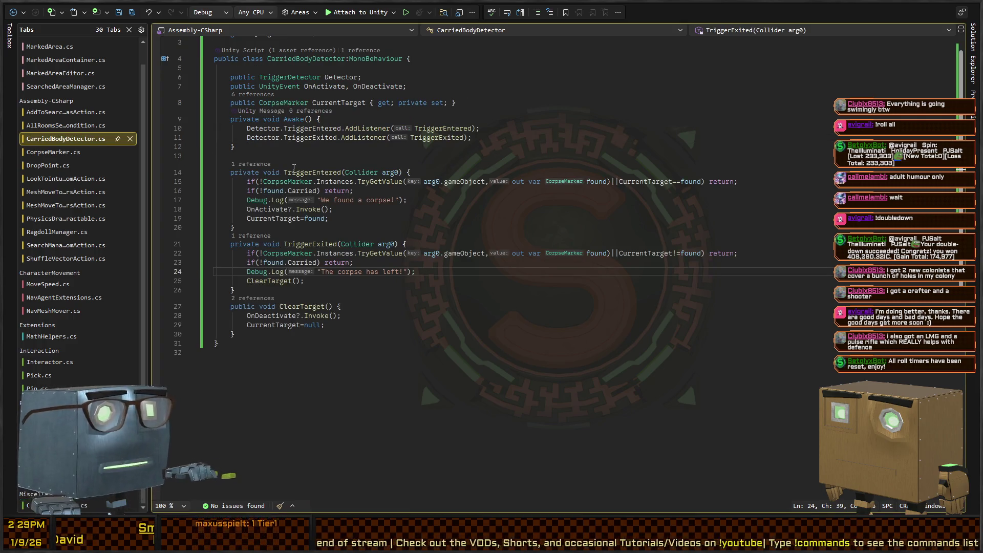
pyautogui.write('!')
pyautogui.click(319, 88)
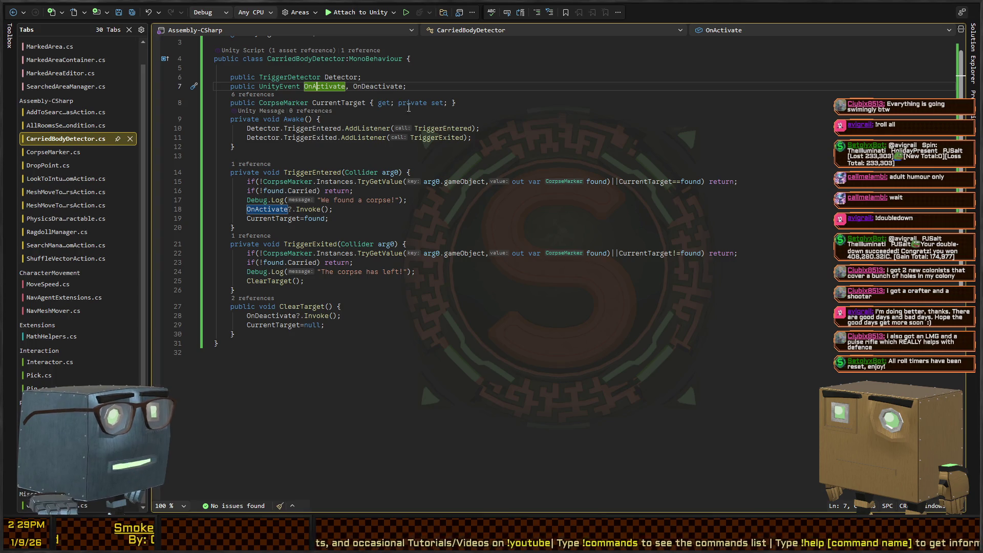
pyautogui.click(383, 87)
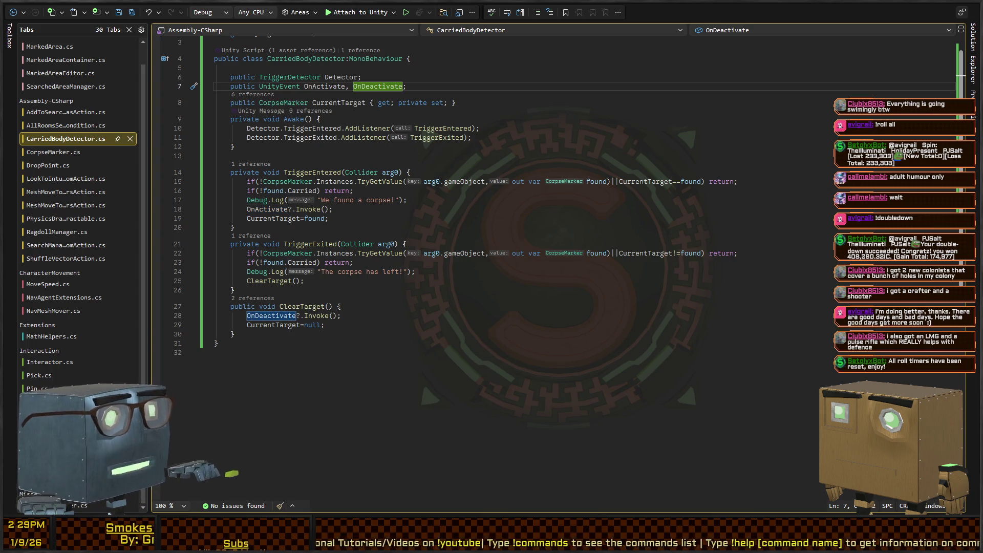
pyautogui.hotkey('alt', 'Tab')
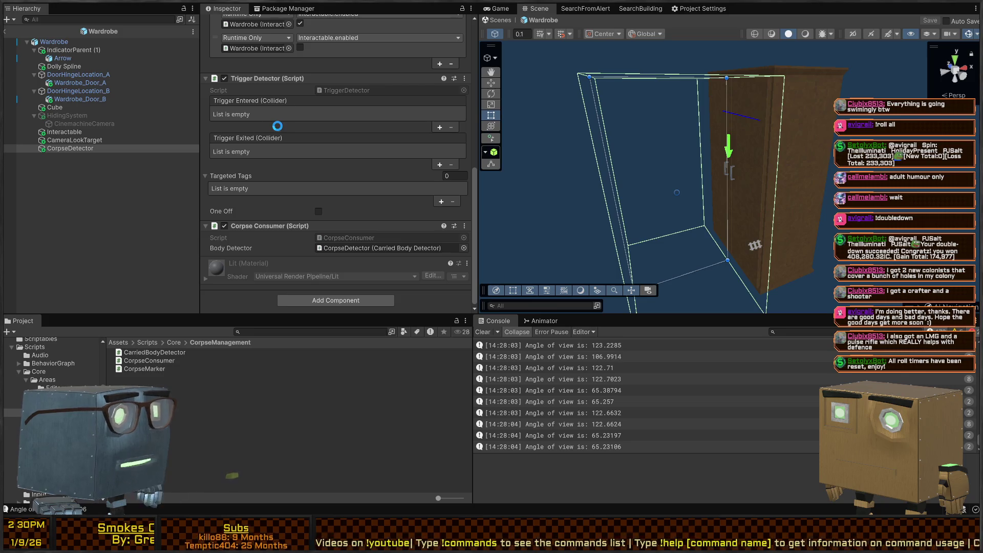